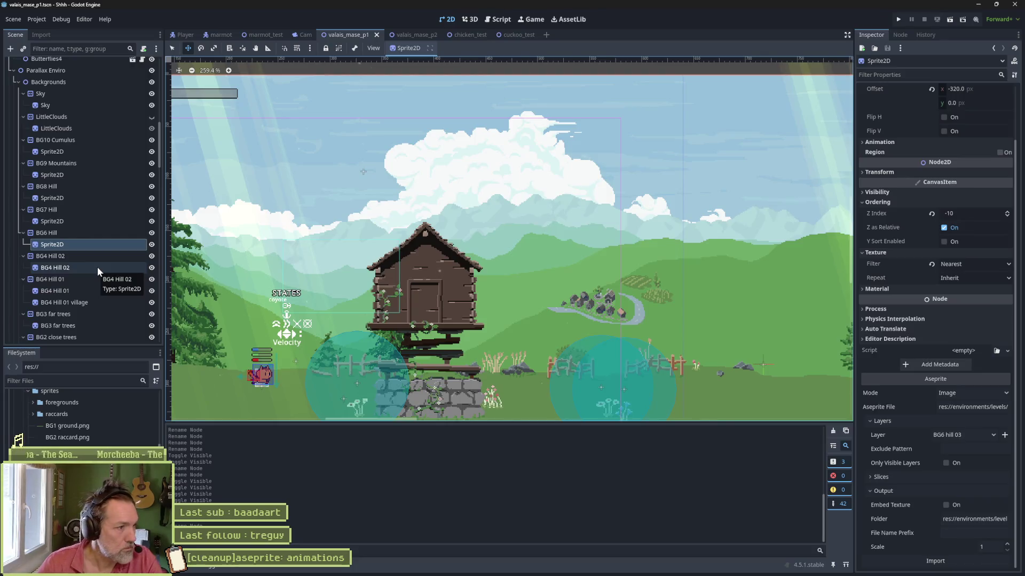
Search DuckDuckGo in the browser for 'les 3 freres legitimus'.
click(107, 235)
click(111, 244)
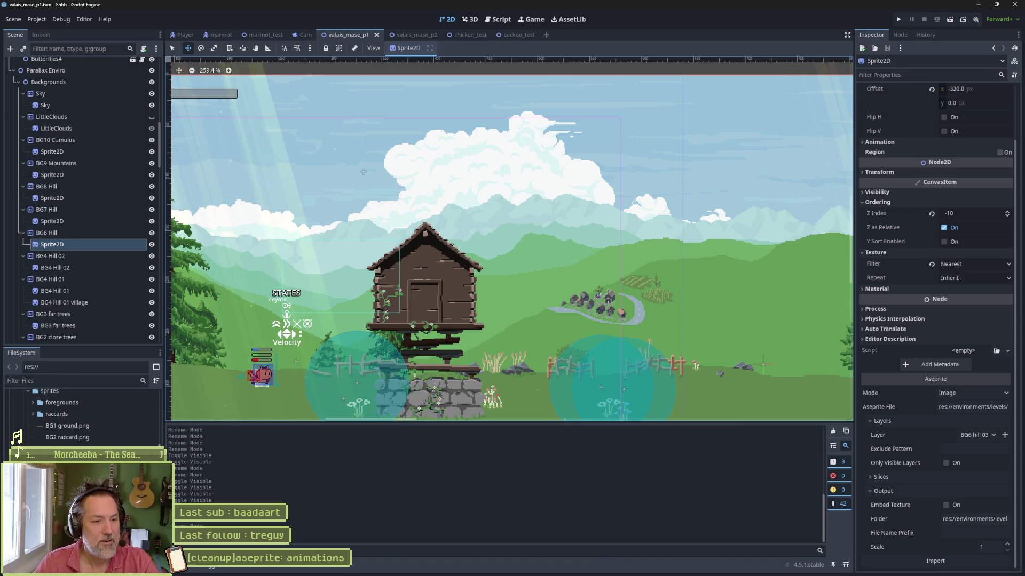
click(484, 569)
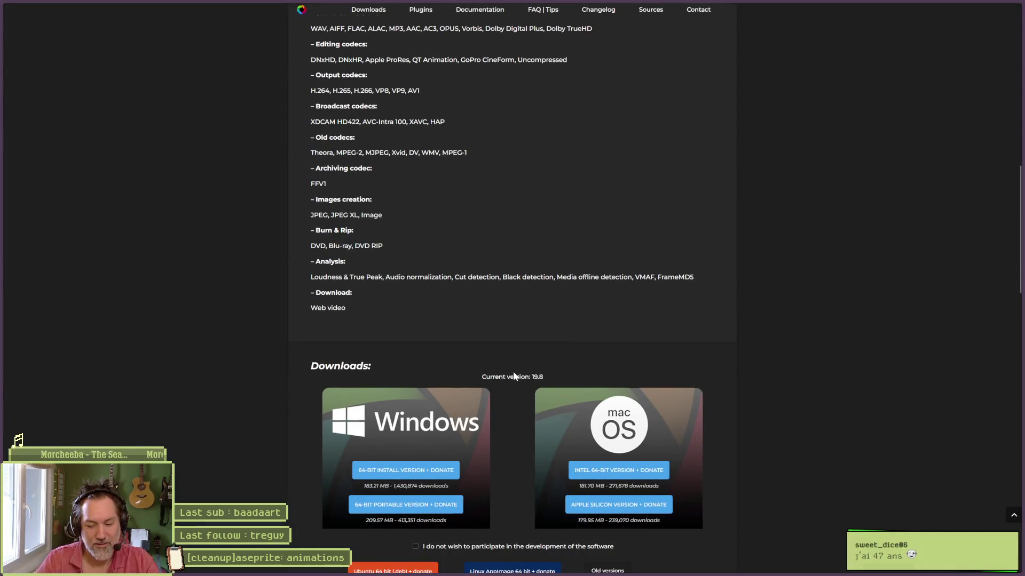
key(ctrl+l)
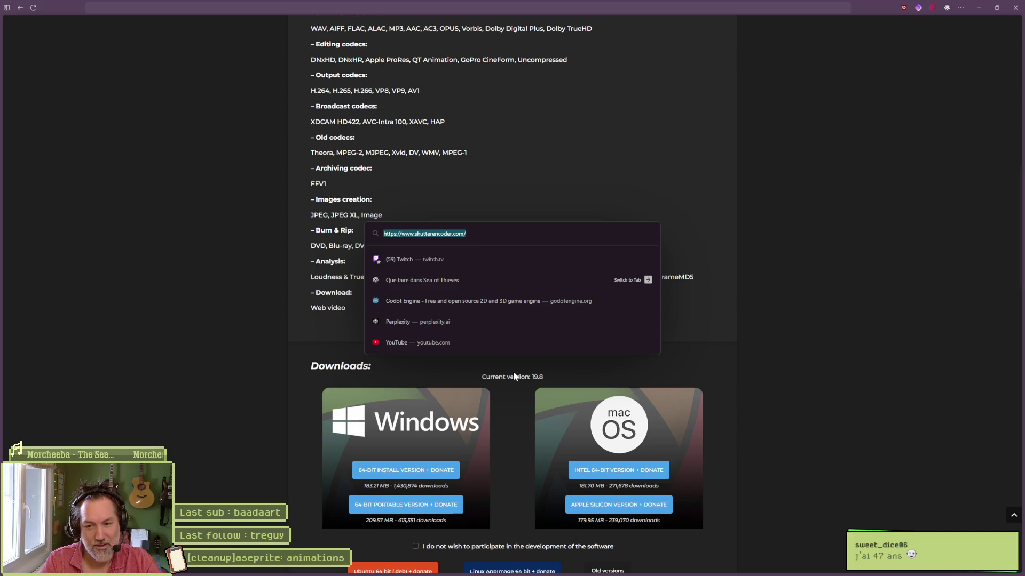
text(les 3)
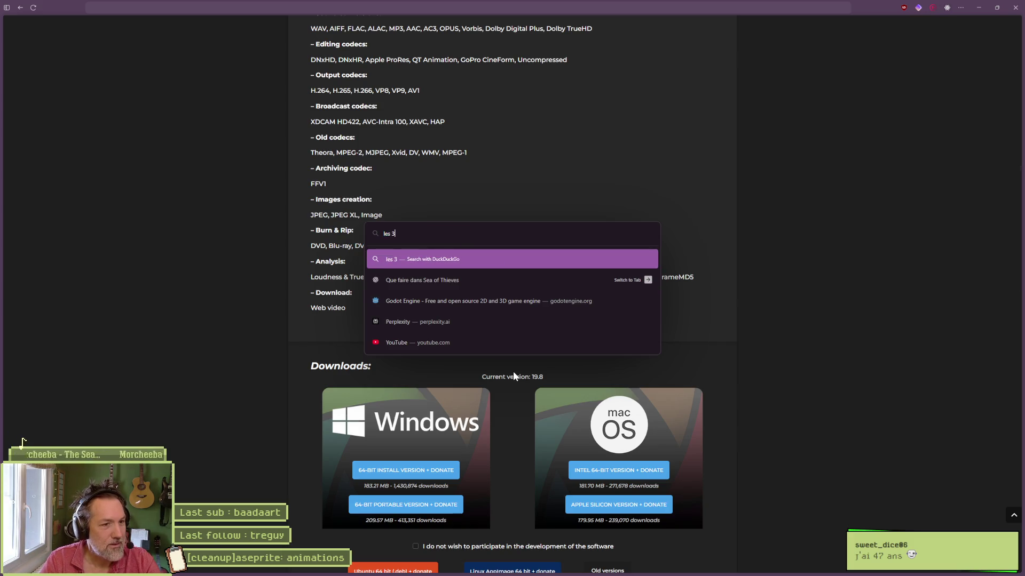
text( freres)
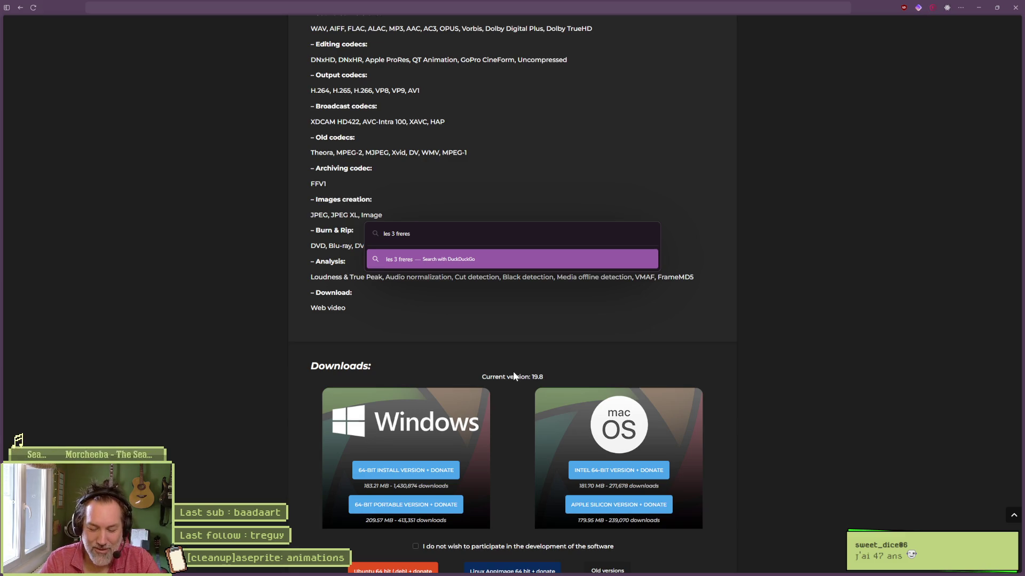
text( legitimus)
key(Return)
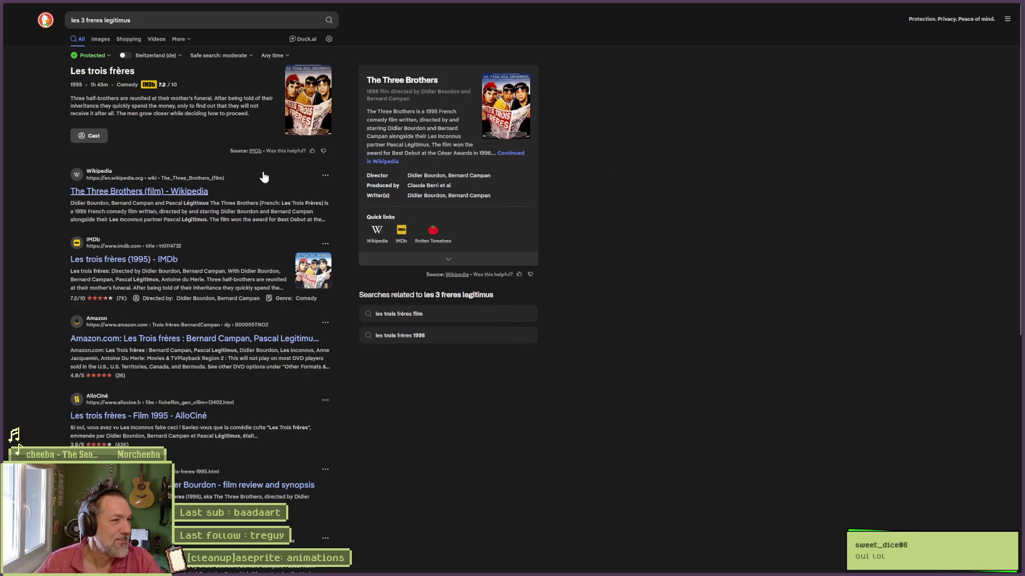
Watch a Les trois frères clip from the video results on YouTube, then close it.
click(152, 38)
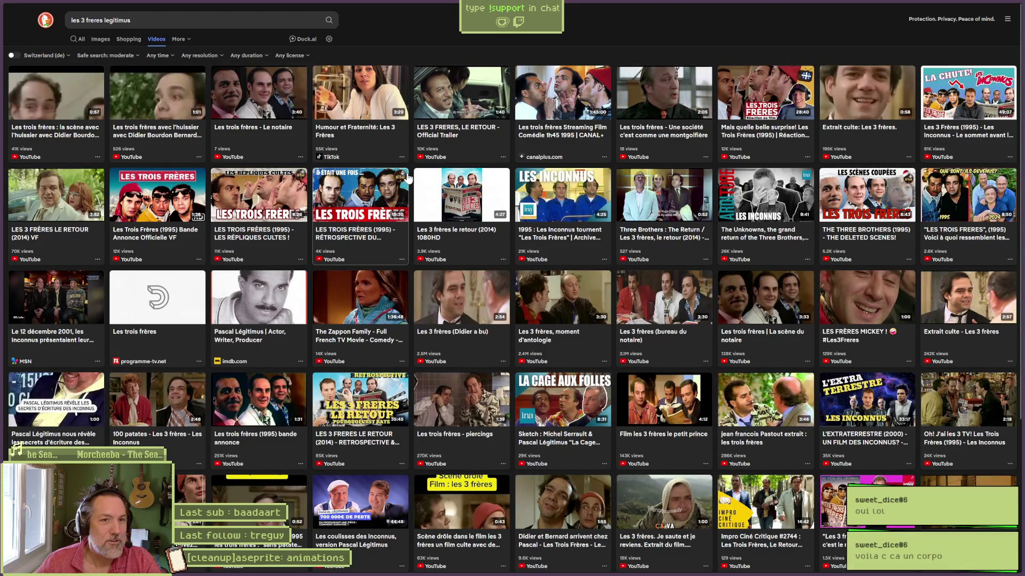
click(675, 100)
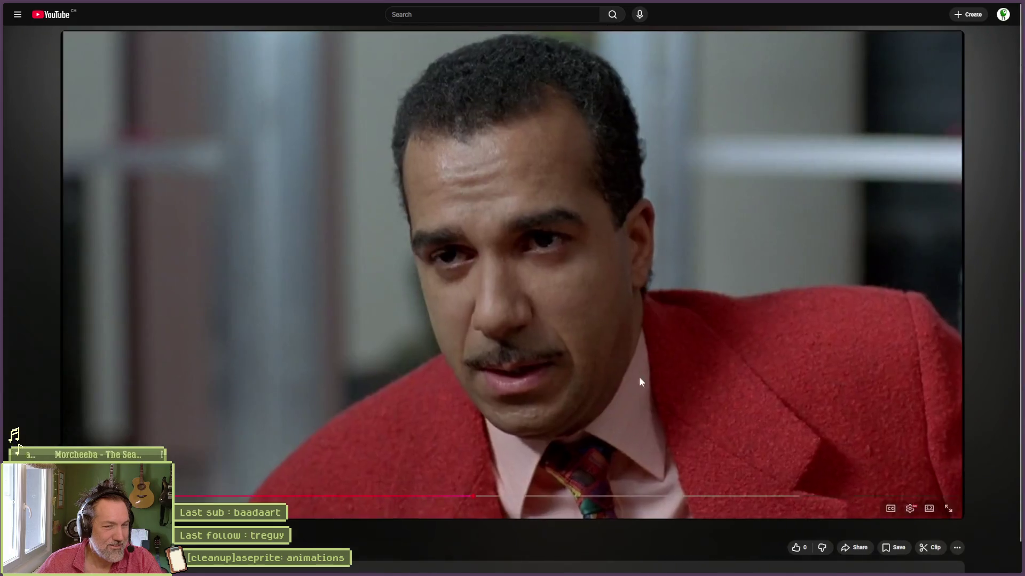
key(ctrl+w)
click(981, 11)
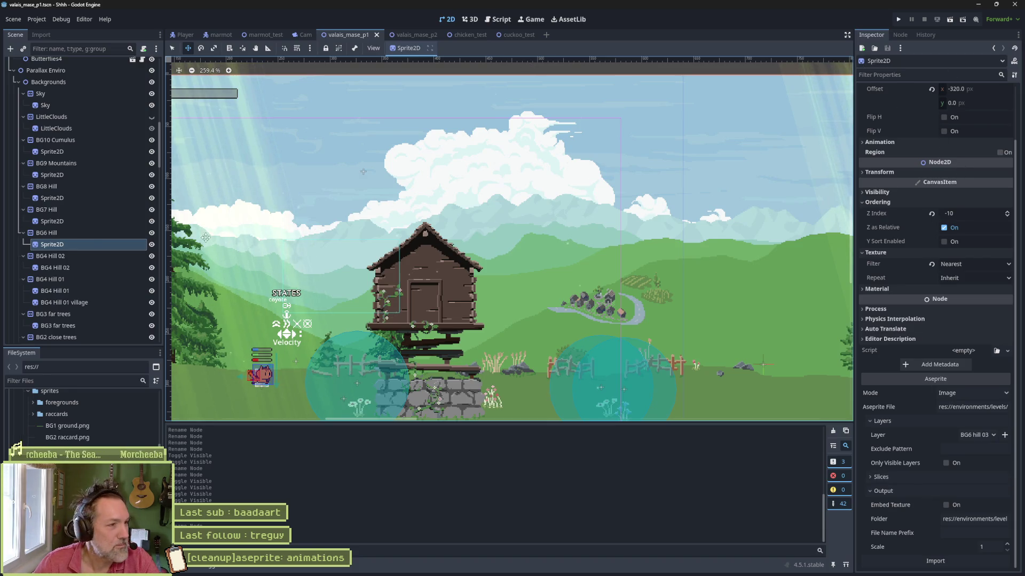
click(89, 232)
click(689, 335)
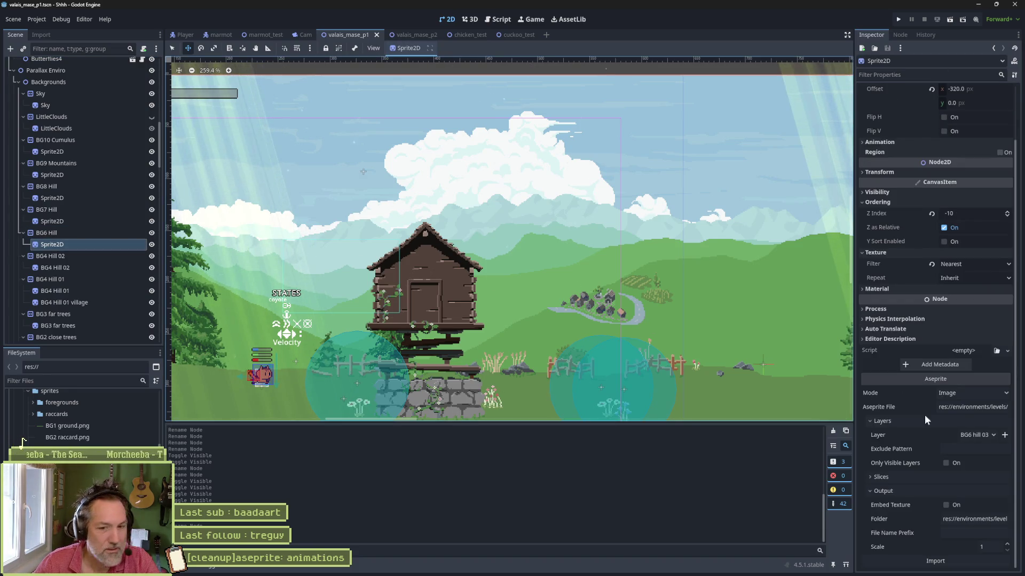
click(973, 409)
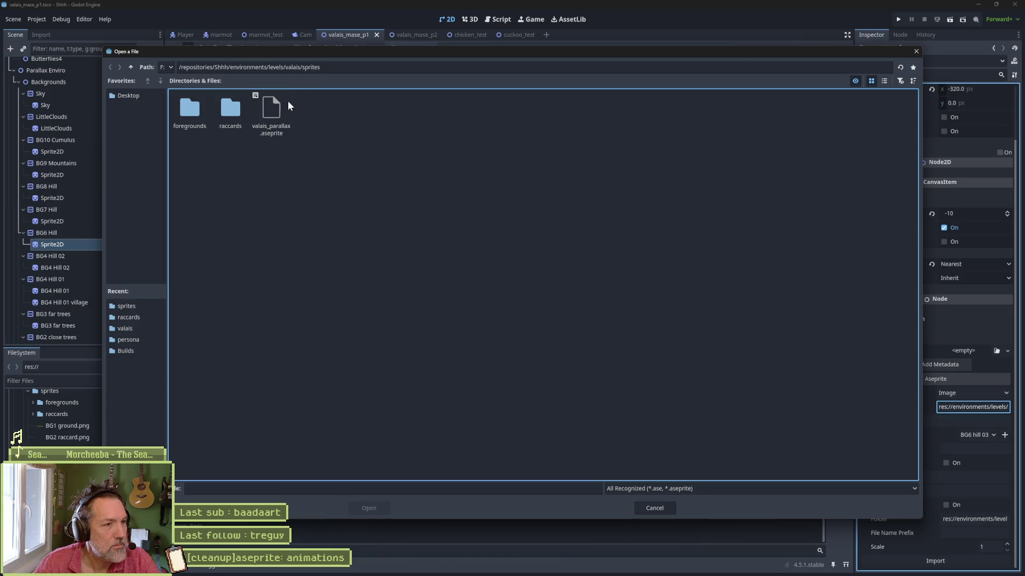
click(654, 508)
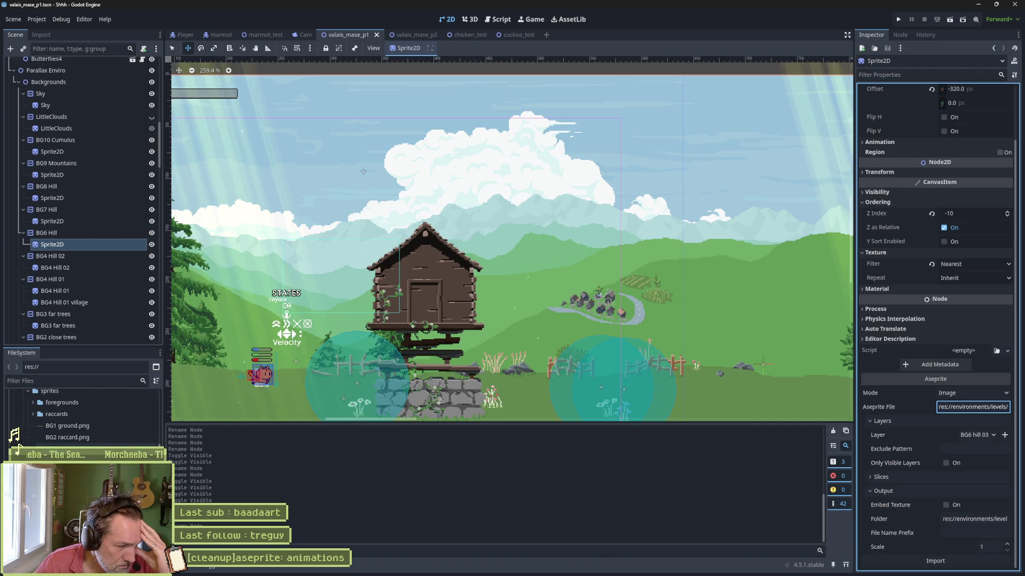
scroll(24, 439, down, 5)
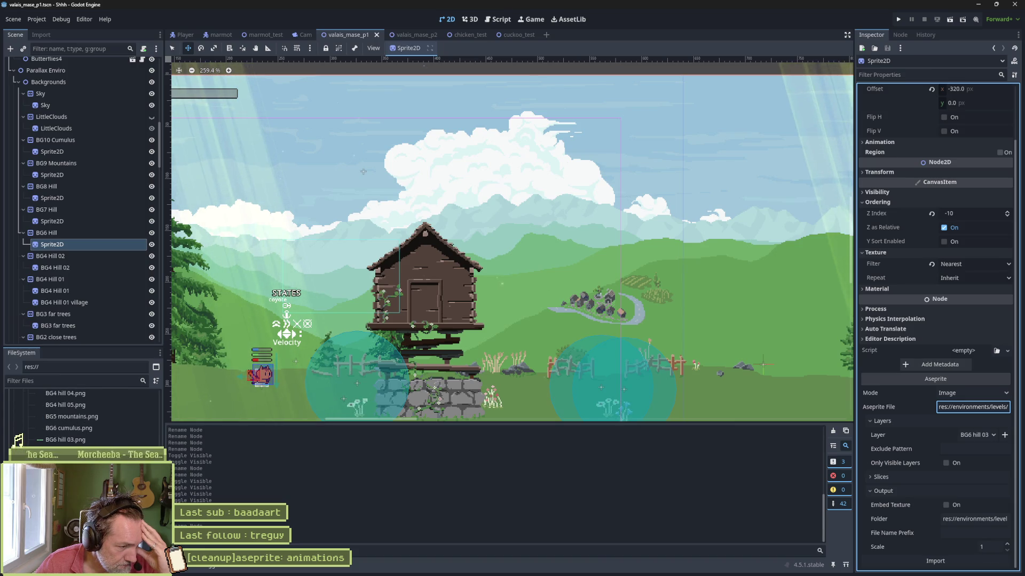
scroll(80, 416, up, 5)
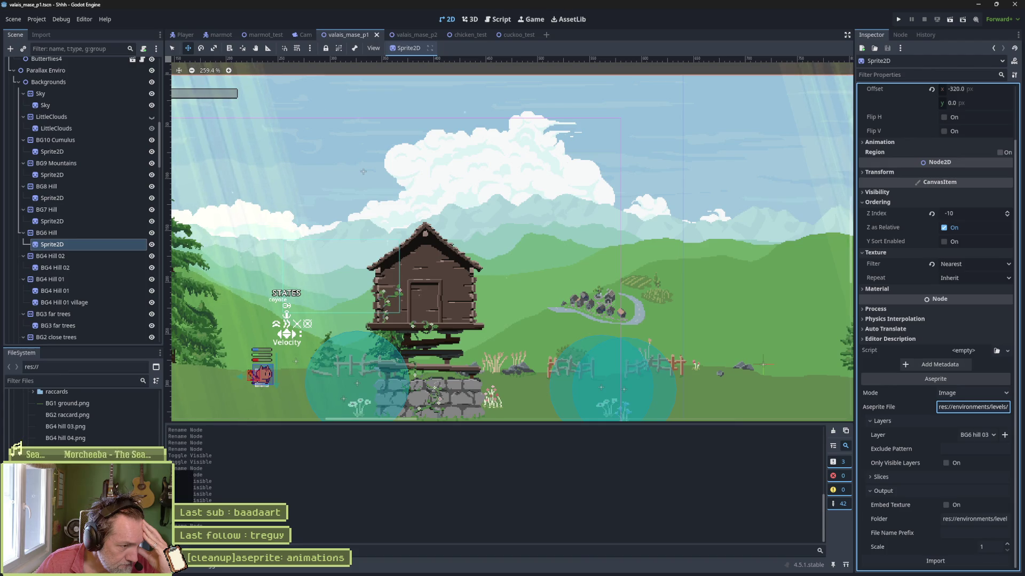
click(980, 520)
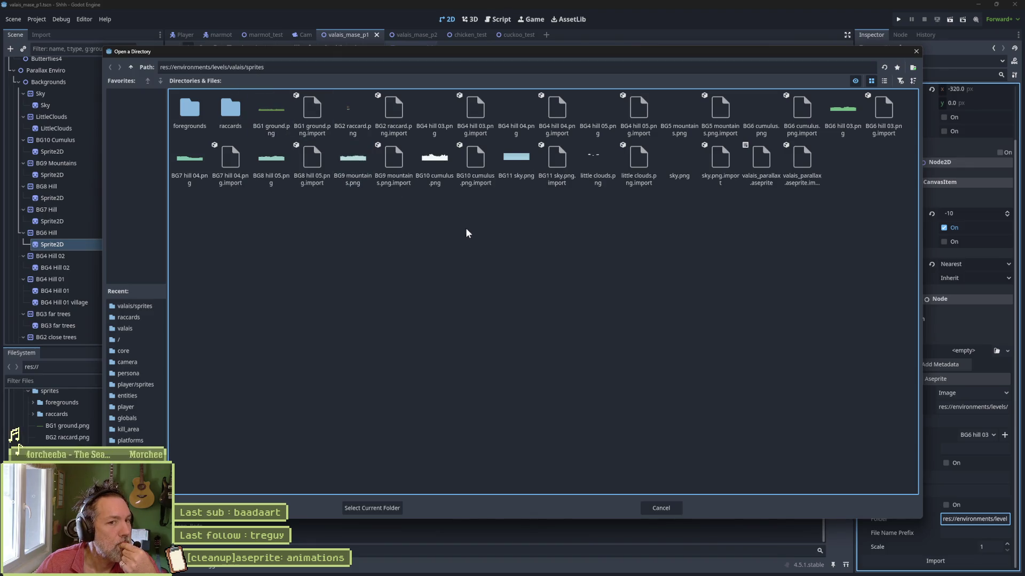
click(884, 80)
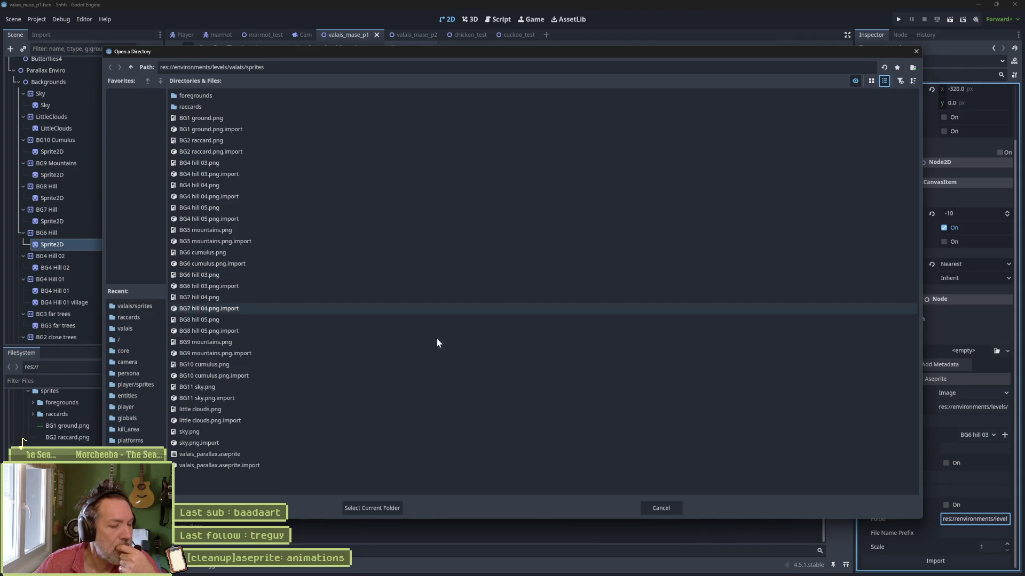
click(657, 508)
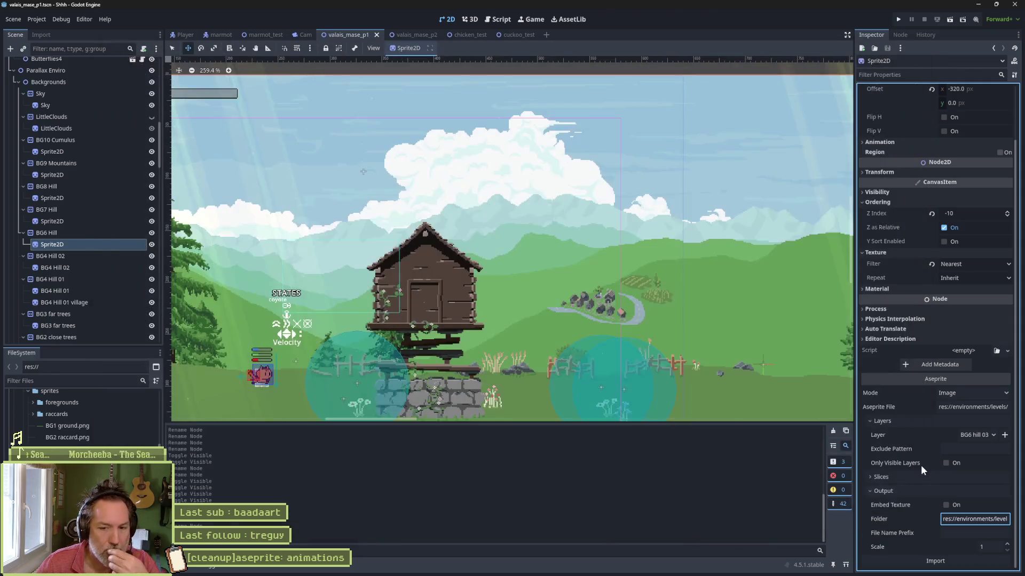
Reimport BG6 Hill's sprite, keeping layer 'BG6 hill 03', then quit the Godot editor.
click(991, 435)
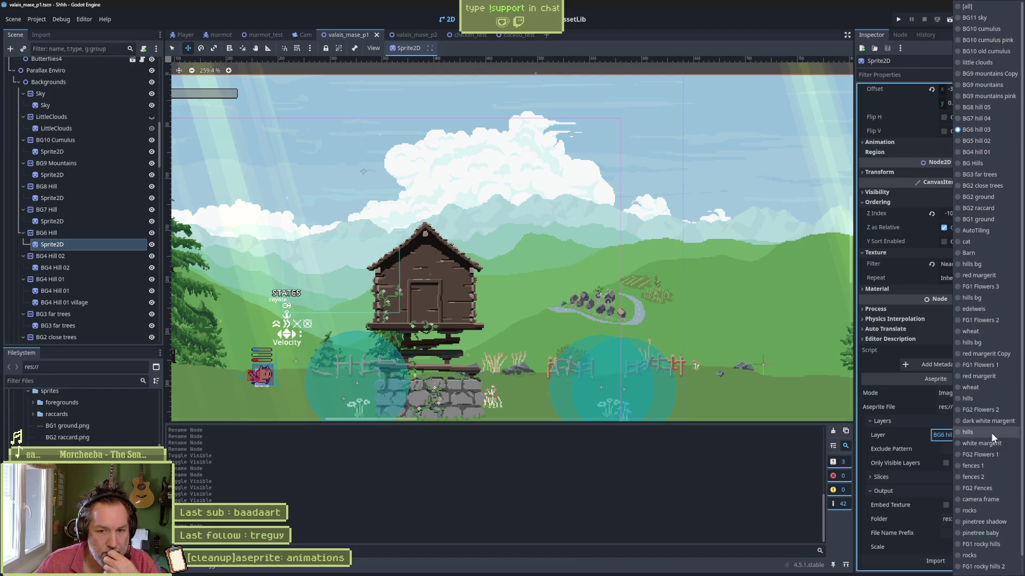
scroll(989, 481, down, 1)
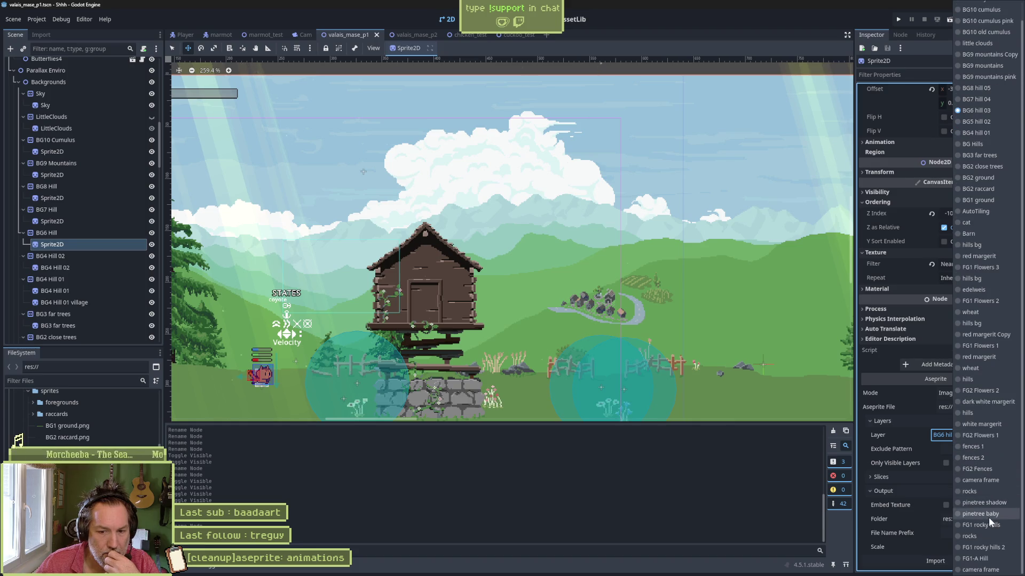
click(900, 558)
click(902, 559)
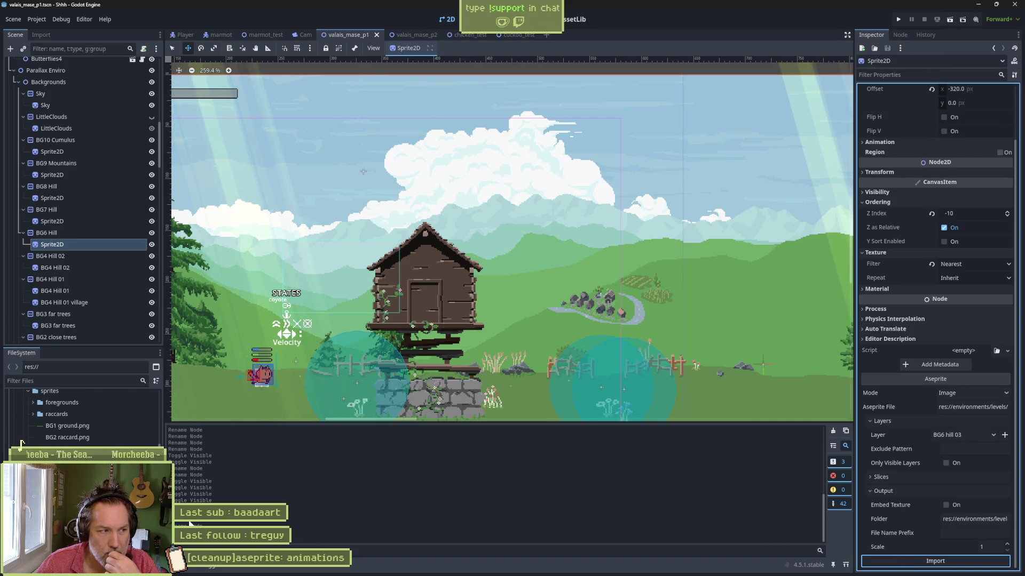
click(948, 435)
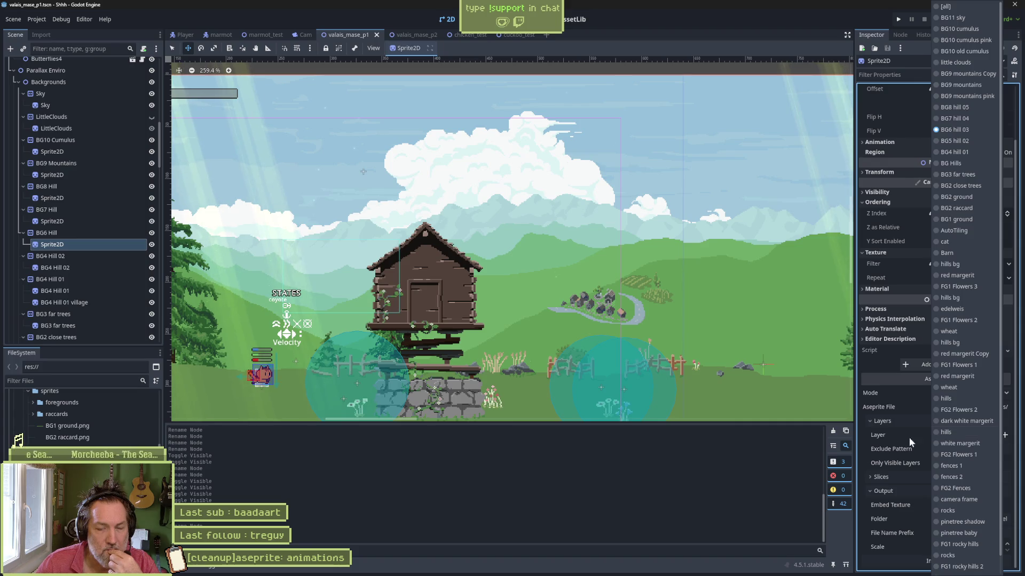
click(689, 490)
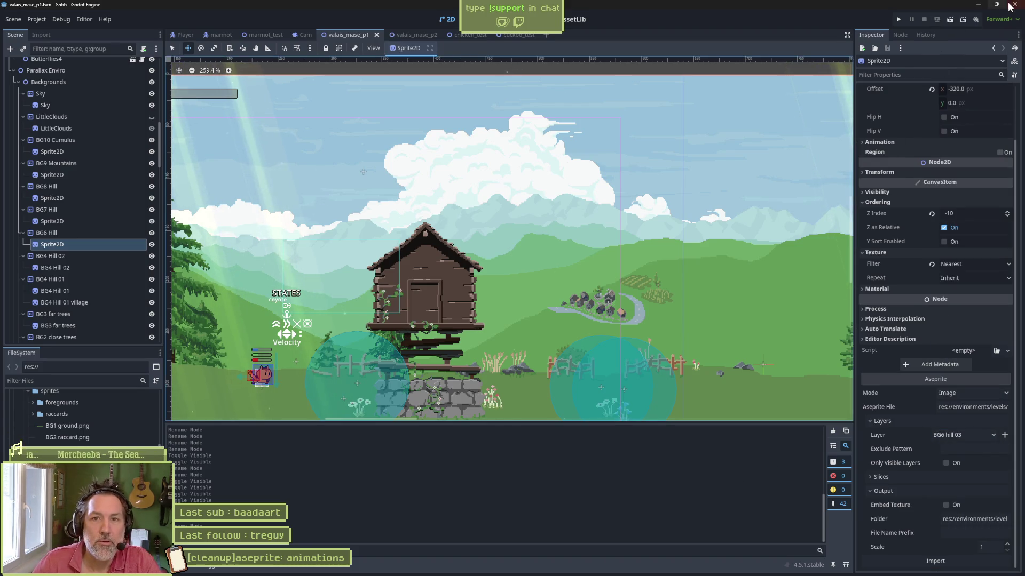
click(1014, 4)
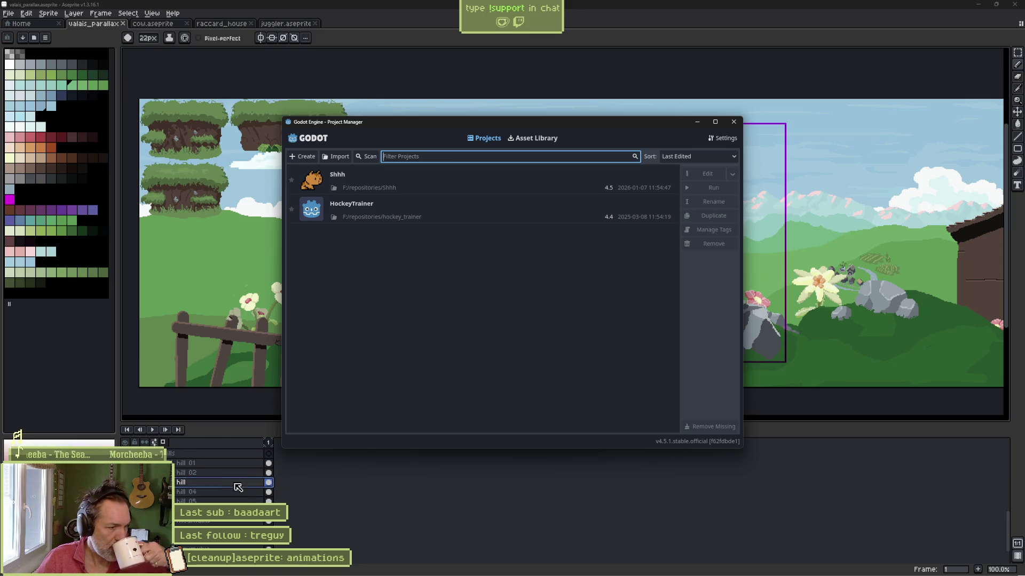
Launch the Shhh project from the Project Manager to reload the valais_mase_p1 scene.
double_click(449, 191)
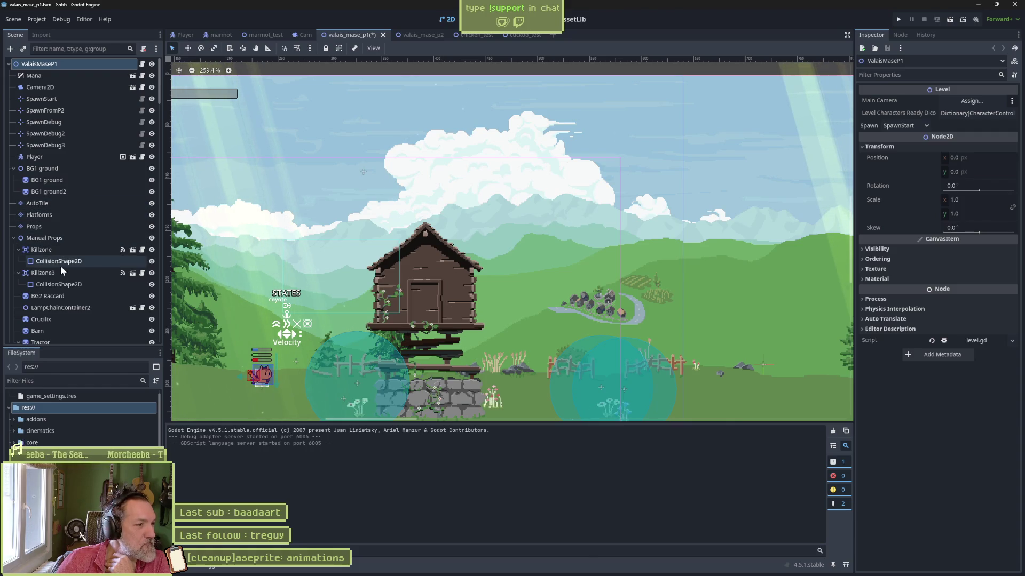
Reimport the Sprite2D under BG6 Hill from Aseprite layer 'BG6 hill 03'.
scroll(44, 288, down, 10)
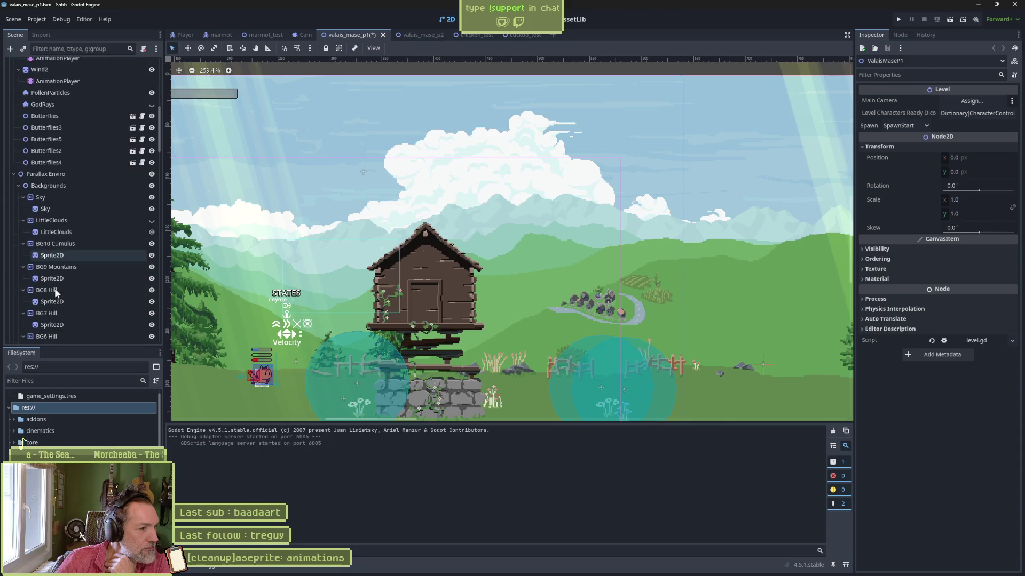
scroll(62, 291, down, 3)
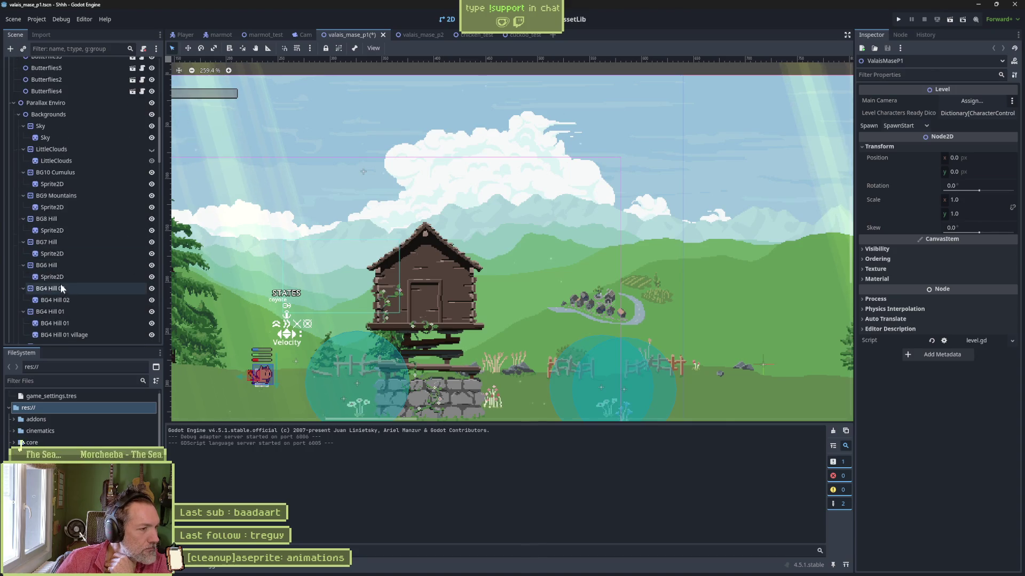
click(61, 276)
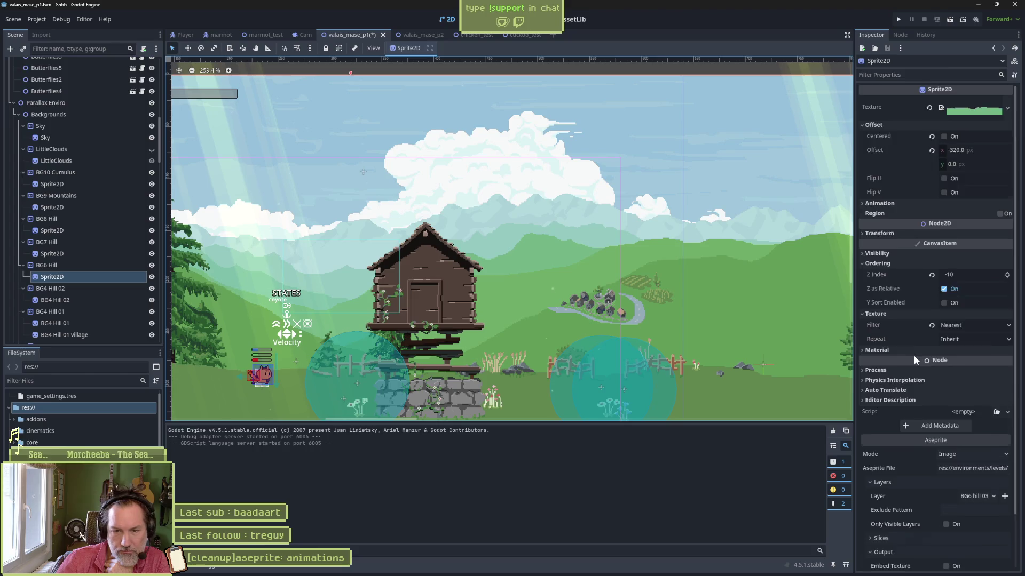
scroll(913, 360, down, 3)
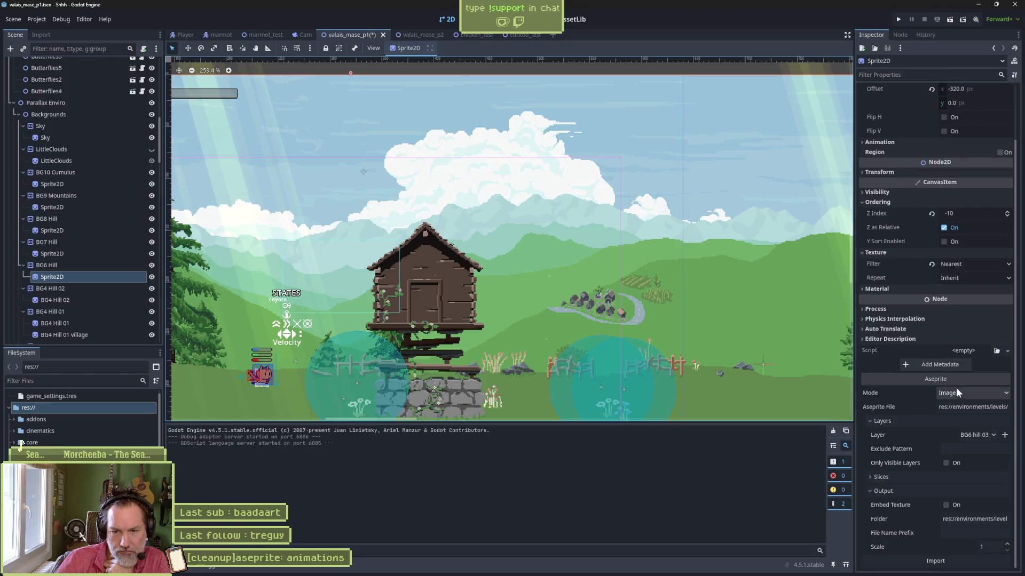
click(989, 434)
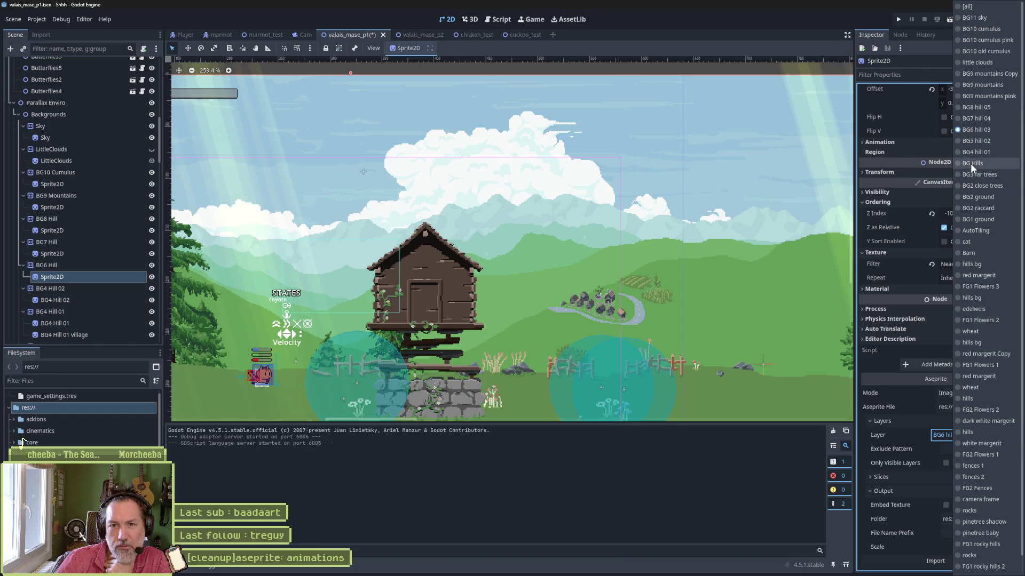
click(757, 468)
click(966, 561)
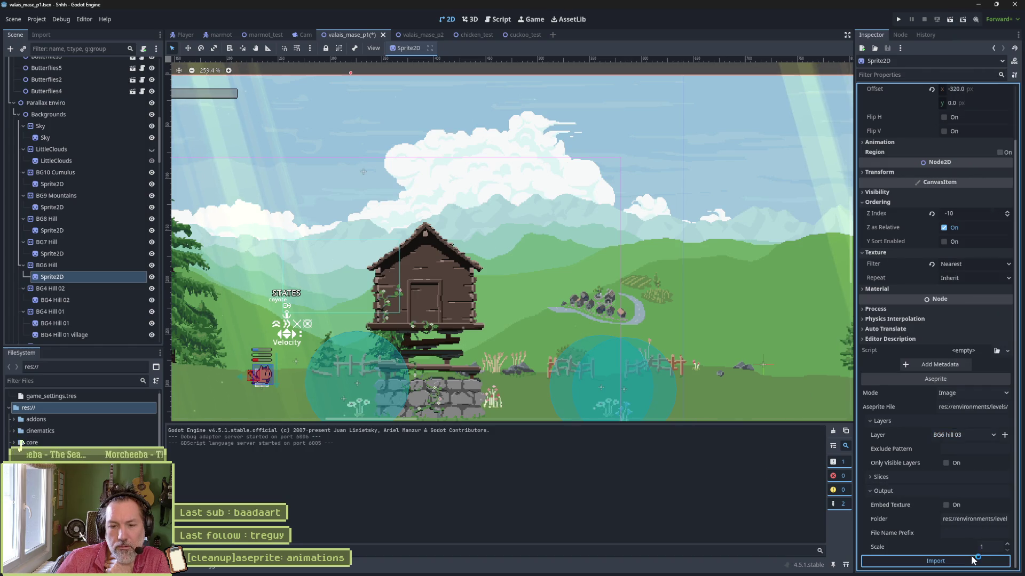
click(960, 435)
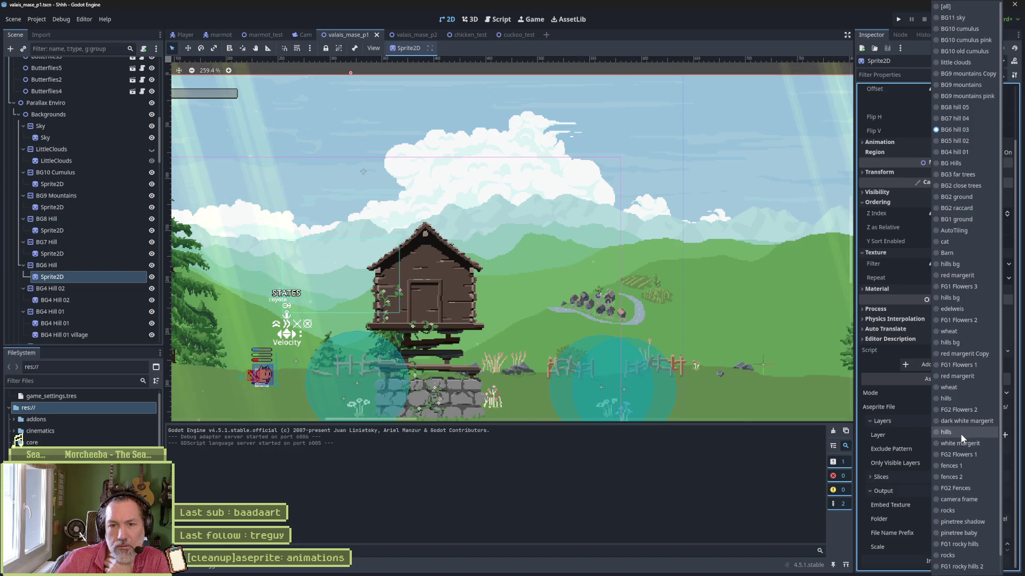
click(751, 488)
Rename the sprite under BG4 Hill 02 to Sprite2D.
click(74, 300)
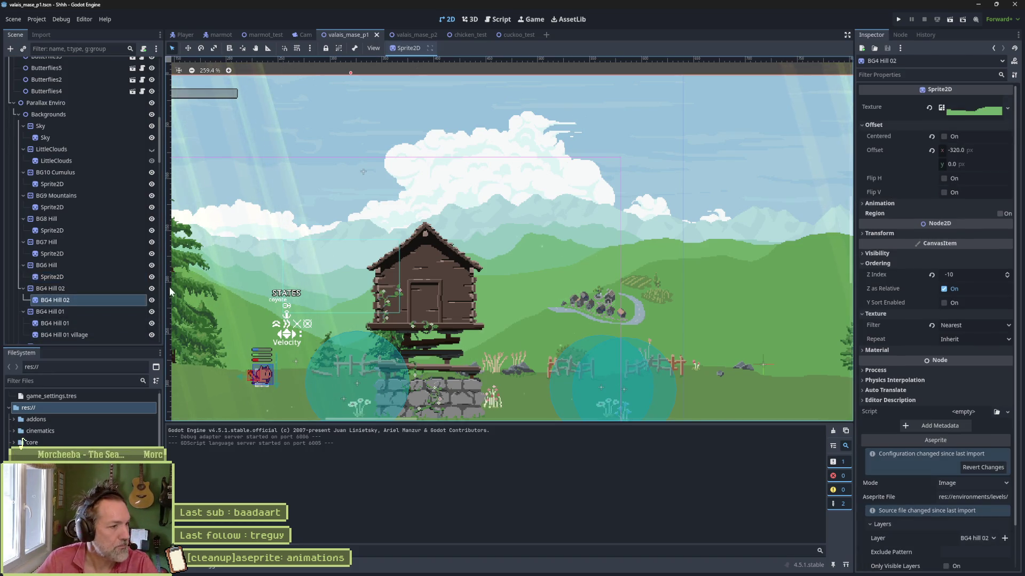
click(152, 288)
click(152, 288)
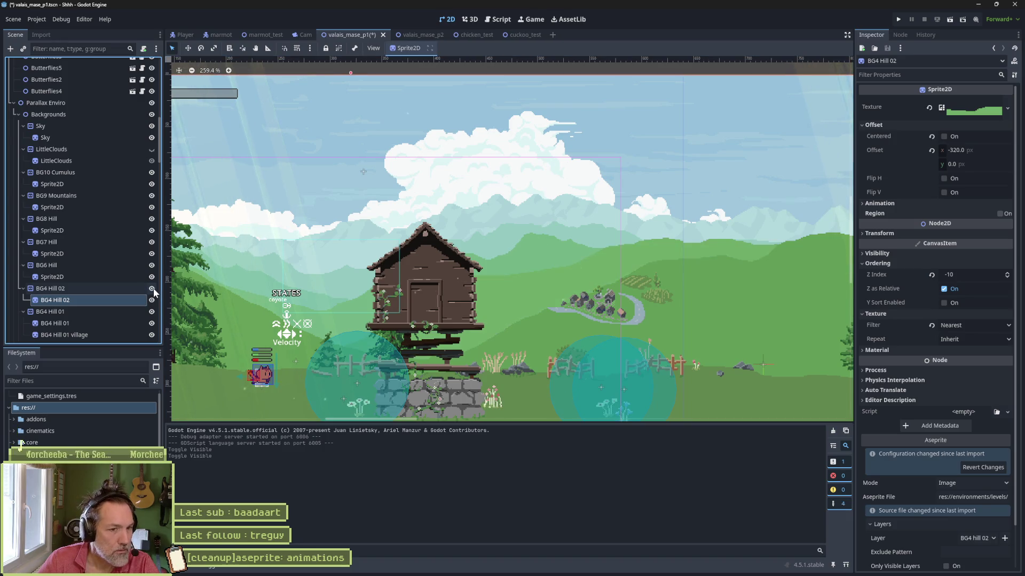
double_click(122, 300)
text(Sprite2)
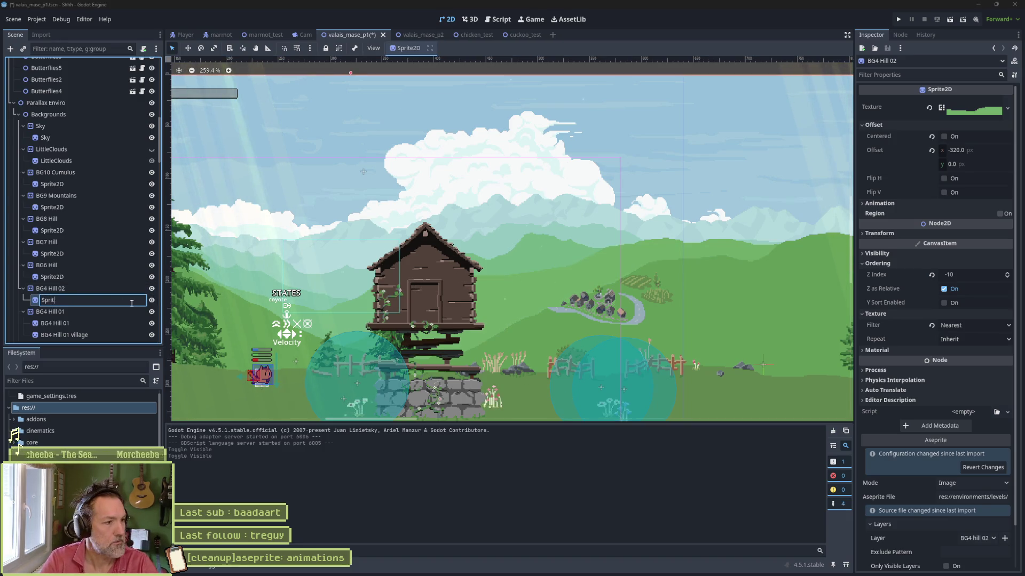
key(Return)
key(alt+Tab)
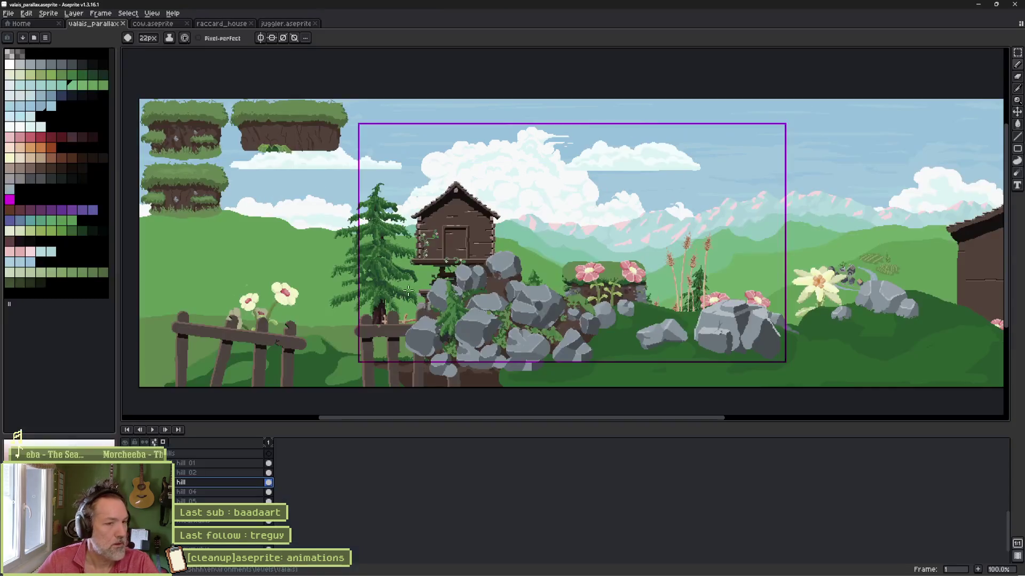
Rename Aseprite's 'hill 01' layer to 'BG4 hill' in Layer Properties.
click(174, 463)
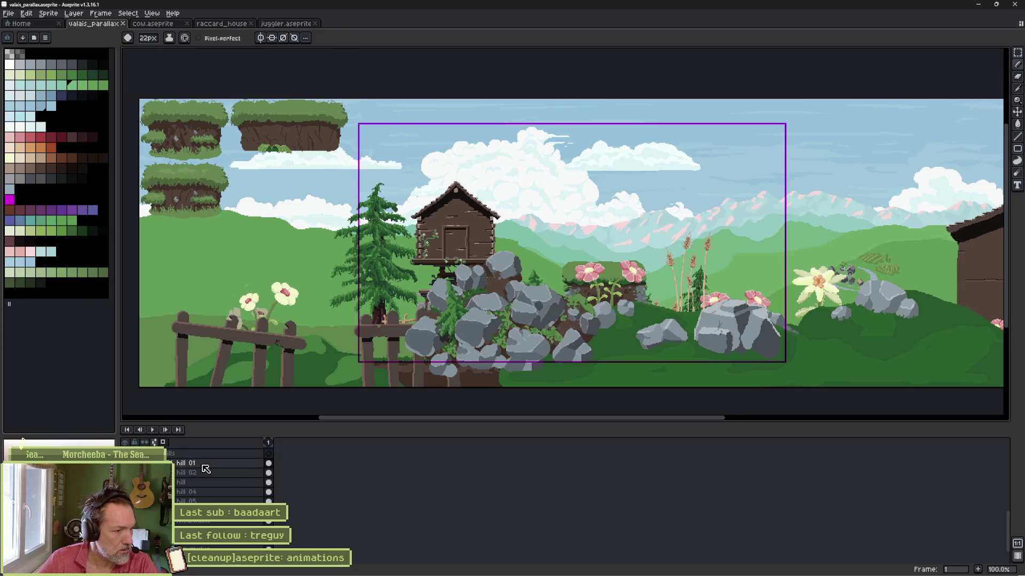
double_click(205, 465)
text(BG4 hill)
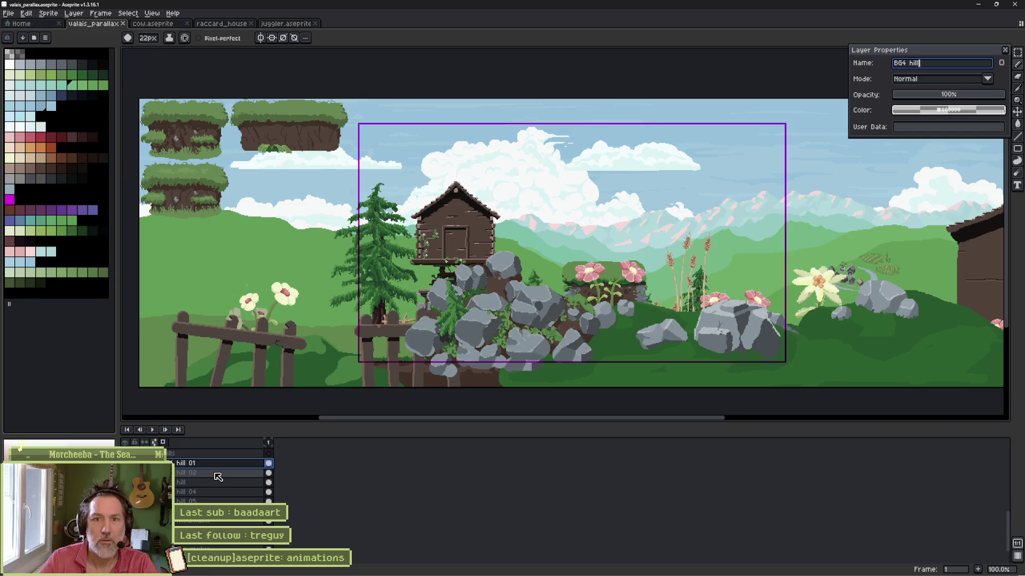
key(Return)
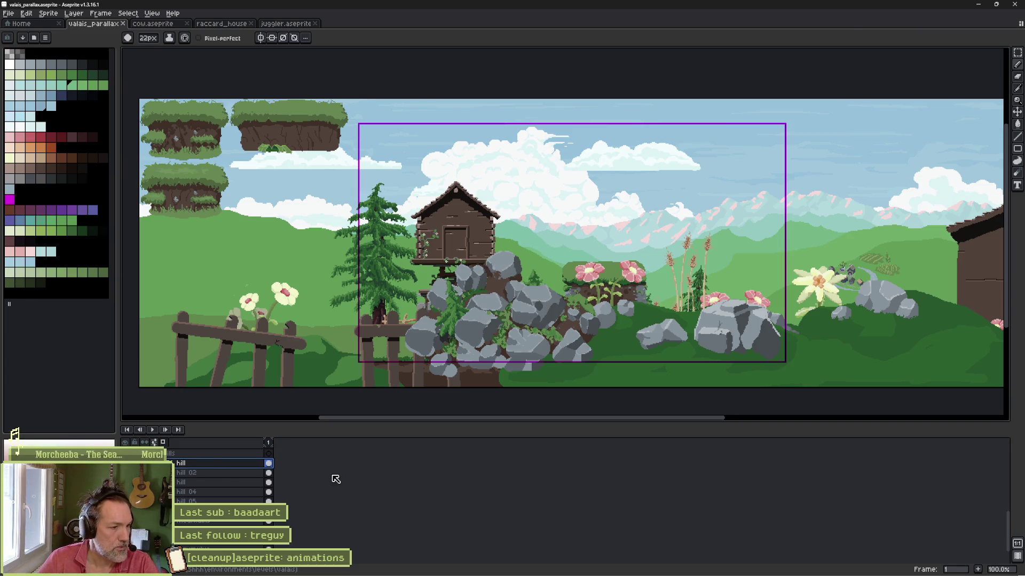
key(alt+Tab)
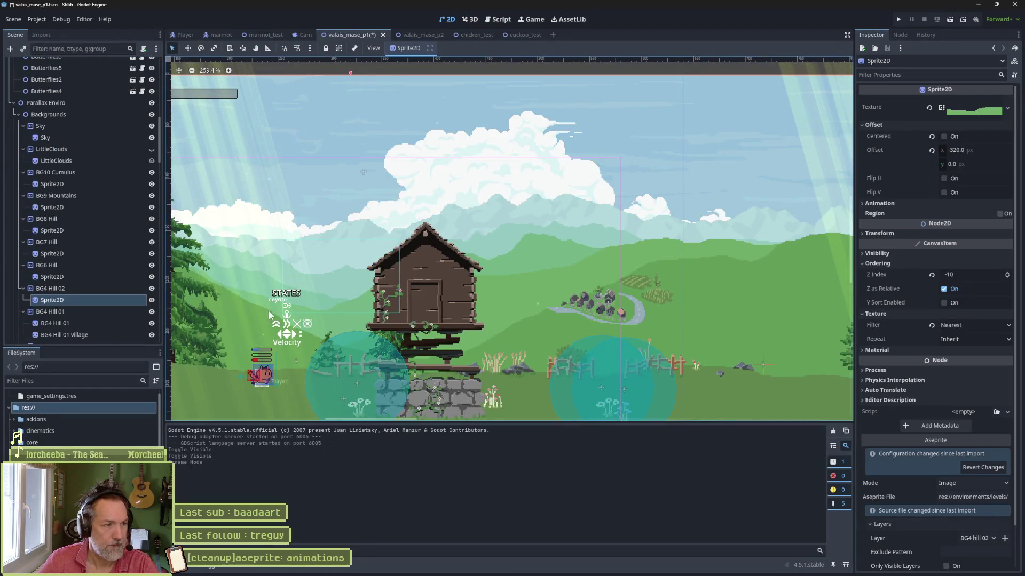
Rename the BG4 Hill 02 node to 'BG4 Hill' and save the scene.
click(94, 288)
key(F2)
key(BackSpace)
key(BackSpace)
key(BackSpace)
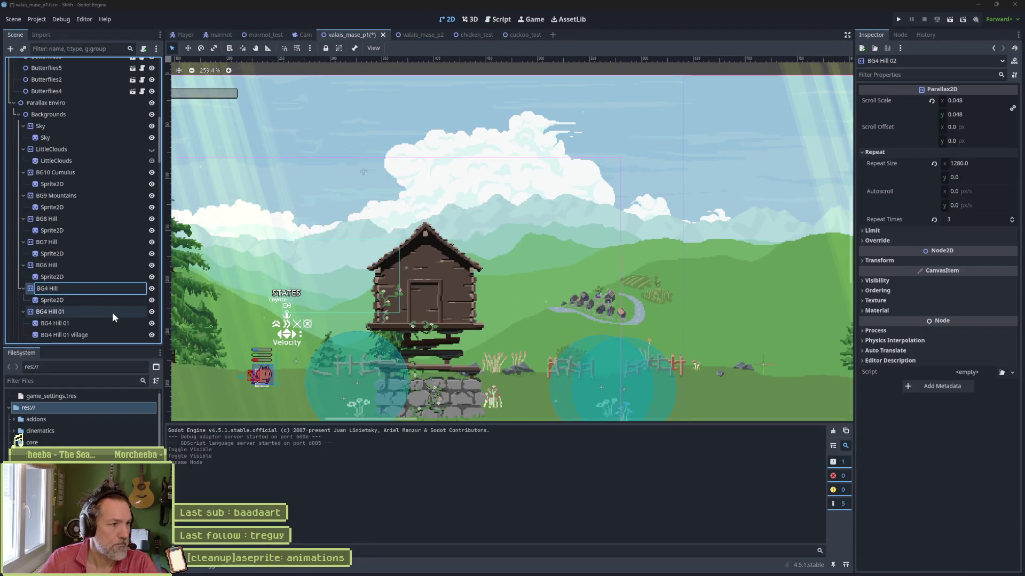
key(Return)
key(ctrl+s)
Set the sprite's Aseprite File to sprites/valais_parallax.aseprite.
click(101, 300)
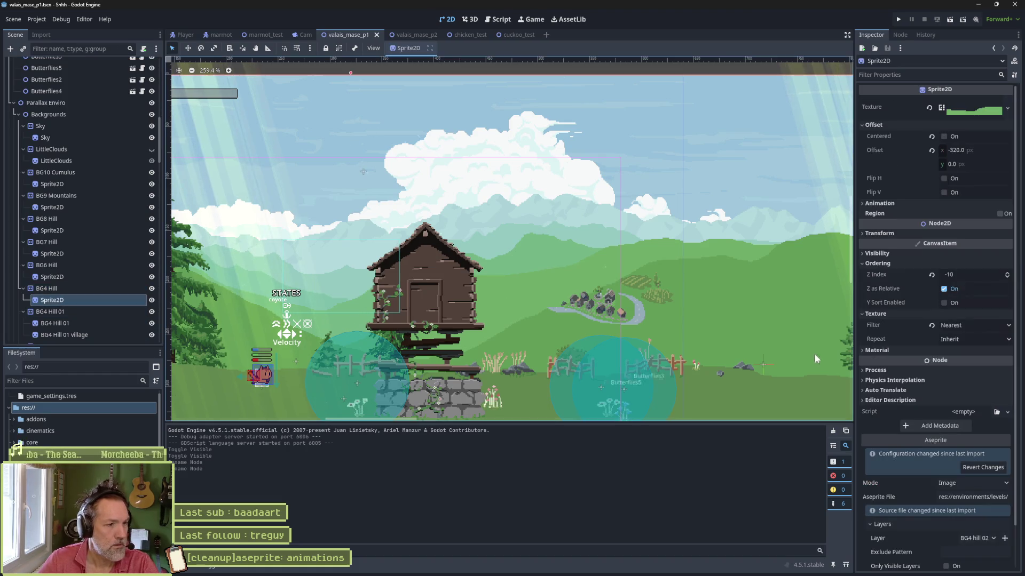
scroll(950, 444, down, 3)
click(984, 450)
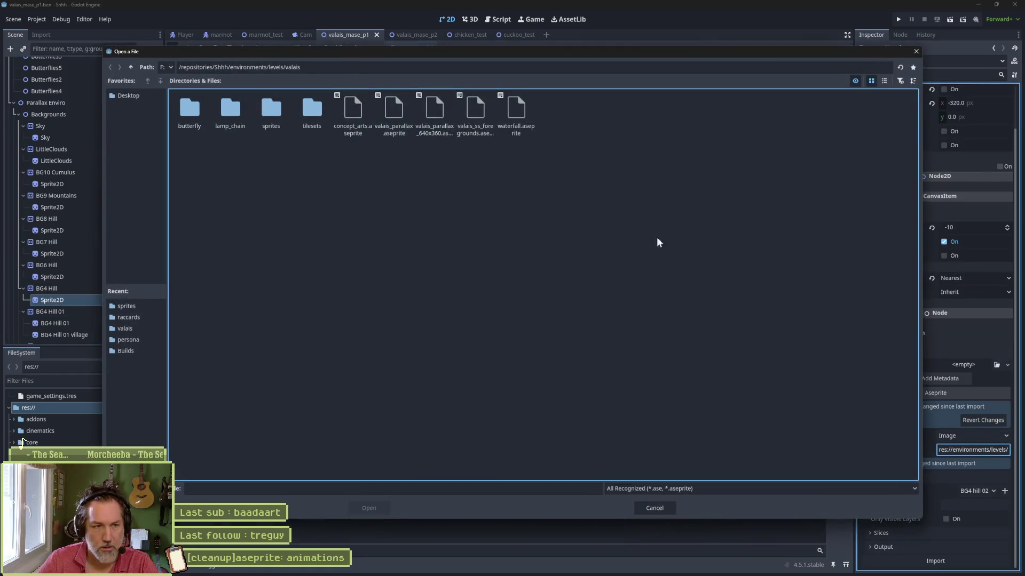
double_click(270, 110)
click(273, 128)
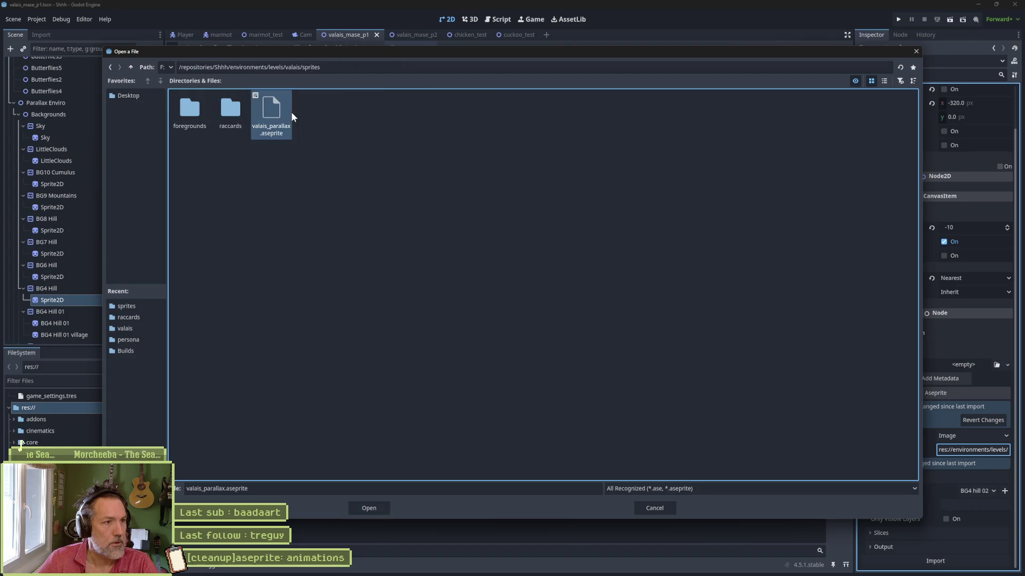
double_click(290, 111)
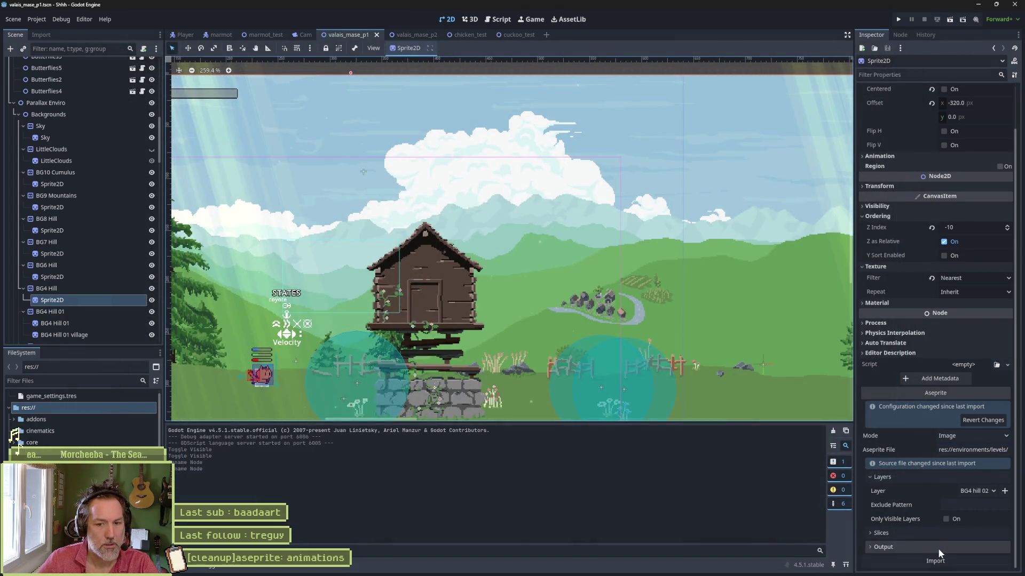
Set the import output folder to environments/levels/valais/sprites and reimport the sprite.
click(938, 547)
scroll(960, 539, down, 2)
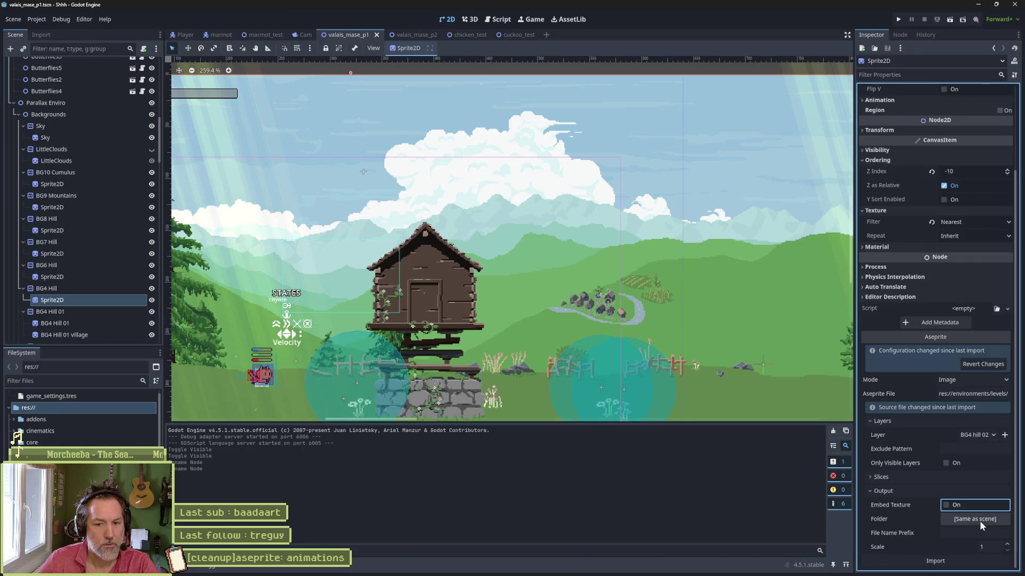
click(966, 520)
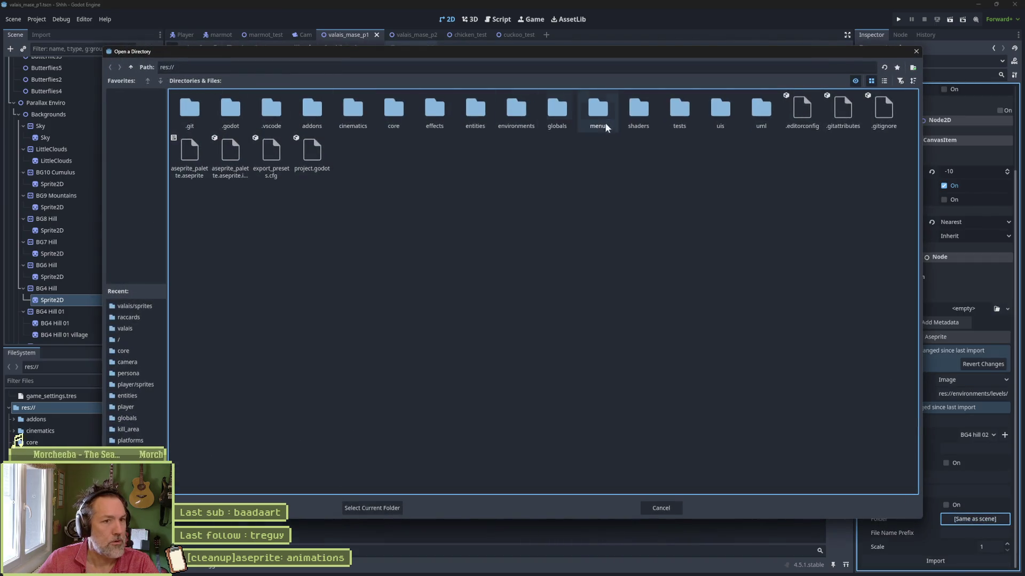
click(513, 109)
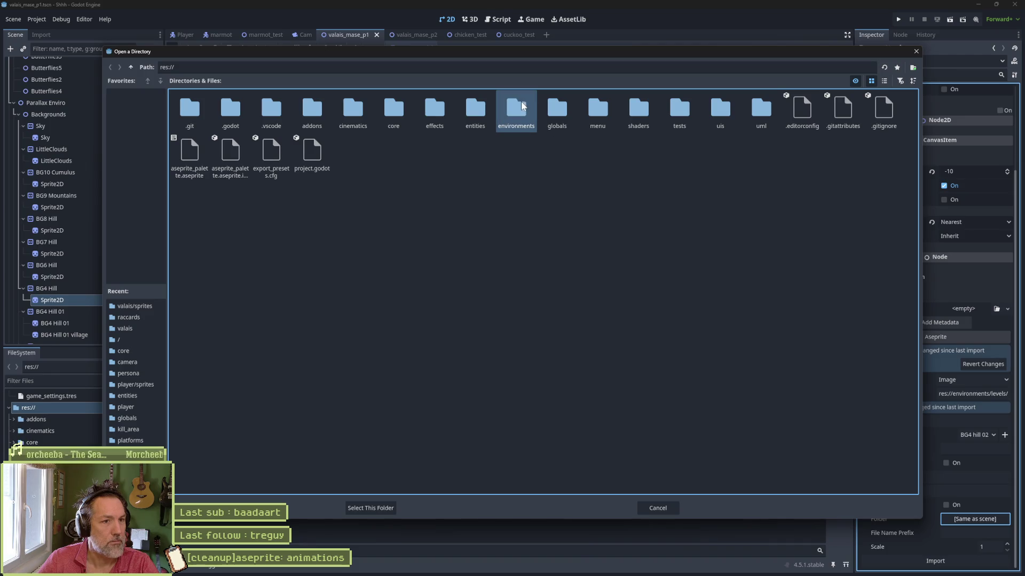
double_click(515, 111)
double_click(230, 113)
double_click(271, 112)
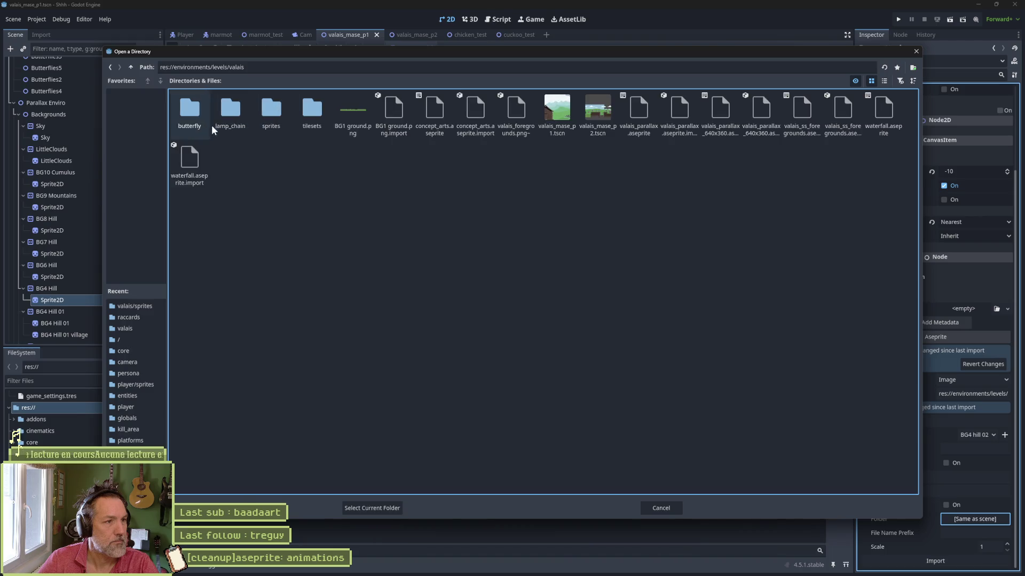
double_click(271, 109)
click(362, 507)
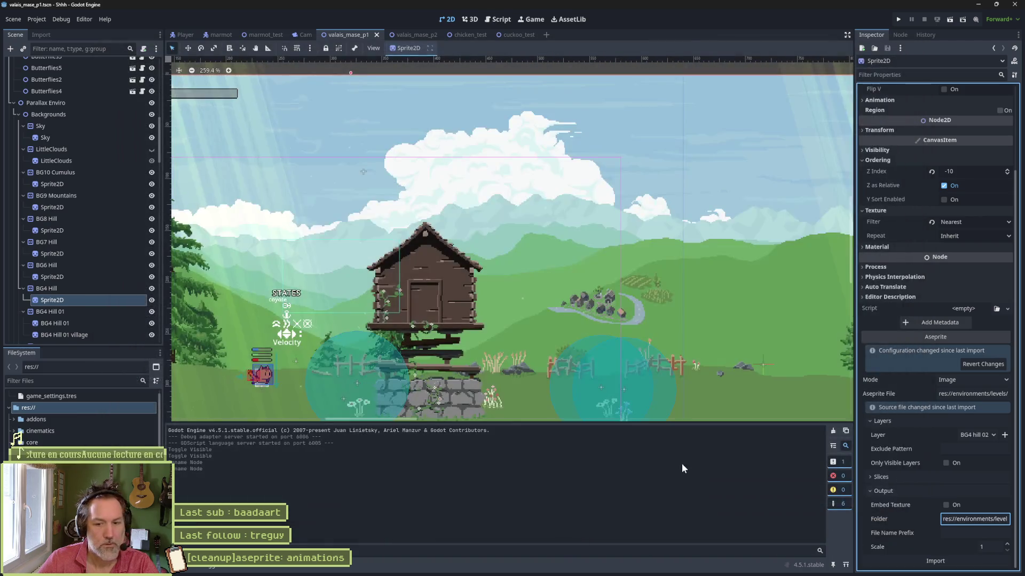
click(931, 560)
click(975, 435)
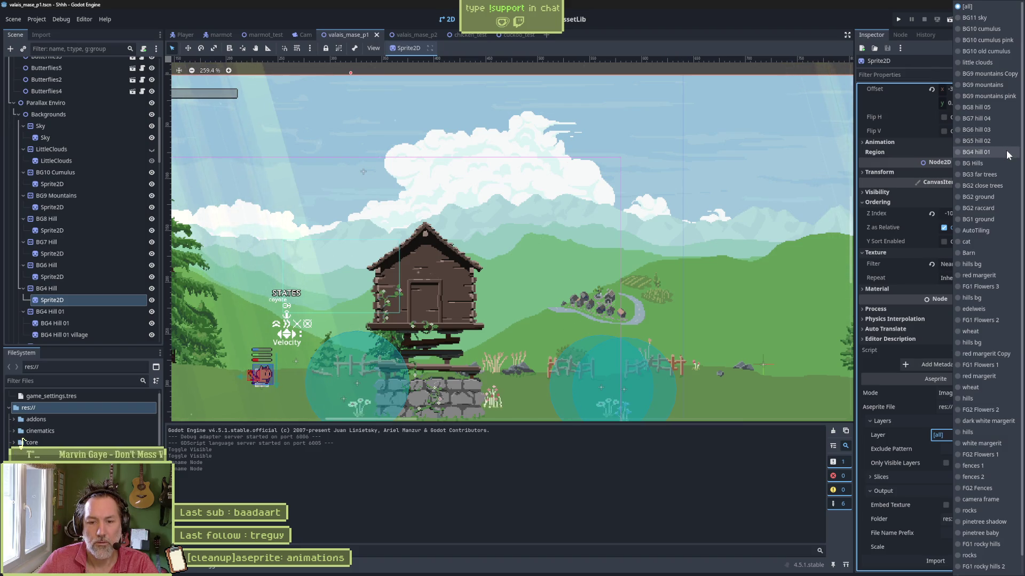
Link BG4 Hill's sprite to layer 'BG4 hill 01', reimport, and toggle its visibility.
scroll(998, 222, down, 1)
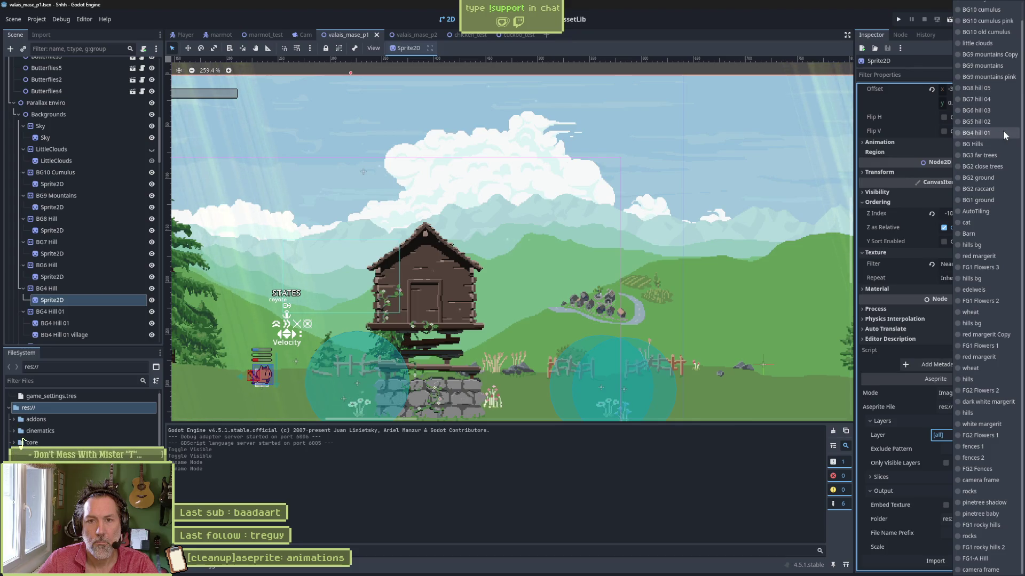
click(1003, 132)
scroll(936, 459, down, 1)
click(935, 561)
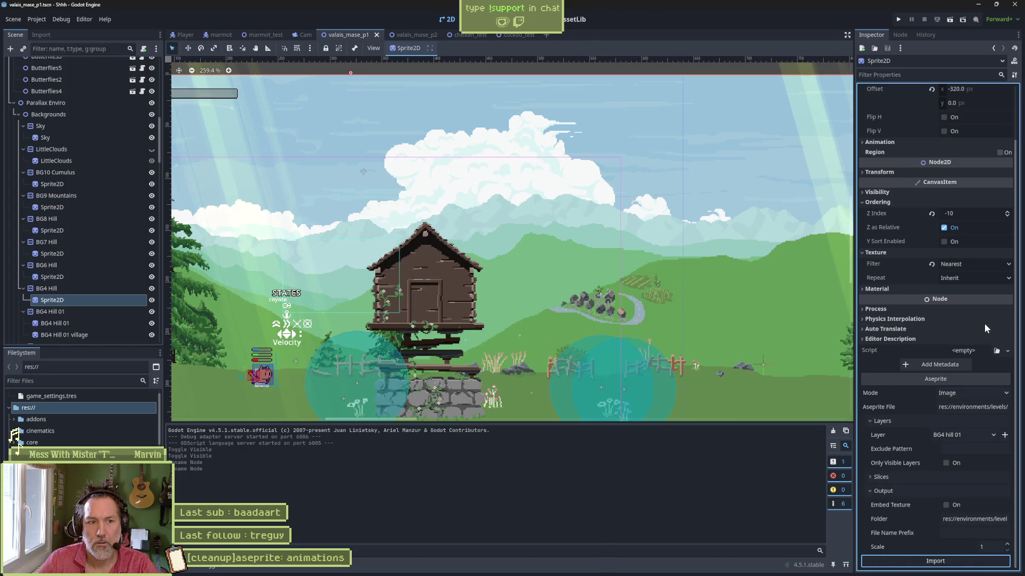
double_click(151, 289)
click(151, 289)
Compare BG4 Hill shown and hidden, then return to the valais_parallax artwork in Aseprite.
click(152, 288)
click(151, 288)
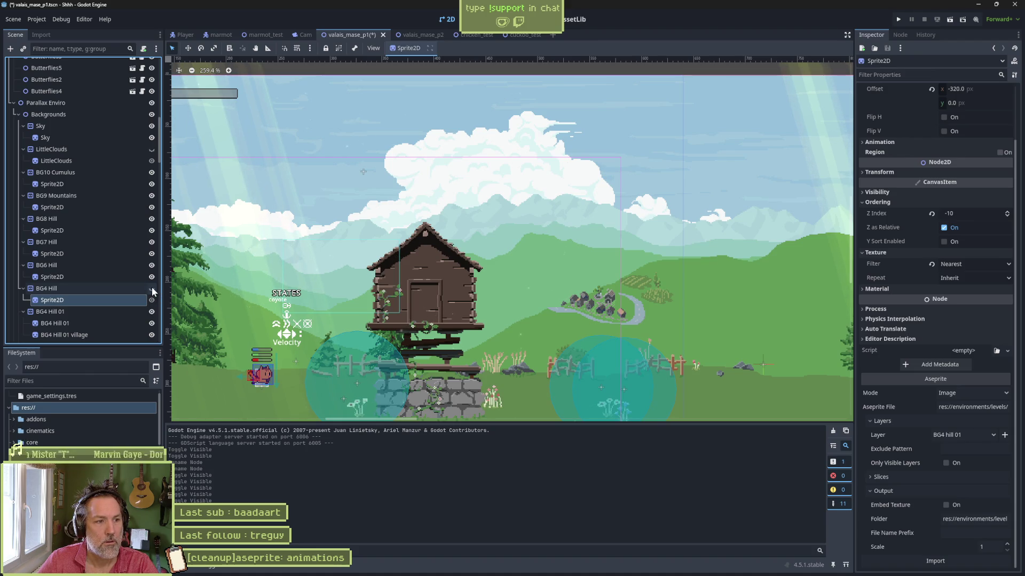
key(alt+Tab)
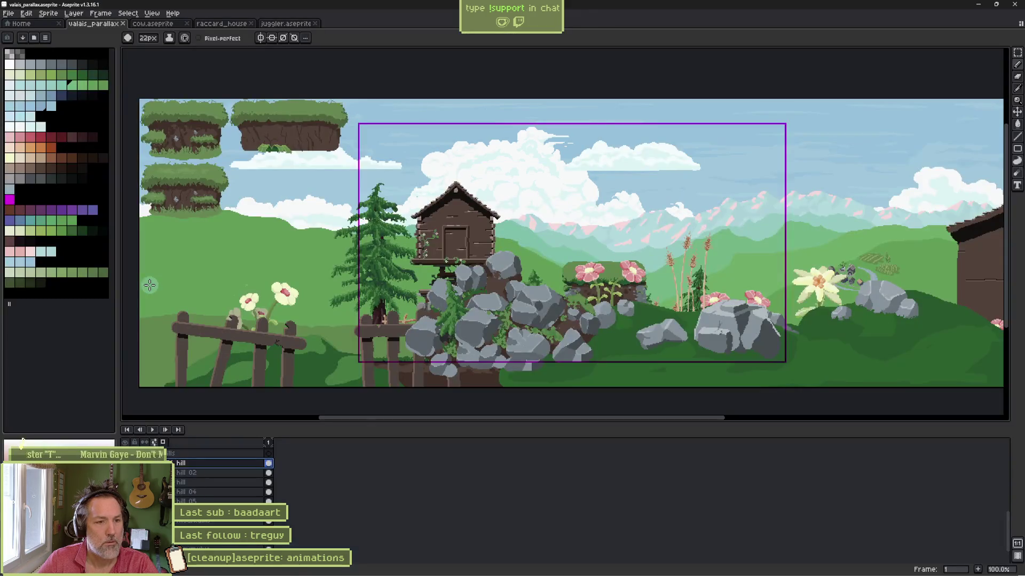
key(alt+Tab)
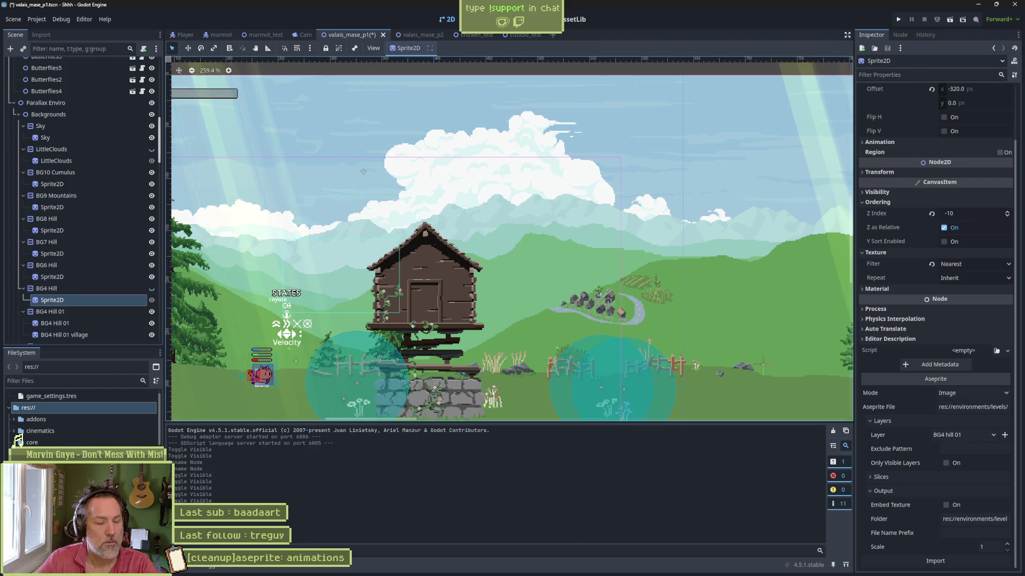
mouse_move(587, 571)
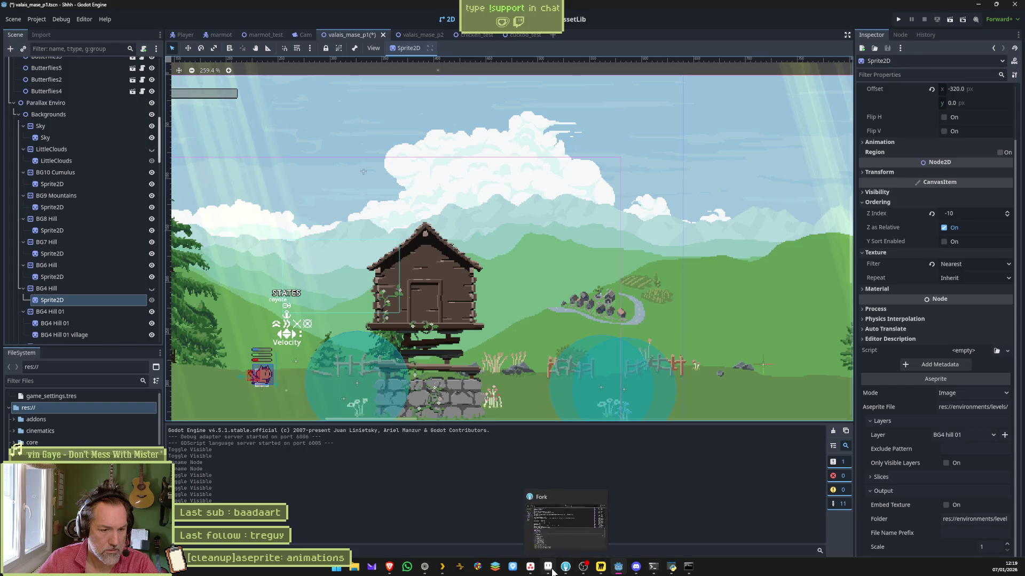
click(567, 570)
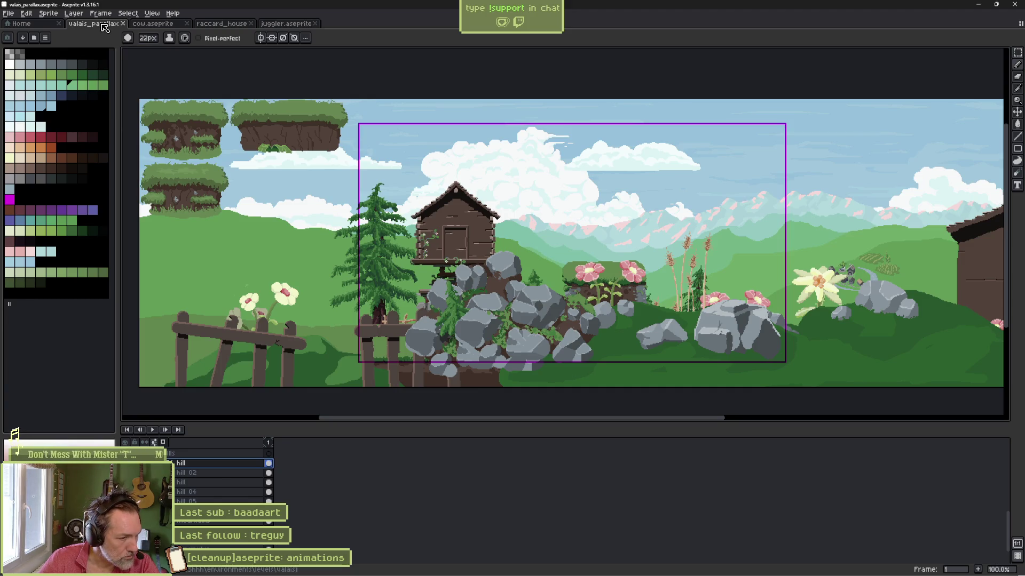
key(alt+Tab)
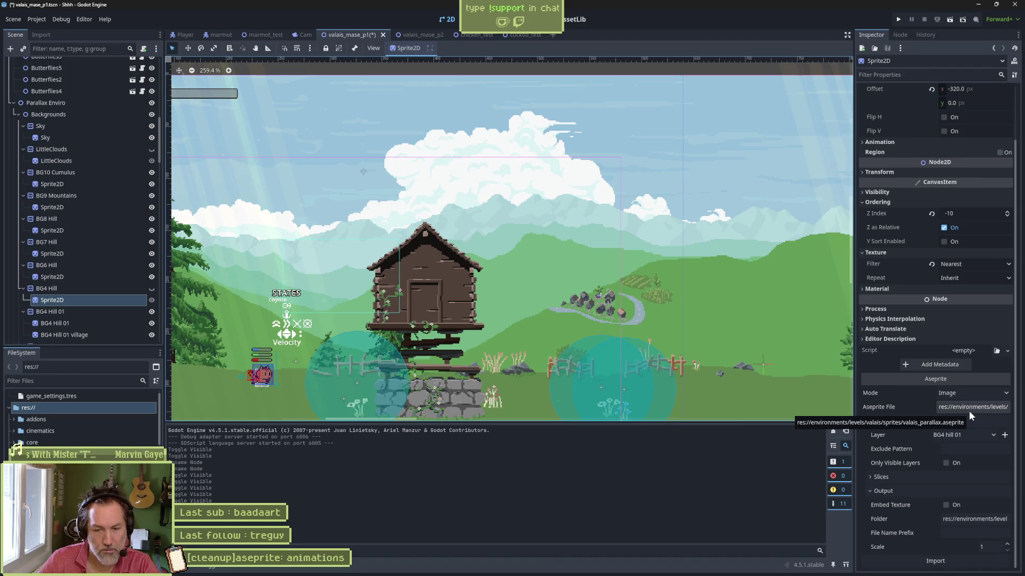
key(alt+Tab)
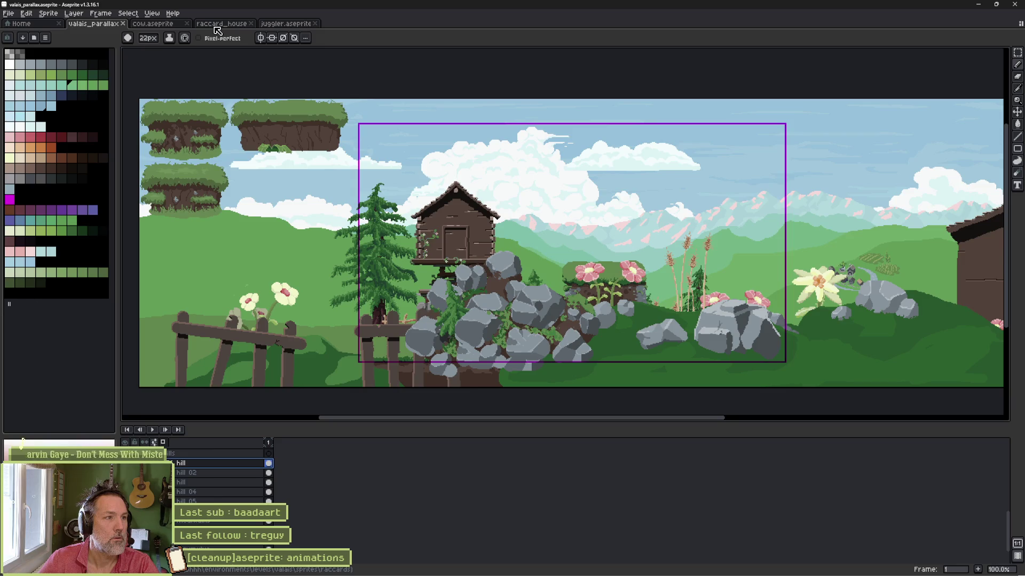
Close the valais_parallax, cow, raccard_house and juggler sprite tabs.
click(120, 24)
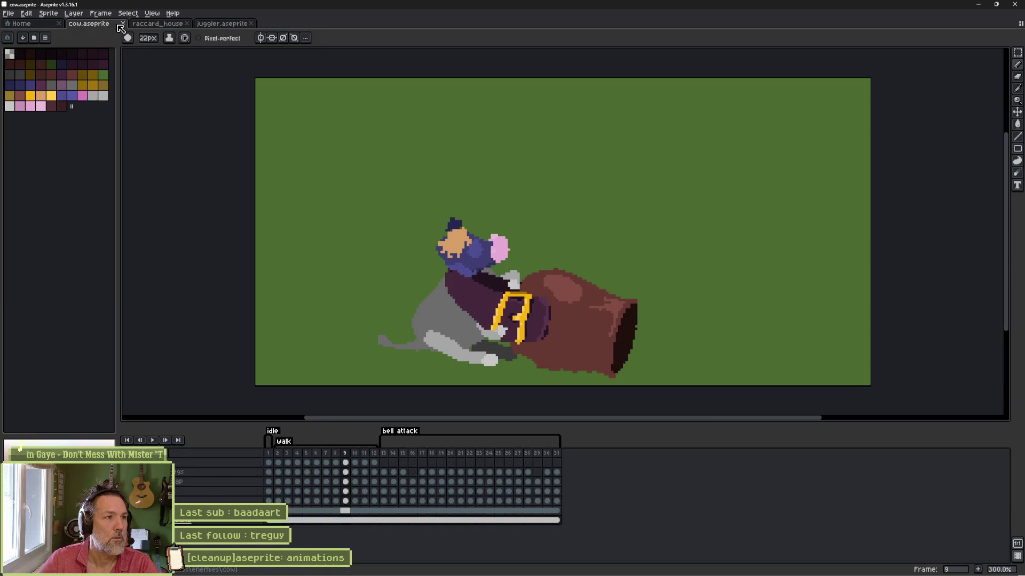
click(122, 24)
click(122, 24)
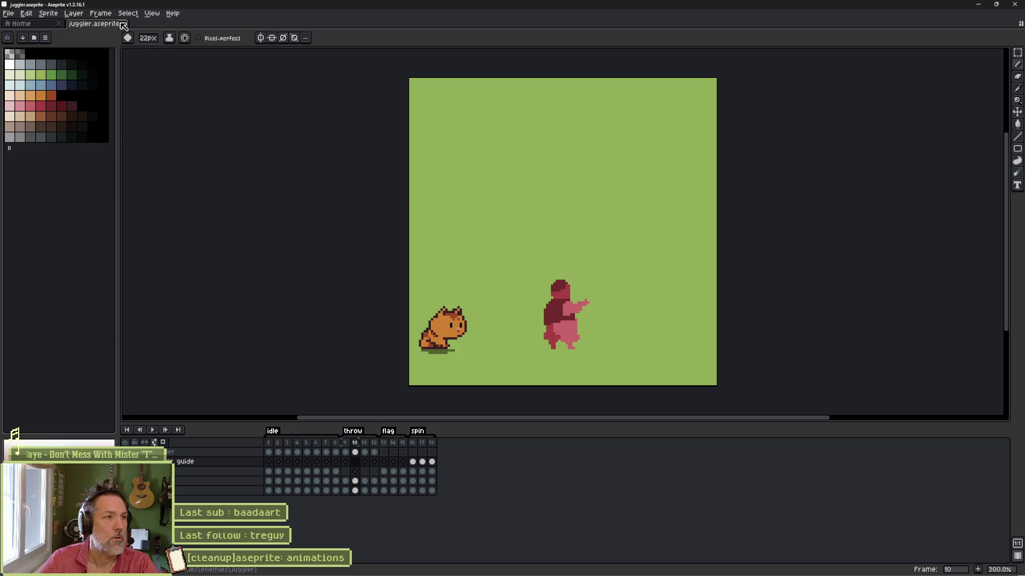
click(122, 24)
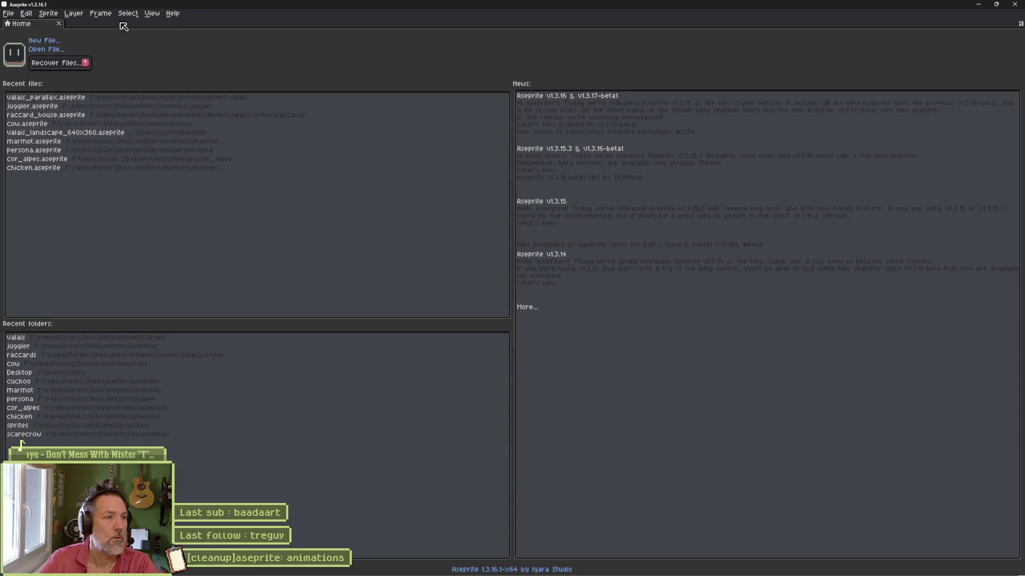
Reopen valais_parallax.aseprite from the valais sprites folder and enlarge the timeline.
click(55, 50)
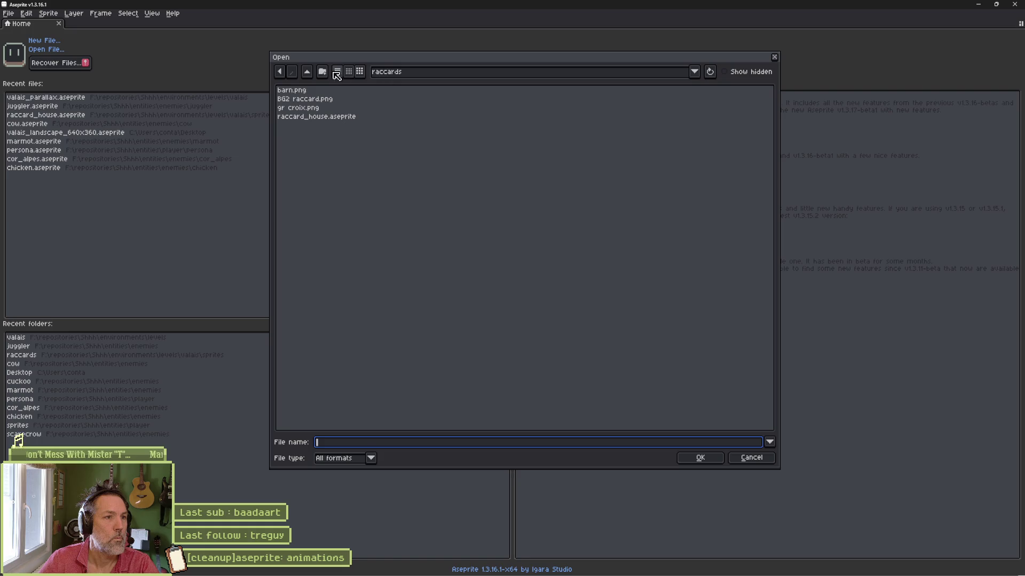
click(308, 72)
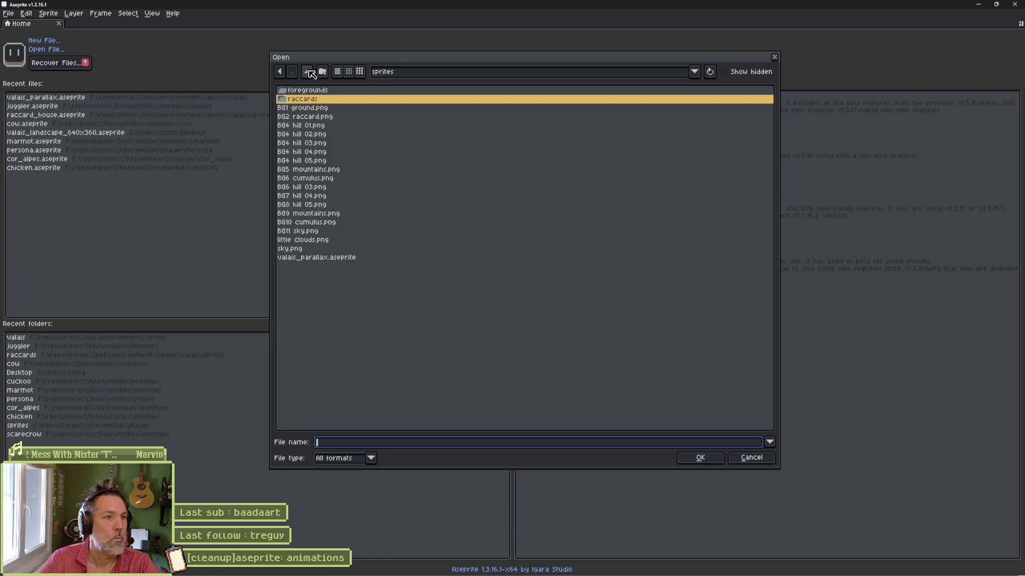
click(312, 74)
double_click(304, 109)
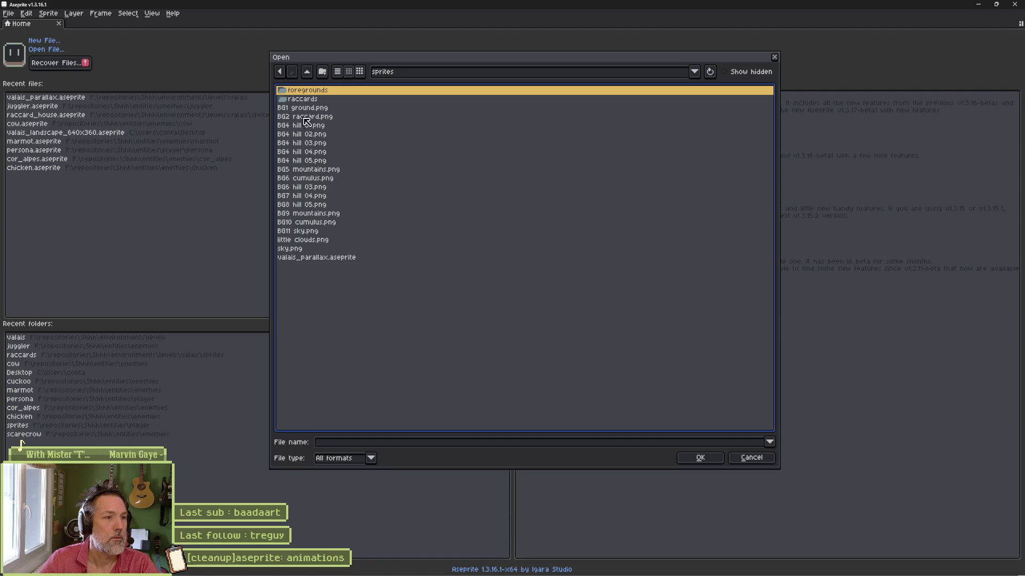
click(323, 258)
click(699, 458)
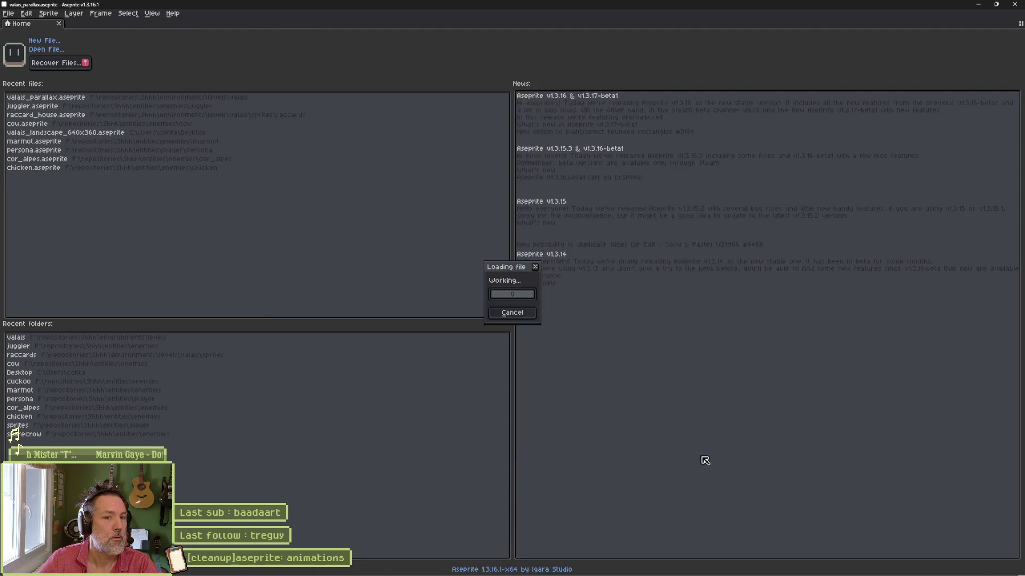
drag(425, 422, 426, 318)
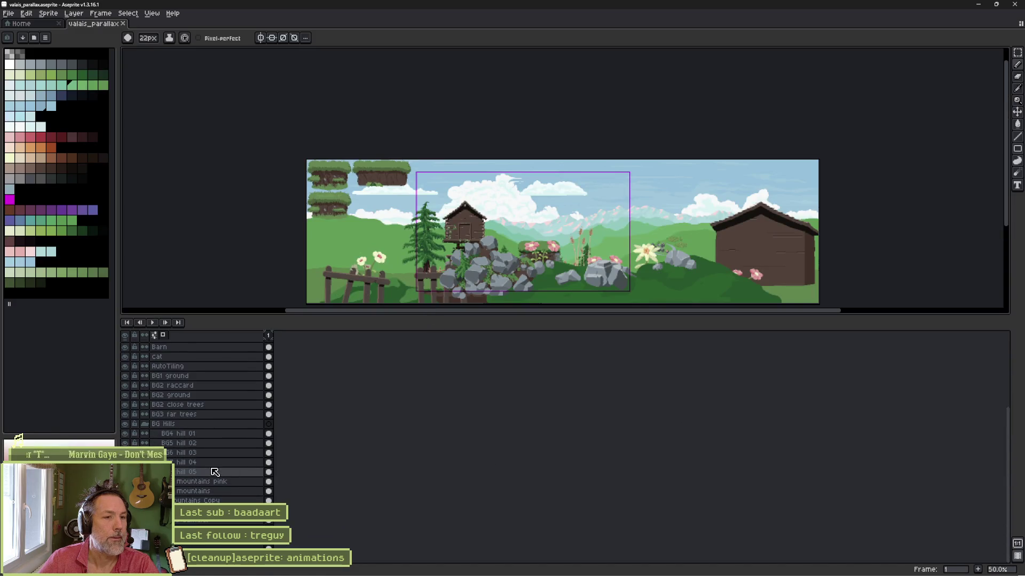
Rename the first two hill layers to 'BG4 hill' and 'BG5 hill'.
click(221, 434)
key(shift+p)
key(End)
key(BackSpace)
key(BackSpace)
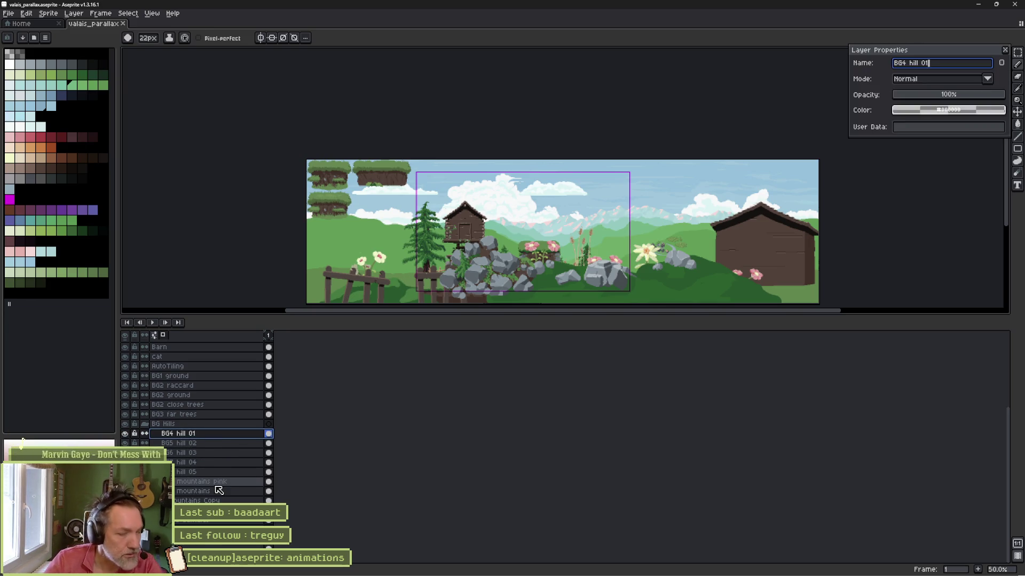
key(Return)
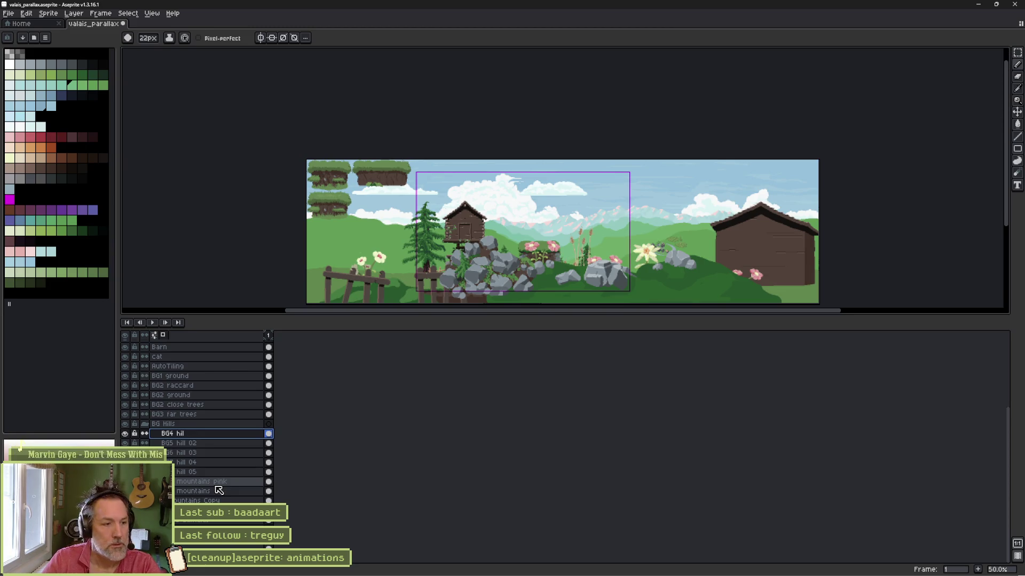
key(shift+p)
key(End)
text(l)
key(Return)
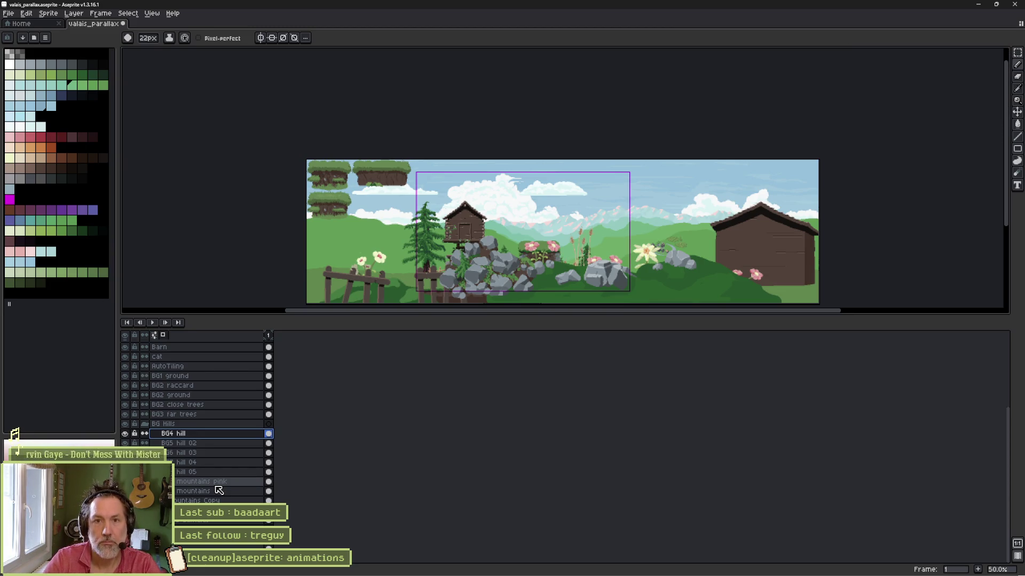
key(alt+Down)
key(shift+p)
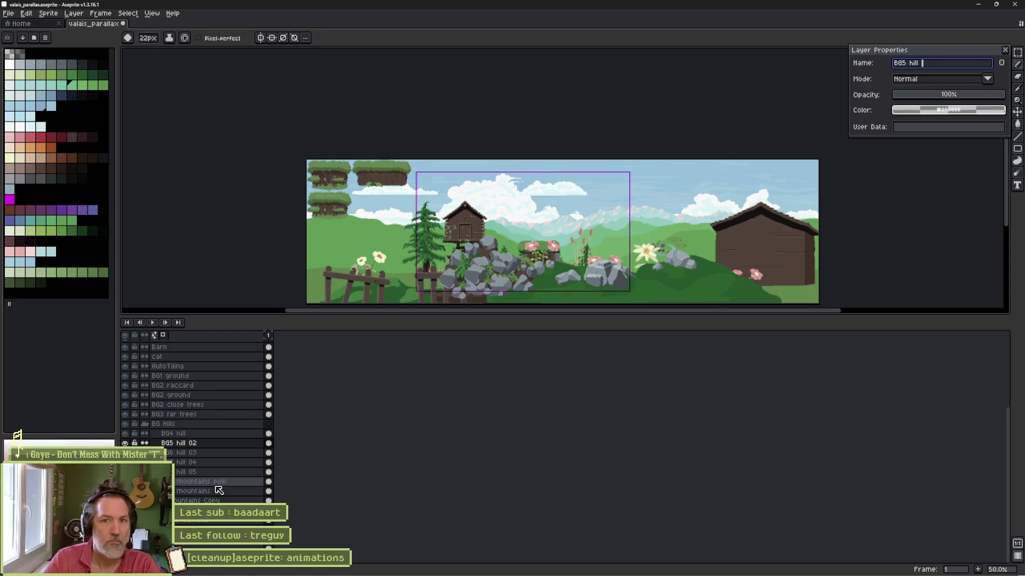
key(Return)
Drop the number suffixes from the next three hill layers, making BG6 hill, BG7 hill and BG8 hill.
key(alt+Down)
key(shift+p)
key(End)
key(BackSpace)
key(Return)
key(alt+Down)
key(shift+p)
key(End)
key(BackSpace)
key(BackSpace)
key(BackSpace)
key(Return)
key(alt+Down)
key(shift+p)
key(End)
key(BackSpace)
key(BackSpace)
key(BackSpace)
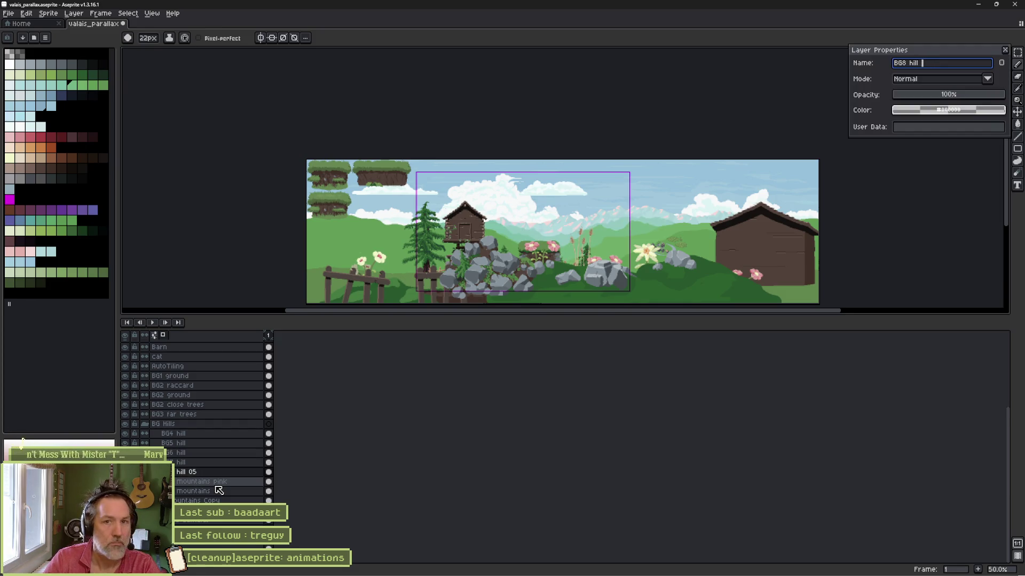
key(Return)
Save valais_parallax.aseprite and minimize Aseprite.
key(alt+Down)
key(alt+Up)
key(alt+Up)
key(alt+Up)
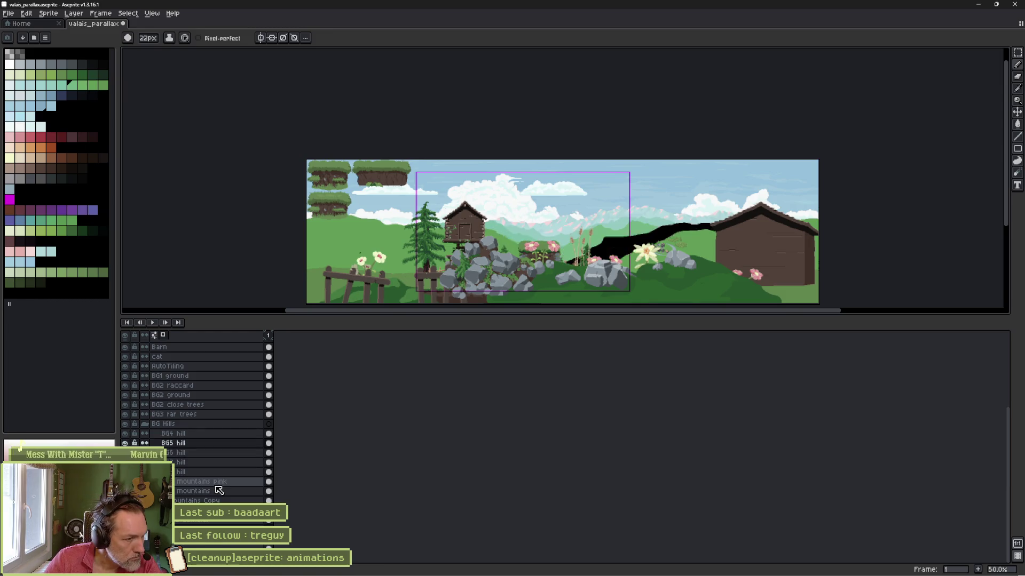
key(ctrl+s)
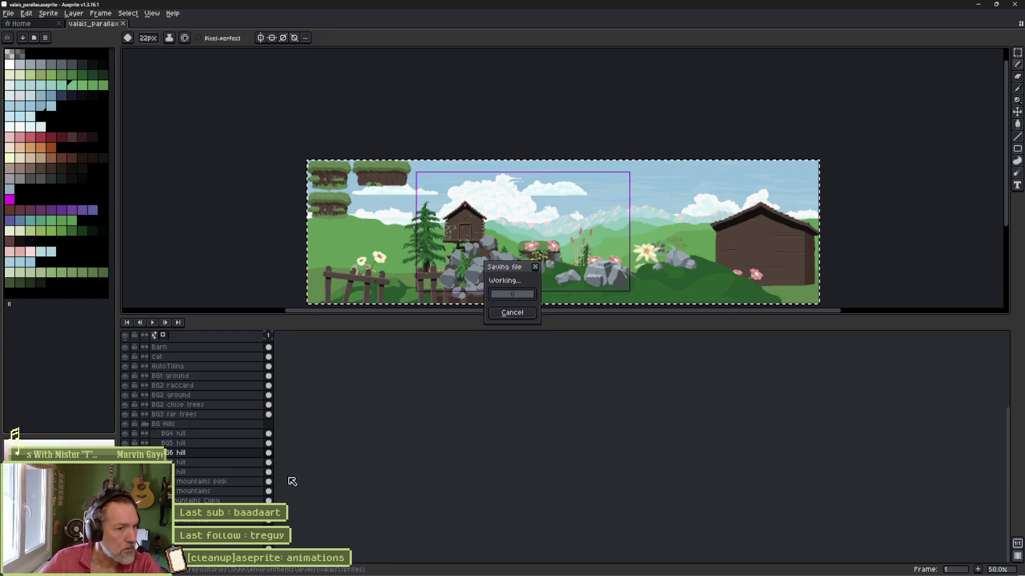
click(978, 4)
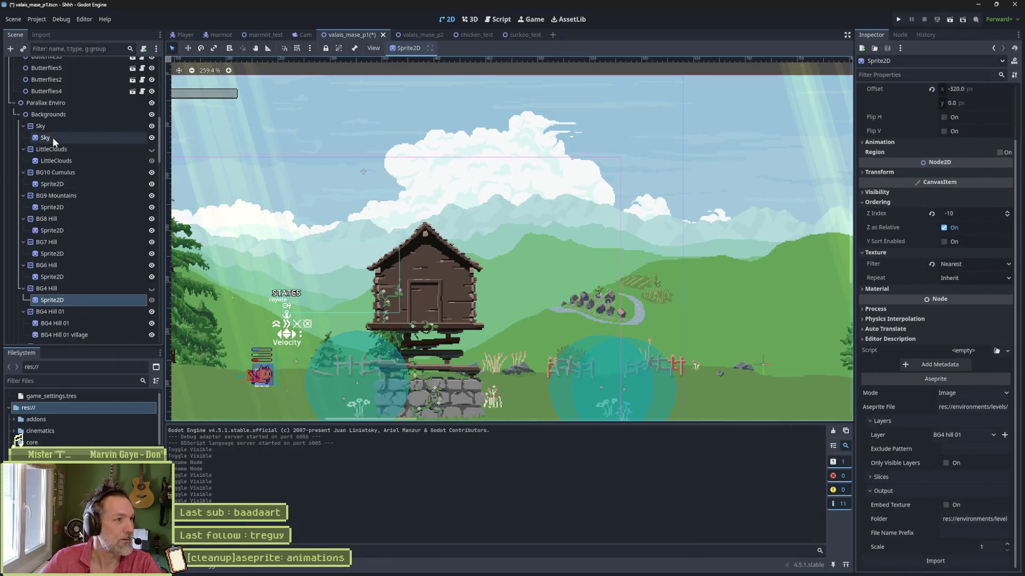
Point BG8 Hill's Sprite2D at the renamed 'BG8 hill' Aseprite layer and reimport it.
click(81, 186)
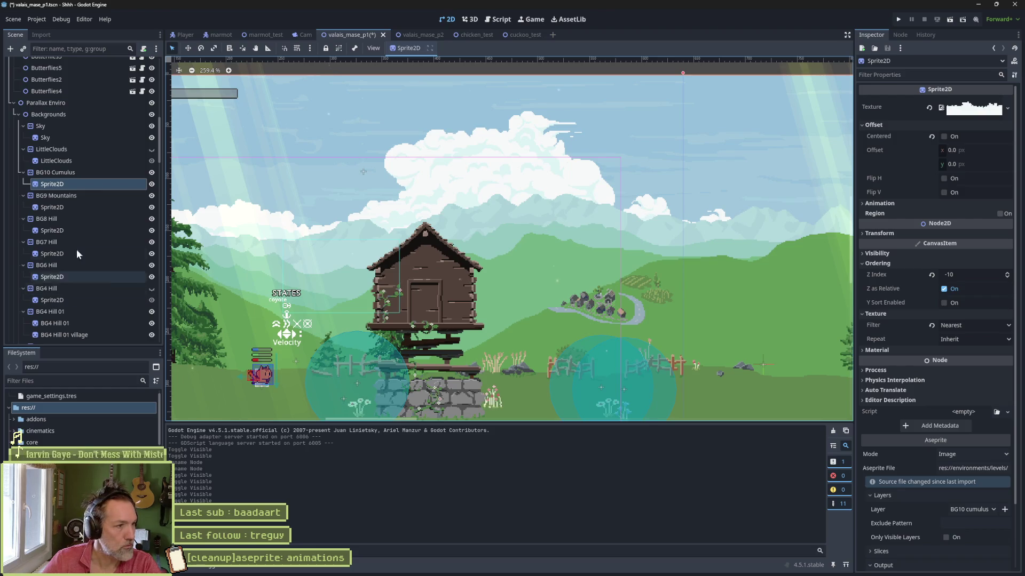
click(63, 229)
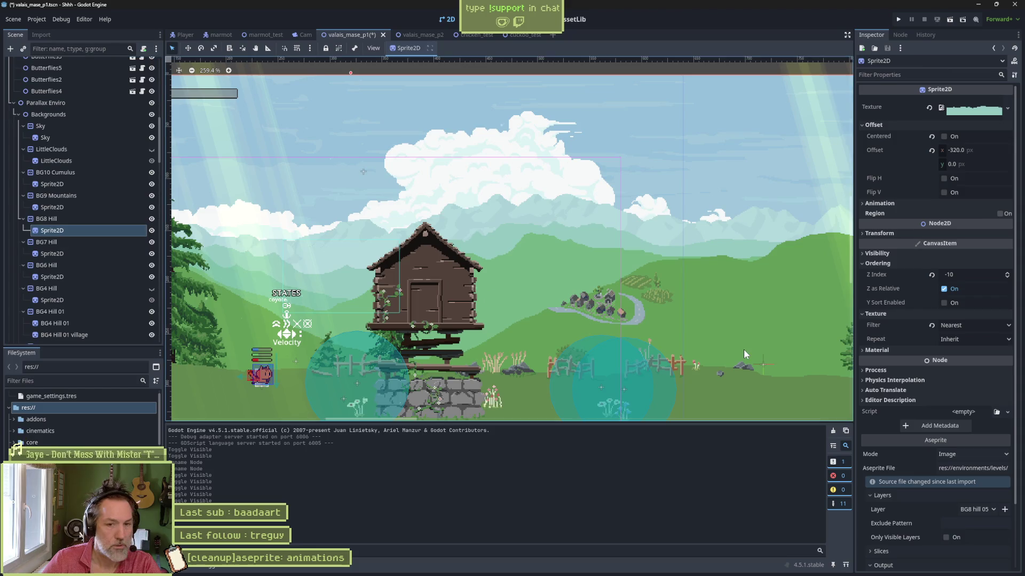
scroll(939, 417, down, 3)
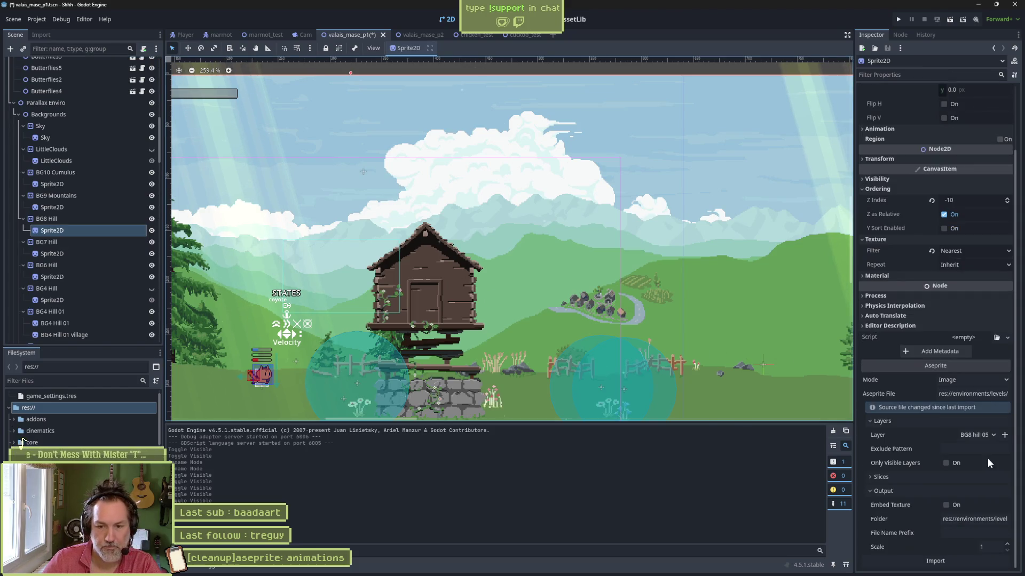
click(935, 560)
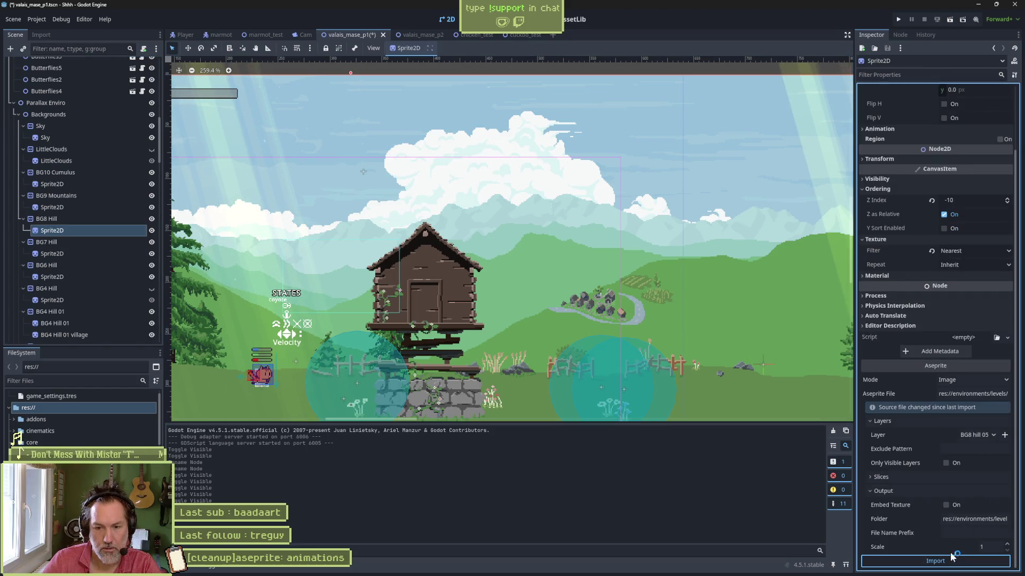
click(978, 435)
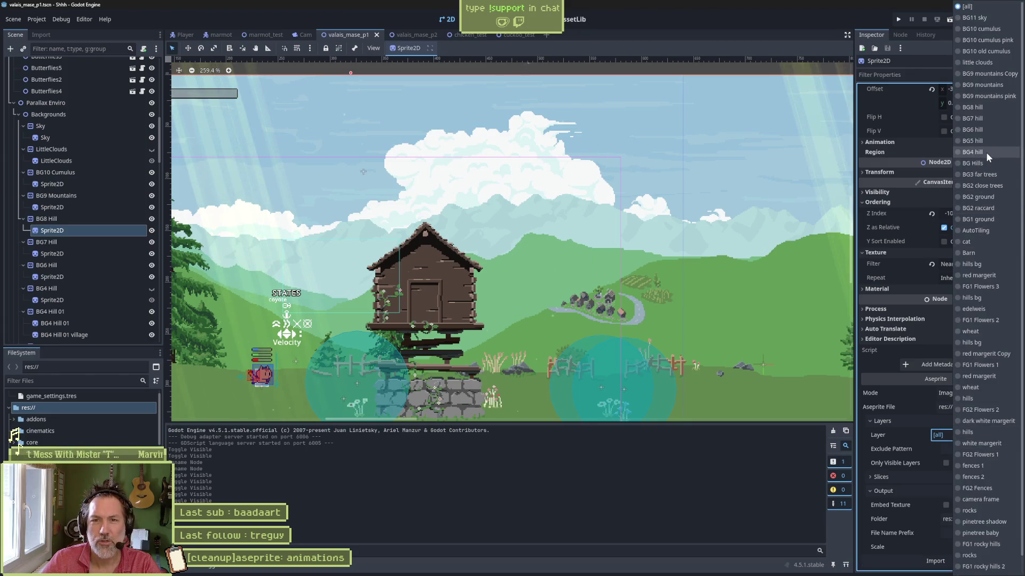
click(988, 107)
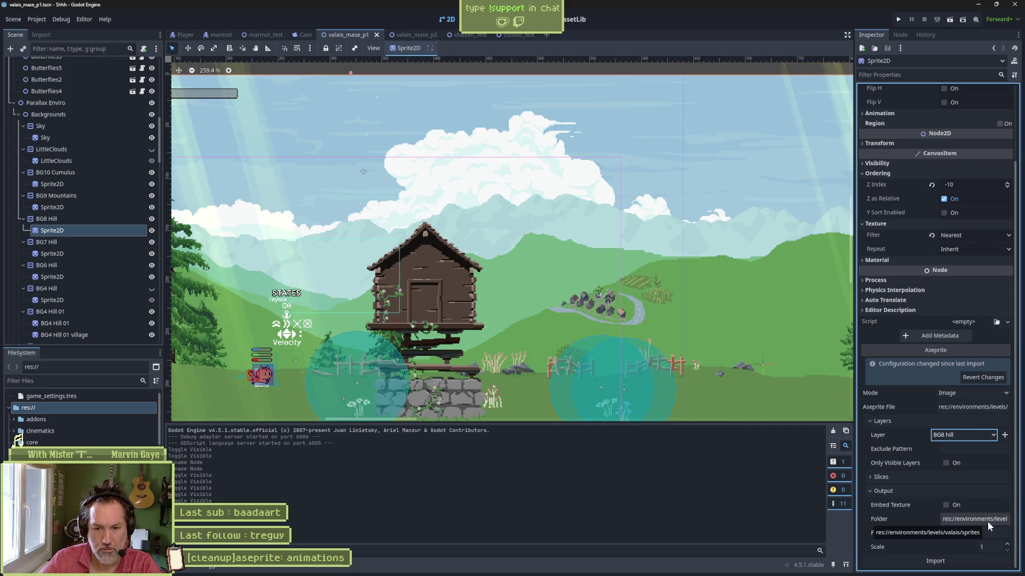
click(968, 561)
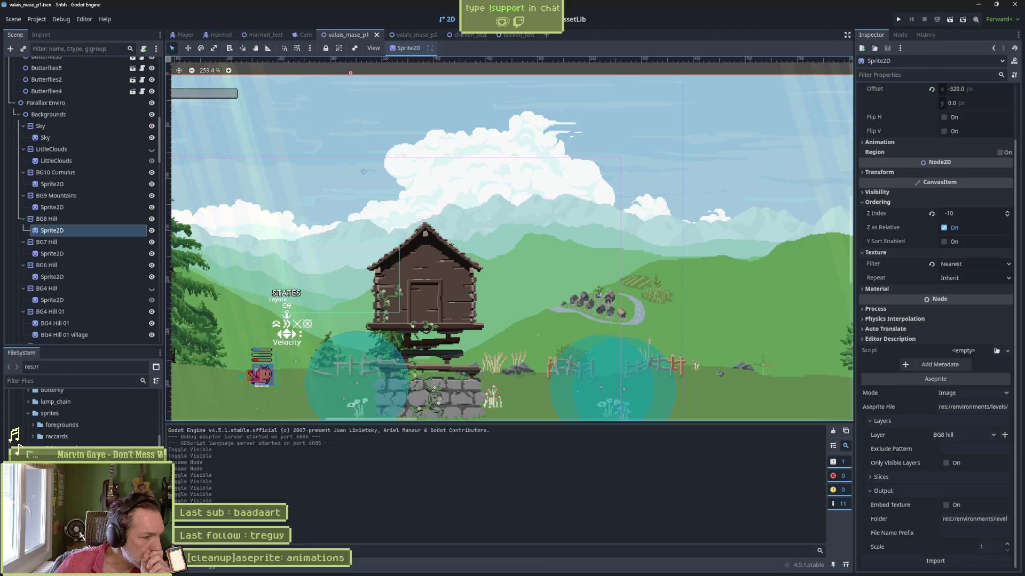
Switch BG7 Hill's Sprite2D to the 'BG7 hill' Aseprite layer and reimport it.
click(60, 253)
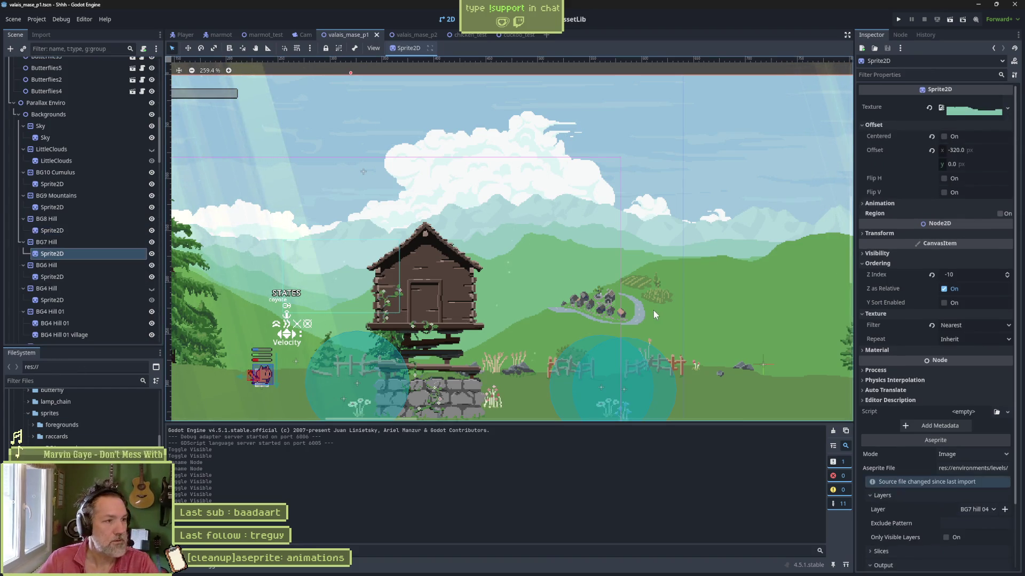
scroll(968, 550, down, 3)
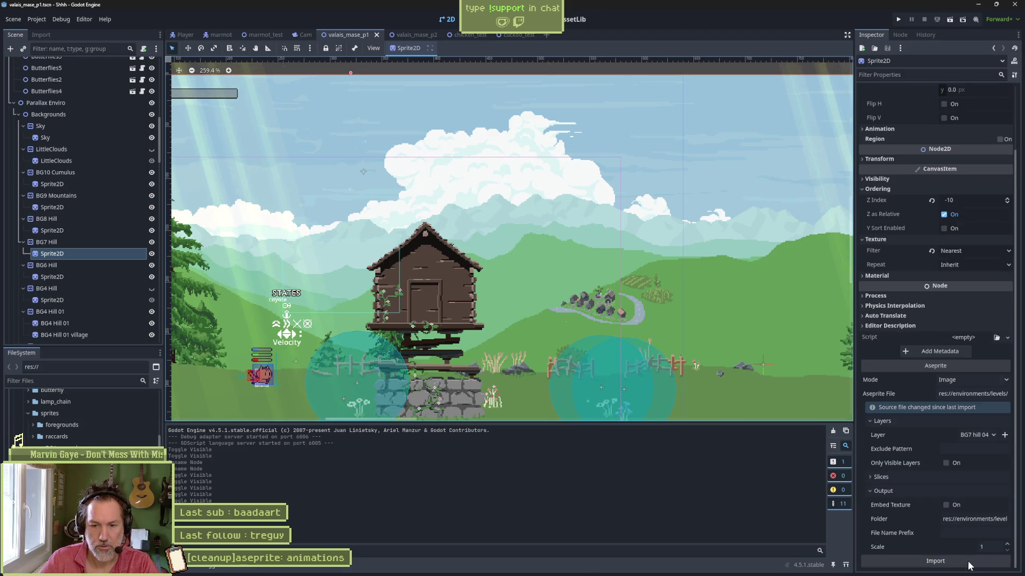
click(988, 434)
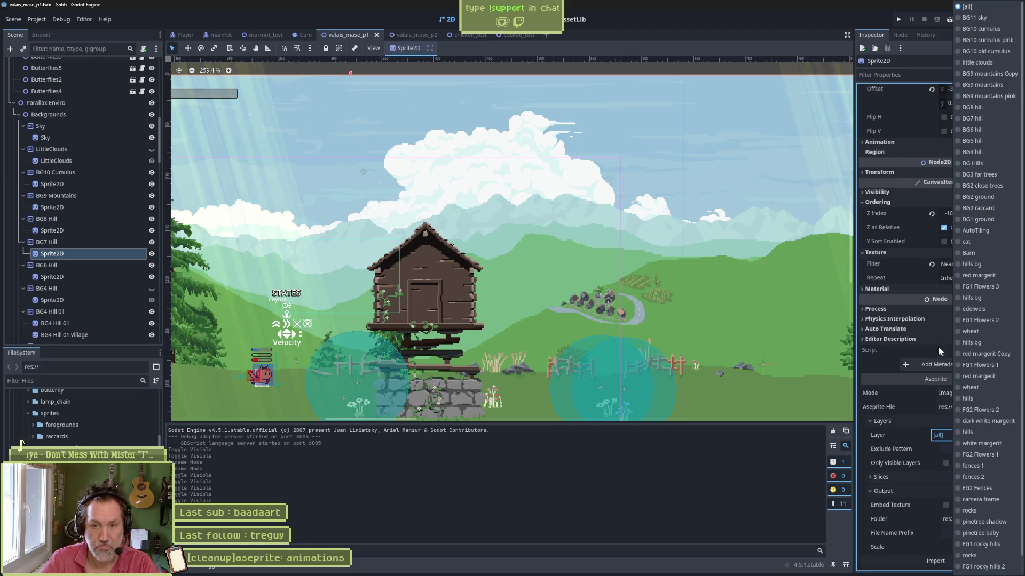
click(982, 119)
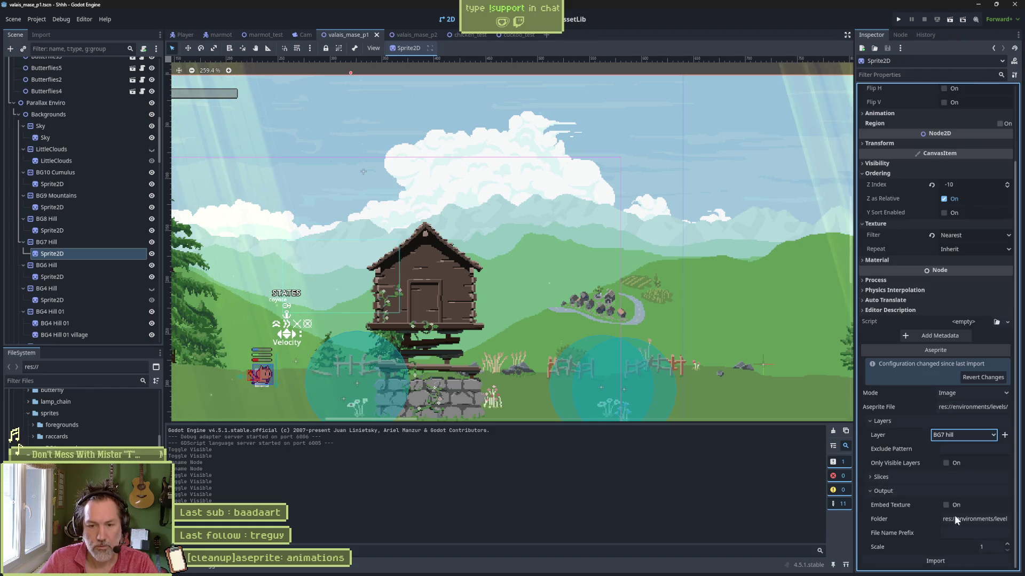
click(955, 561)
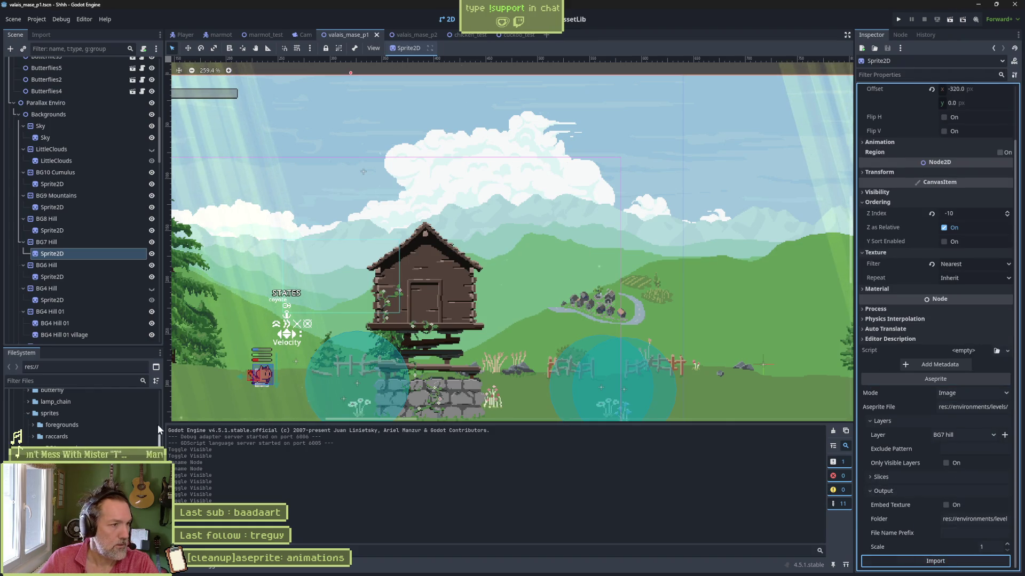
click(68, 275)
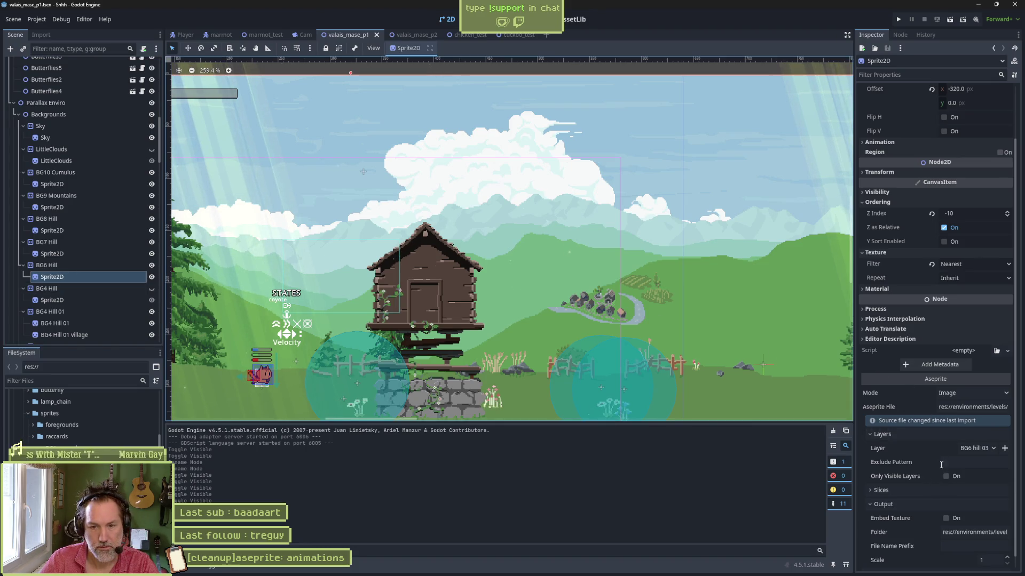
Set BG6 Hill's sprite to the 'BG6 hill' Aseprite layer and reimport it.
scroll(950, 534, down, 1)
click(960, 558)
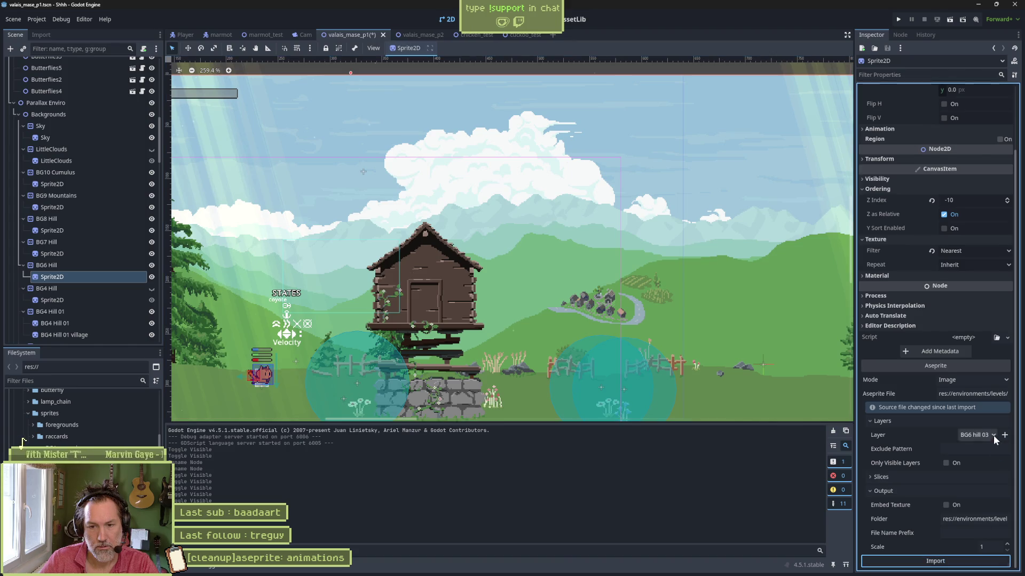
click(990, 434)
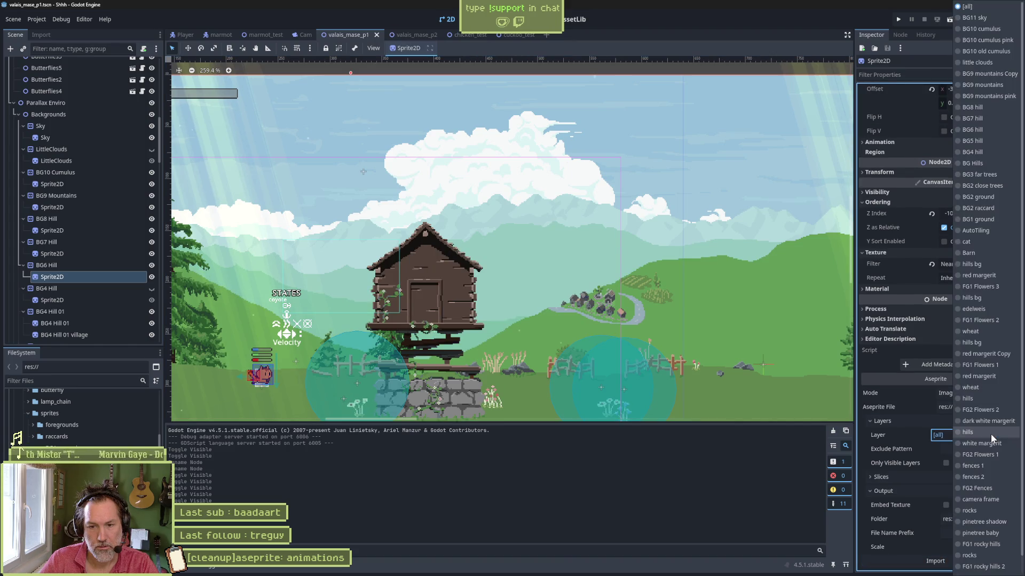
click(994, 132)
click(935, 561)
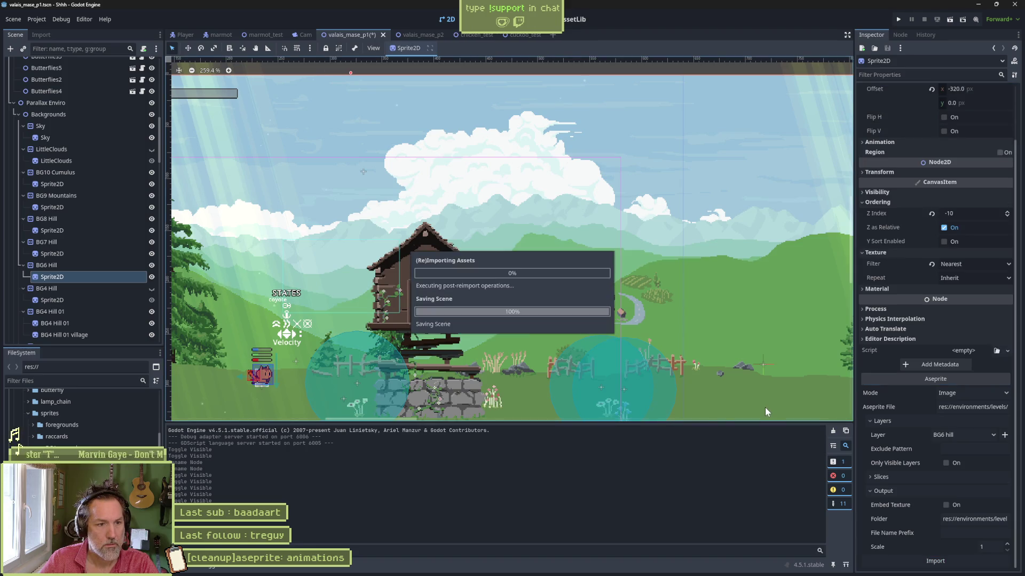
Link BG4 Hill's sprite to the 'BG4 hill' layer, reimport, and make BG4 Hill visible.
click(133, 299)
click(935, 561)
click(982, 433)
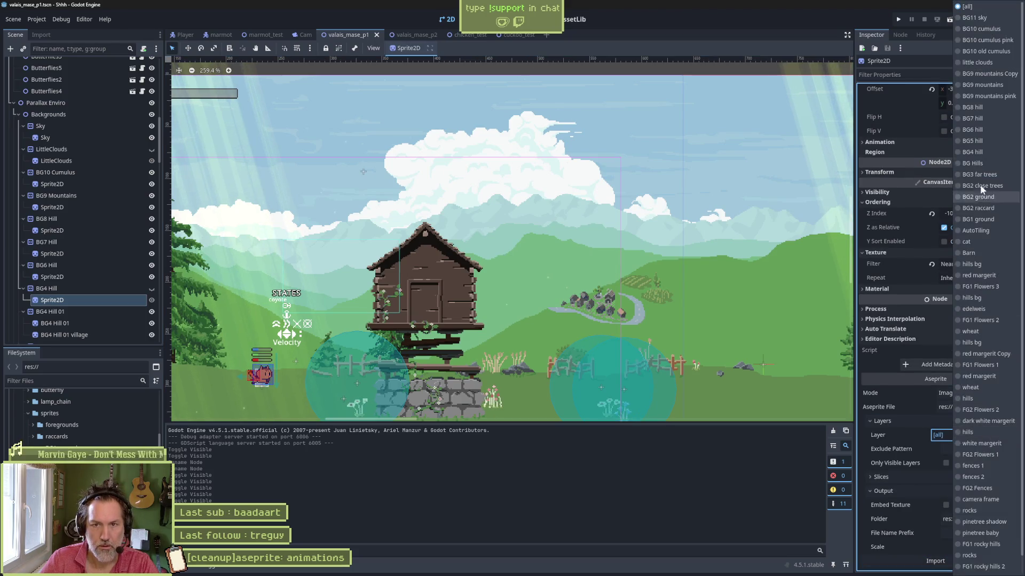
click(992, 152)
click(947, 559)
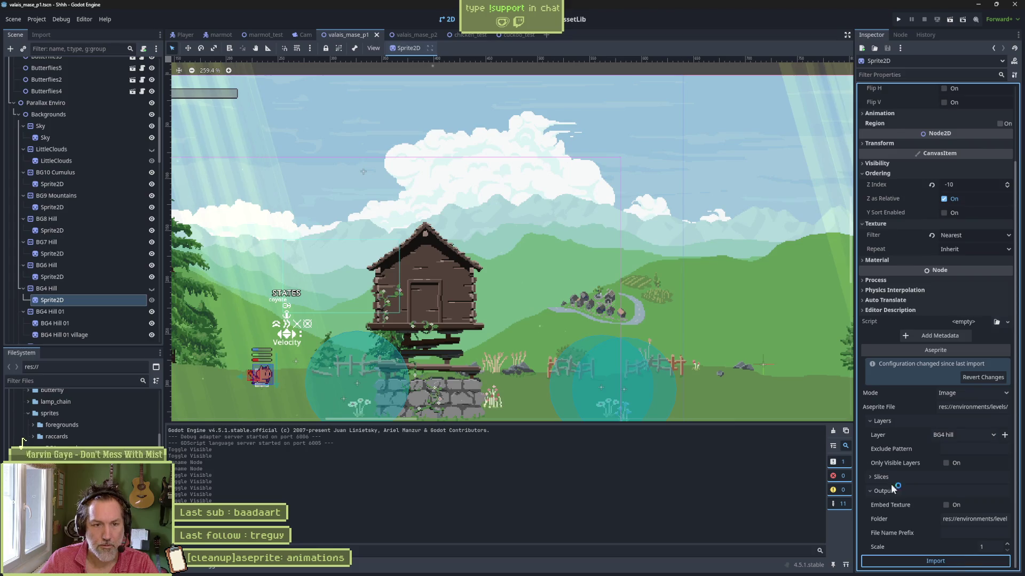
click(151, 289)
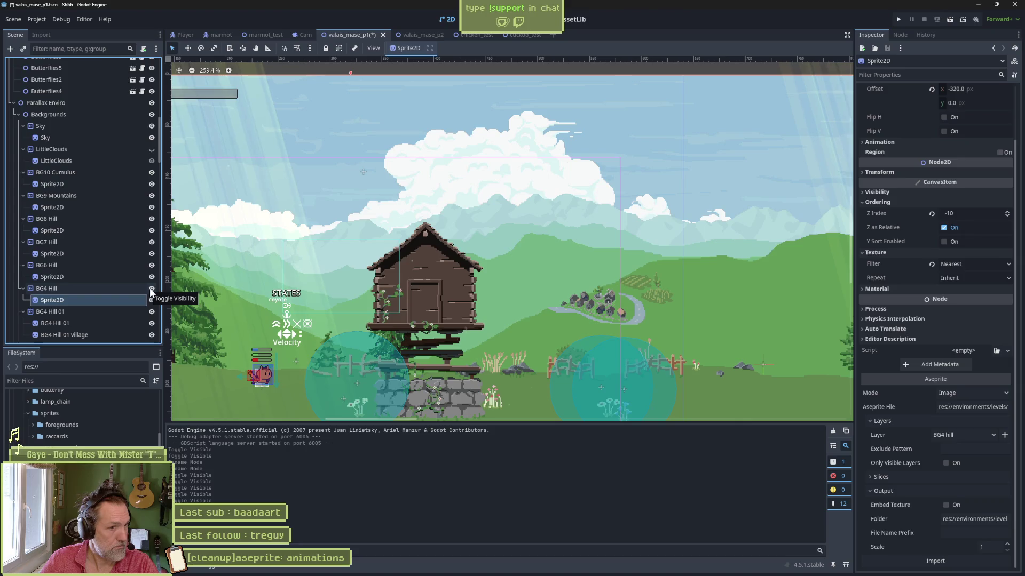
Compare the scene with BG4 Hill hidden and shown, undoing an accidental sprite move.
scroll(352, 291, down, 4)
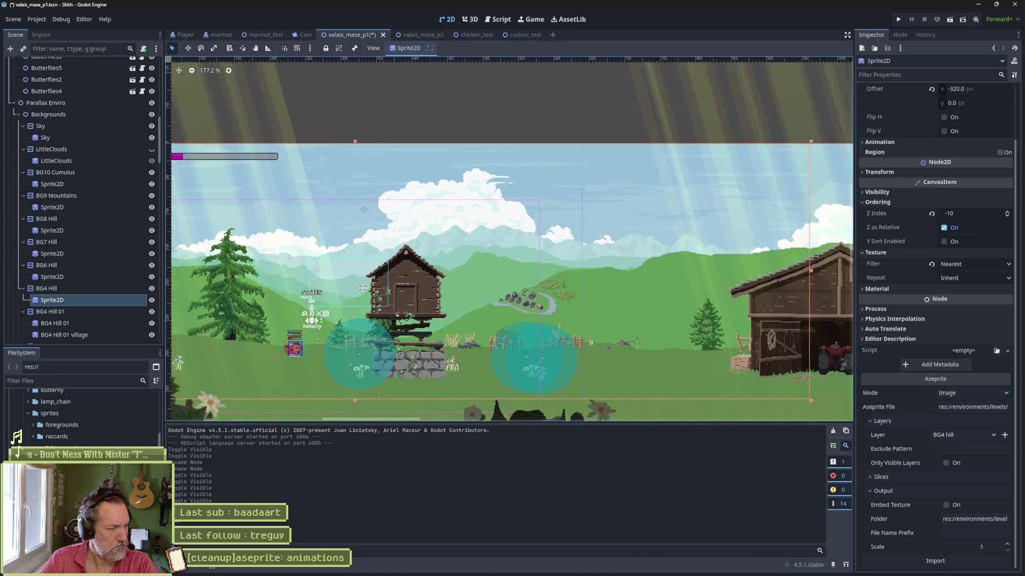
drag(352, 291, 481, 271)
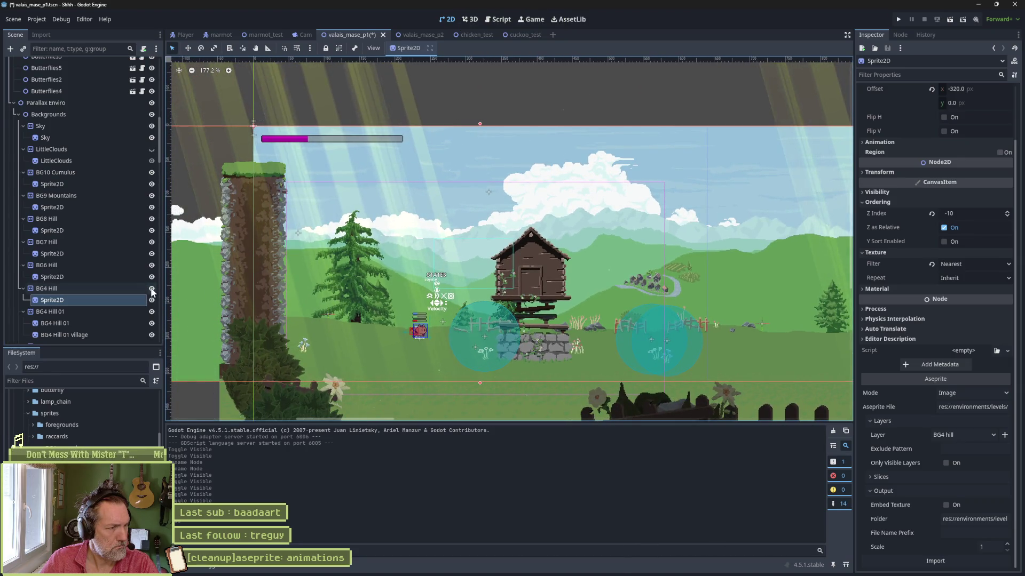
scroll(462, 277, down, 6)
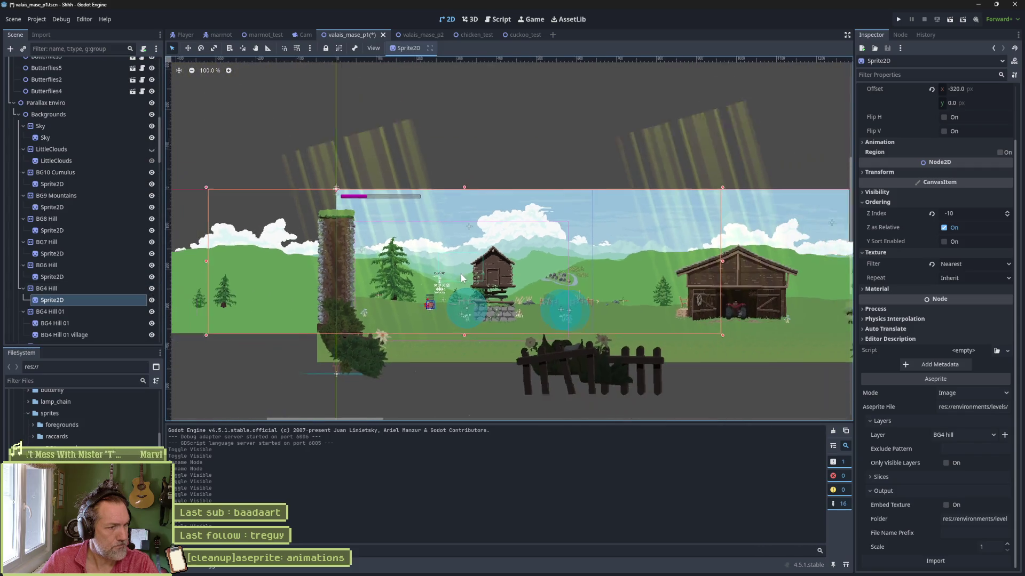
scroll(461, 277, down, 1)
key(w)
drag(460, 274, 477, 147)
right_click(478, 148)
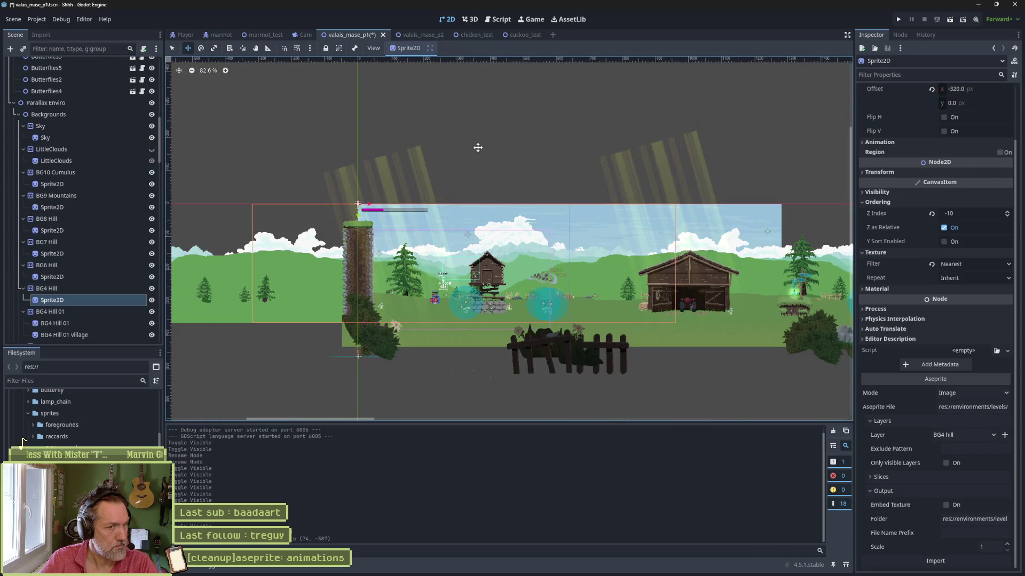
click(152, 289)
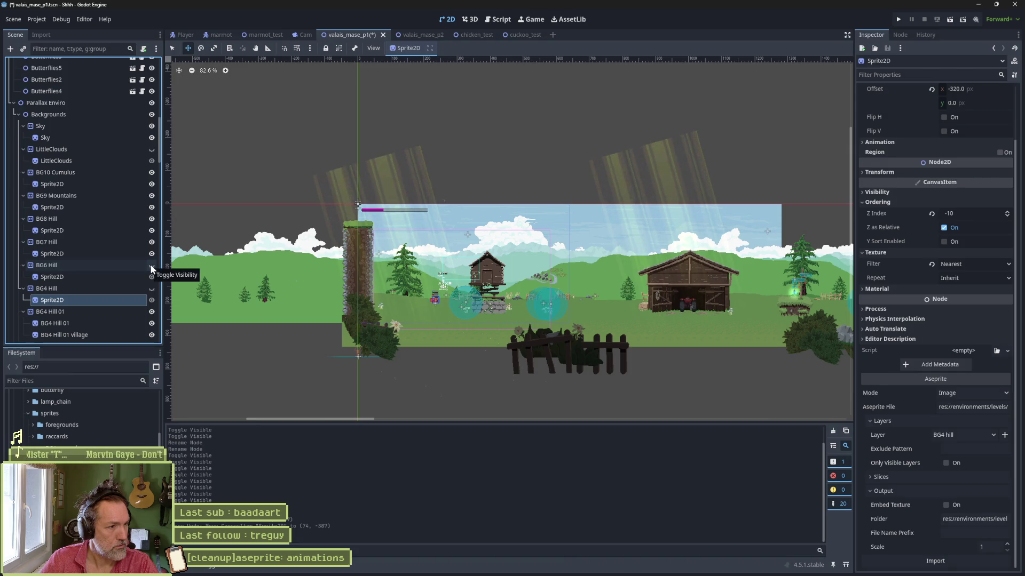
click(151, 289)
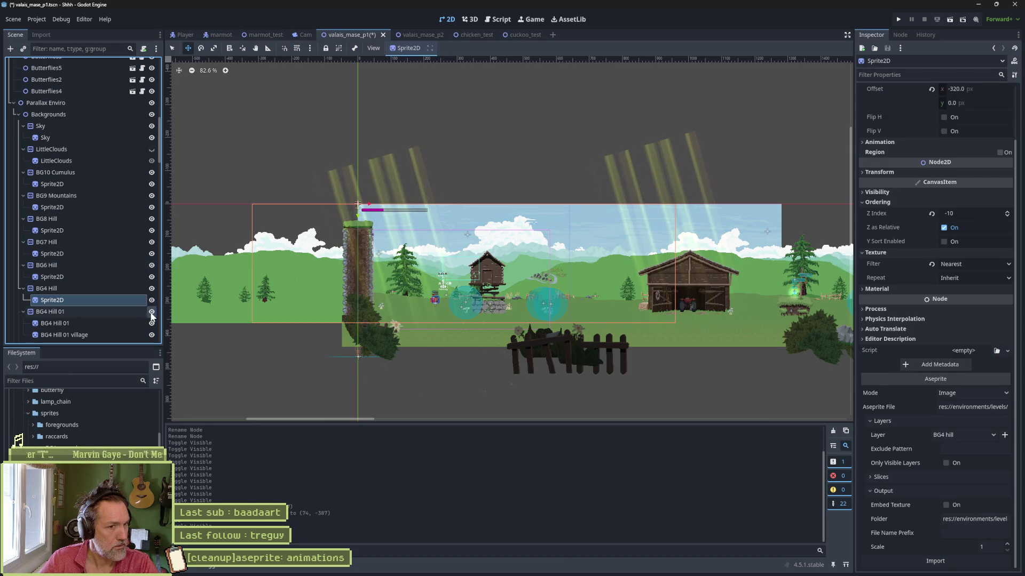
key(ctrl+z)
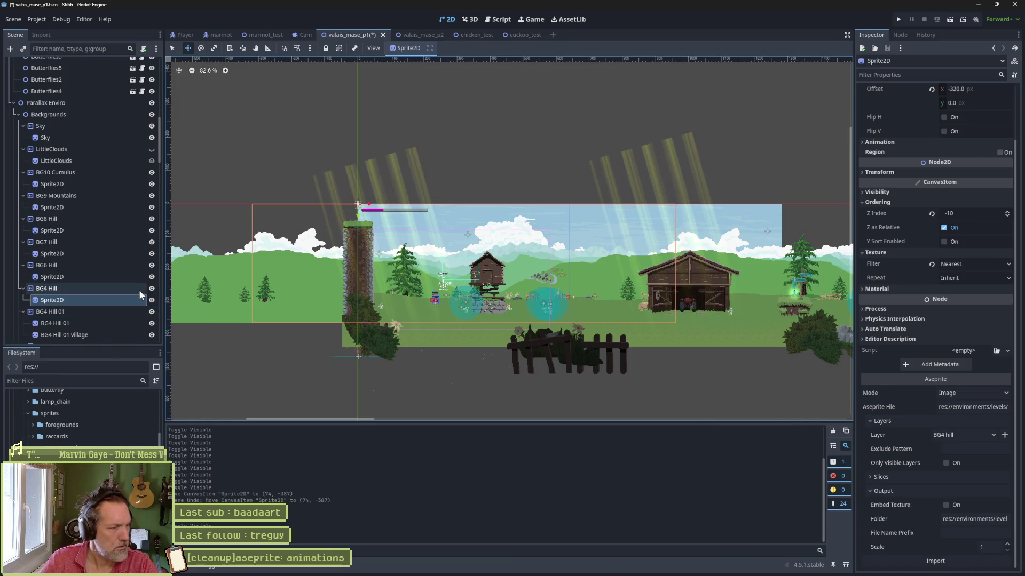
scroll(138, 289, down, 3)
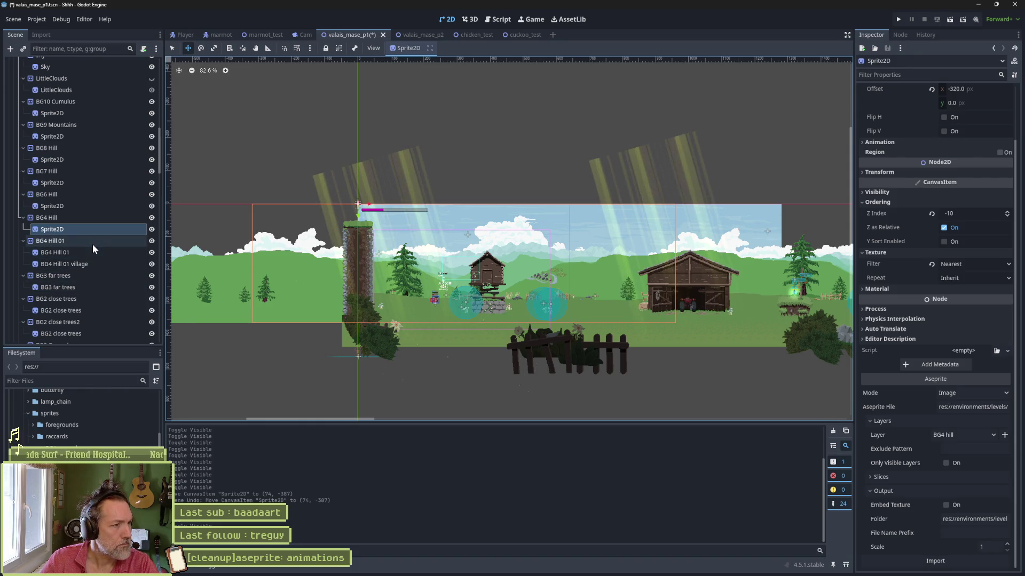
Delete the old BG4 Hill 01 node along with its village children.
click(59, 242)
key(Delete)
key(Return)
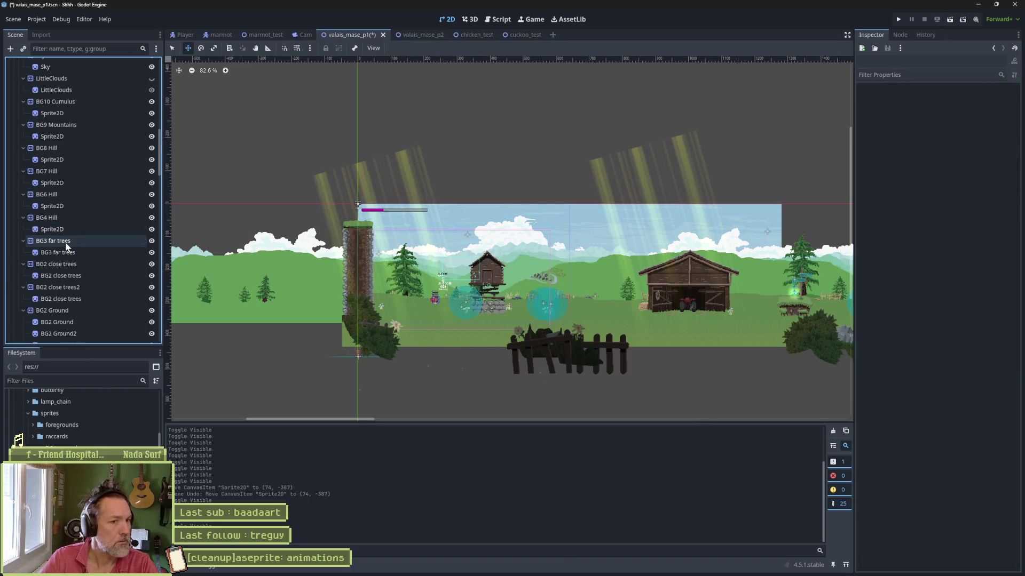
Save the scene and compare the BG3 far trees sprite with its layer in Aseprite.
click(129, 241)
key(ctrl+s)
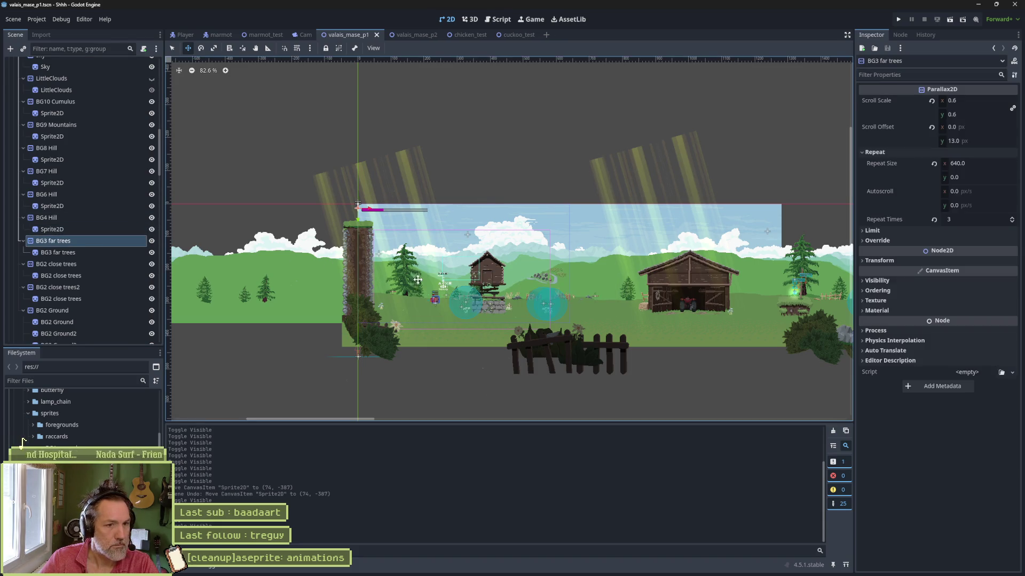
scroll(616, 299, up, 3)
click(108, 229)
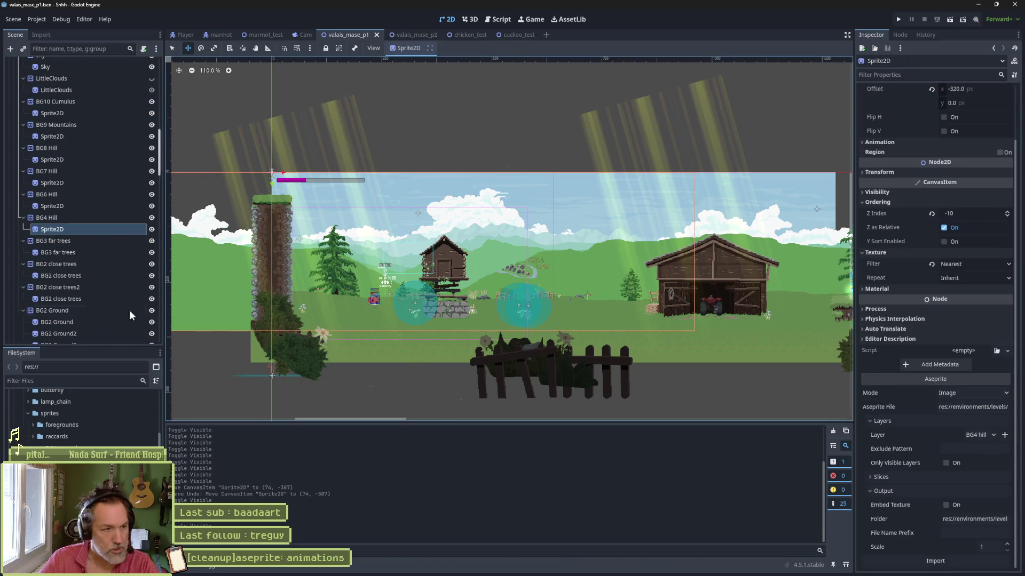
click(108, 253)
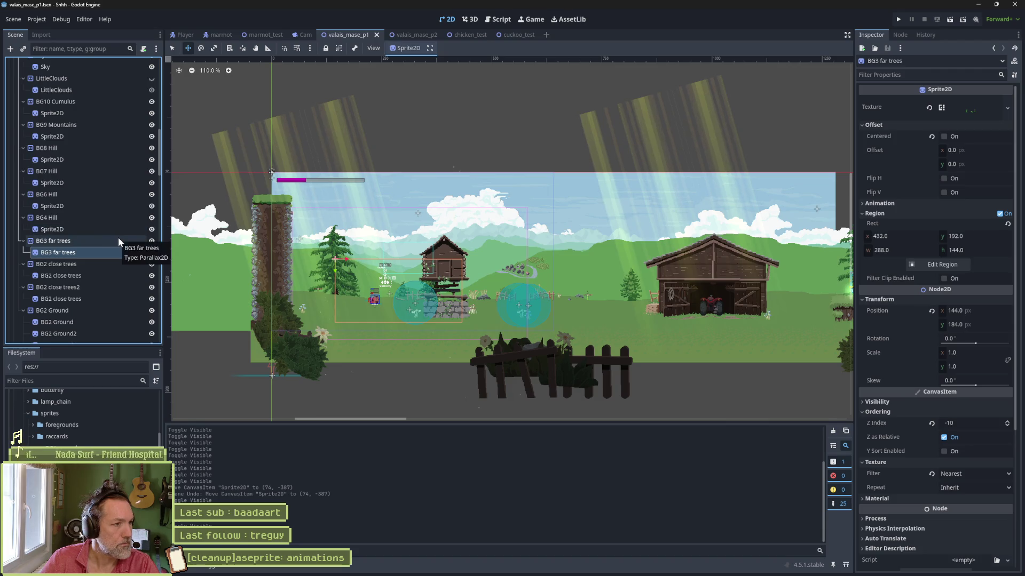
key(alt+Tab)
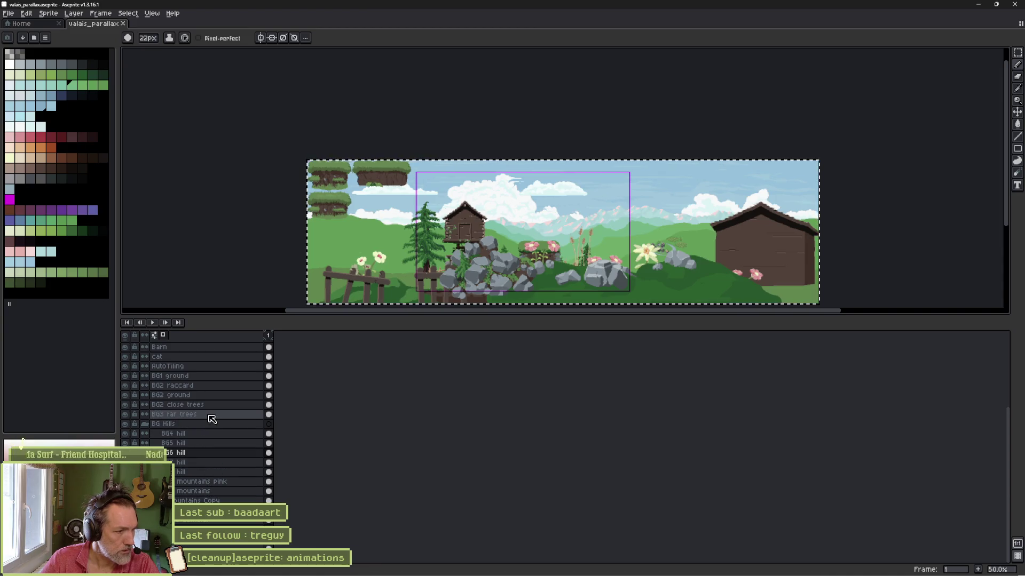
key(alt+Tab)
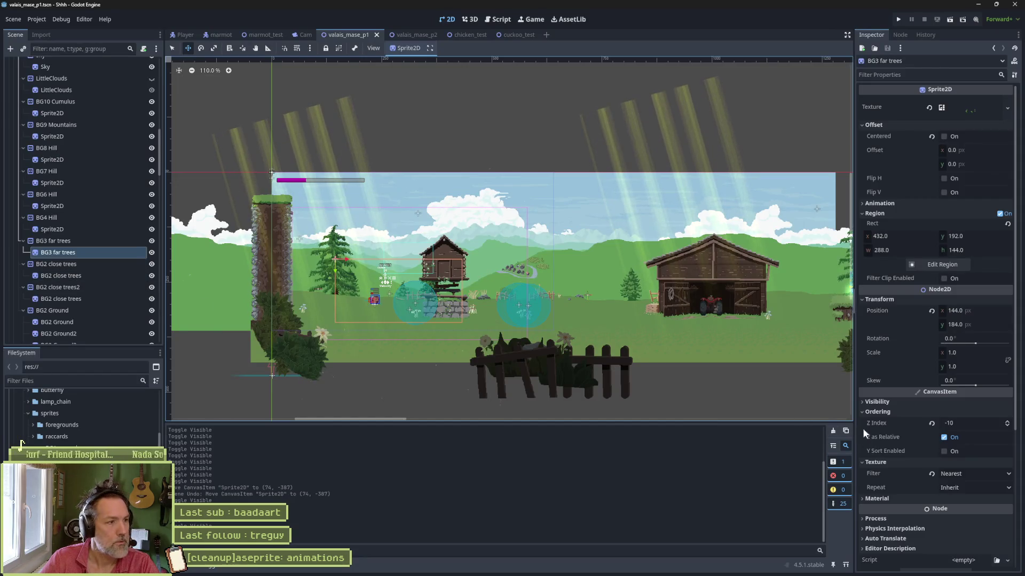
Rename the BG3 far trees sprite node to Sprite2D and save the scene.
key(F2)
text(Sprite2)
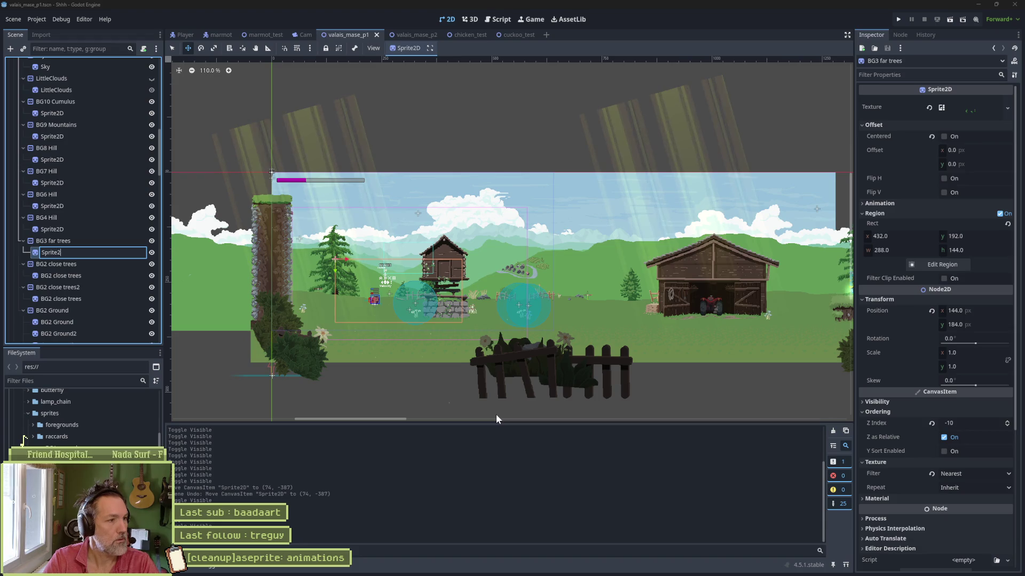
text(D)
key(Return)
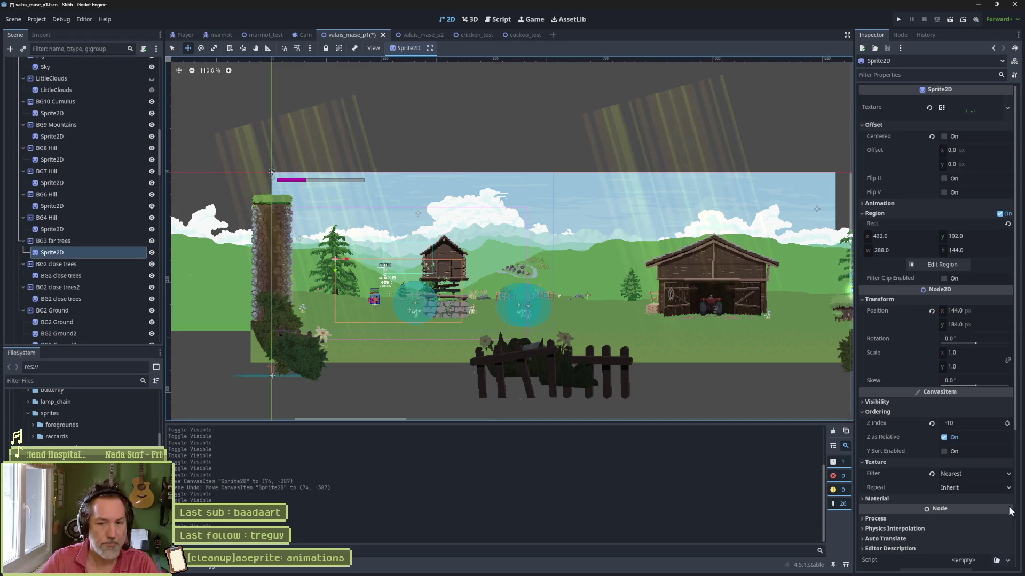
scroll(947, 375, down, 5)
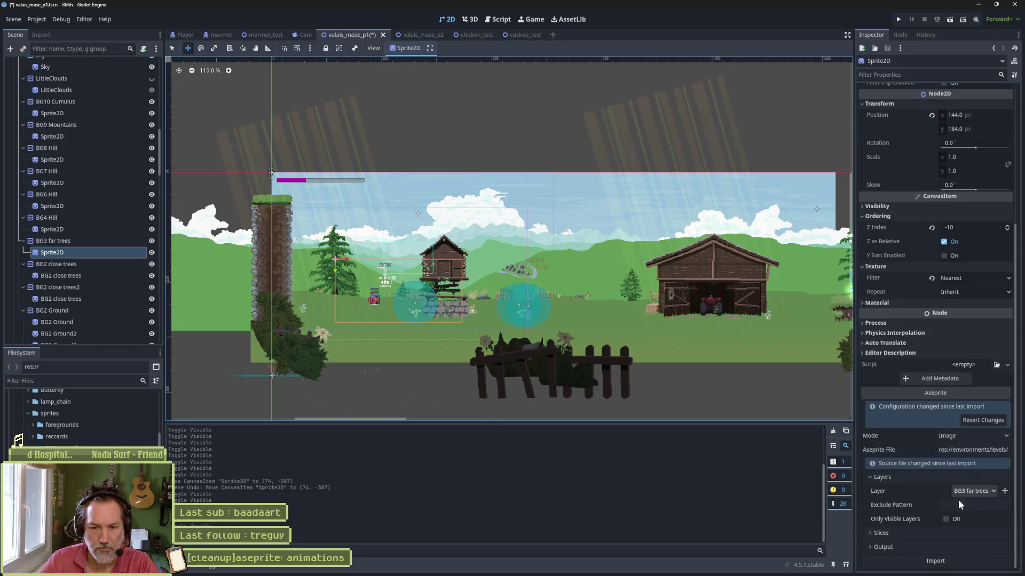
key(ctrl+s)
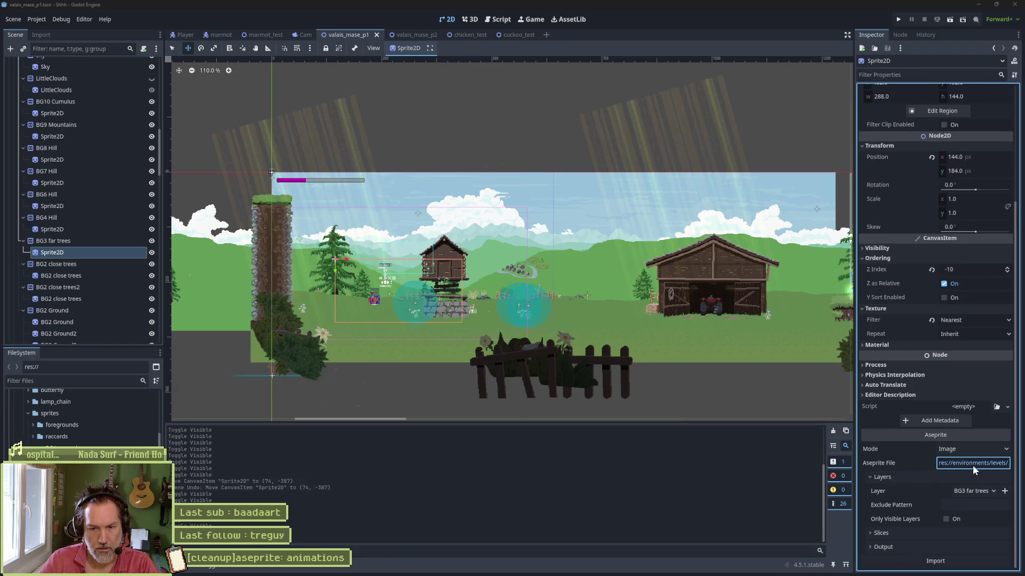
Set the sprite's Aseprite source to valais_parallax.aseprite and reimport it.
click(972, 464)
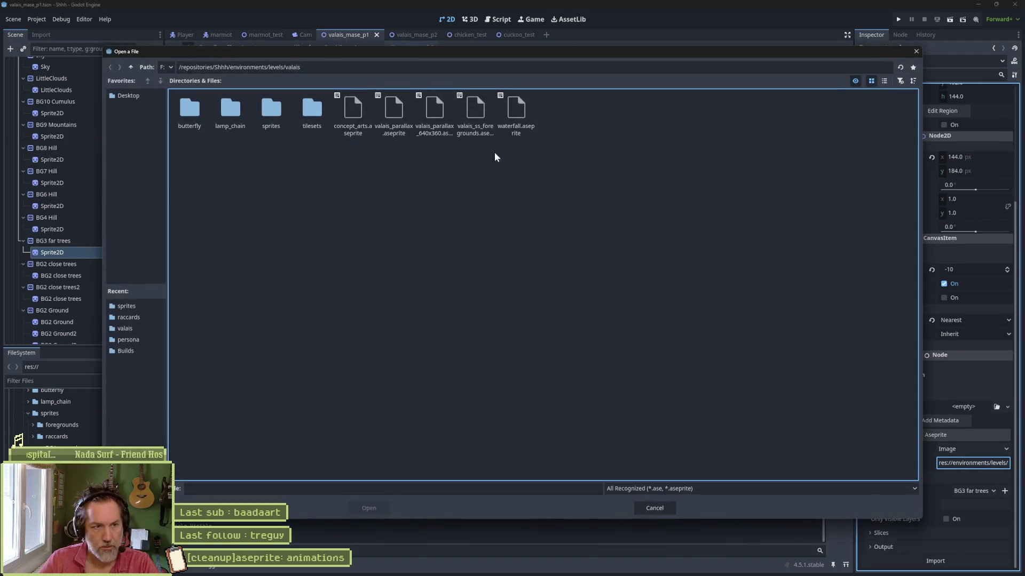
double_click(271, 110)
click(272, 110)
double_click(272, 110)
click(931, 561)
Turn off texture embedding, output to environments/levels/valais/sprites, and reimport.
click(934, 546)
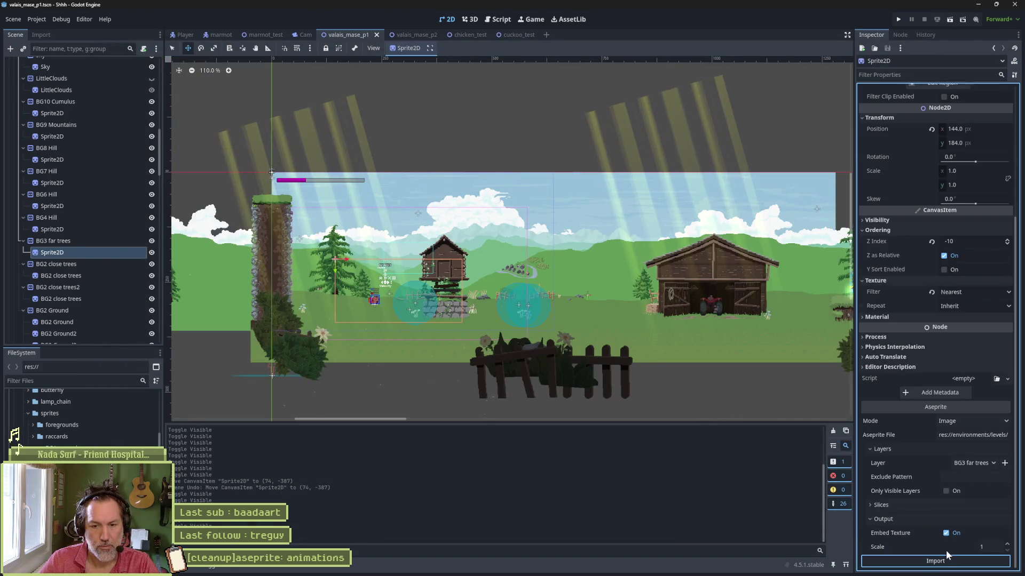
click(956, 536)
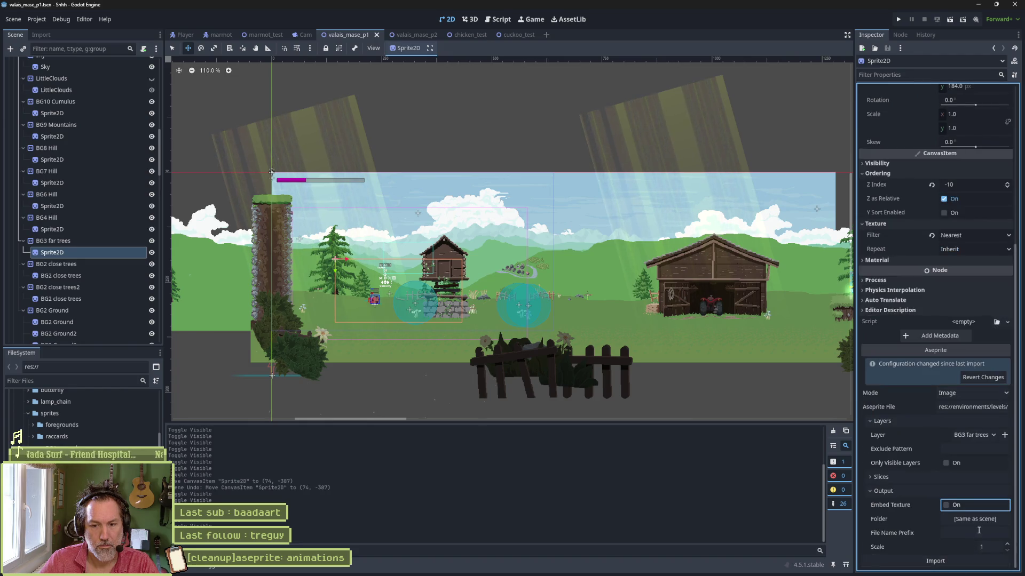
click(978, 521)
double_click(523, 113)
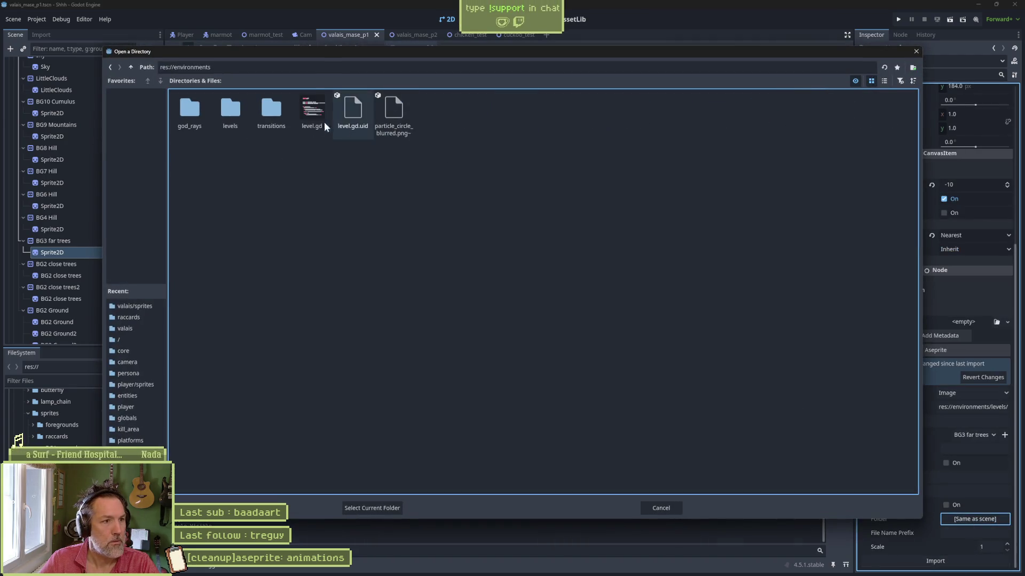
click(236, 107)
double_click(238, 107)
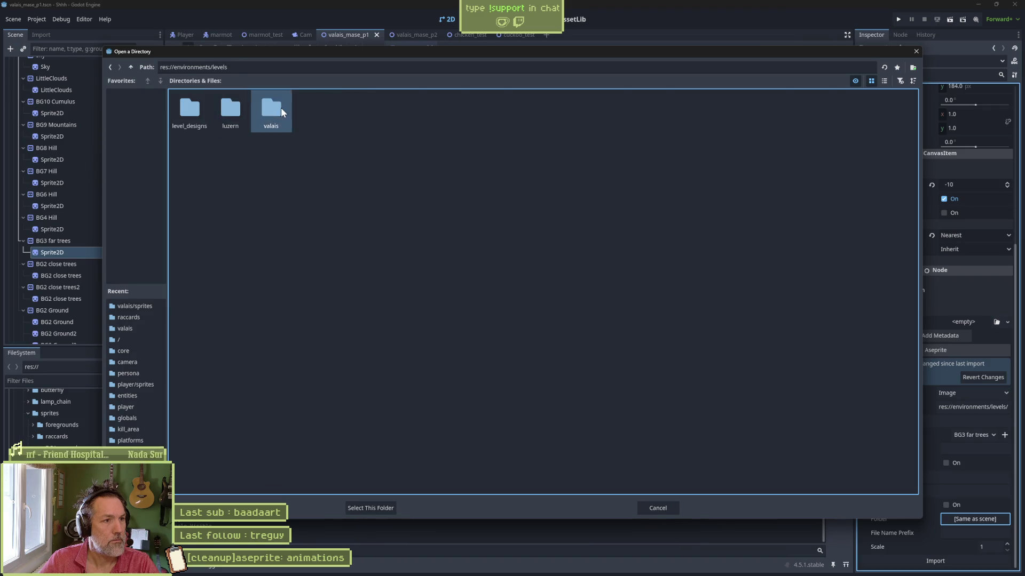
double_click(281, 107)
click(265, 114)
double_click(274, 113)
click(371, 508)
click(948, 562)
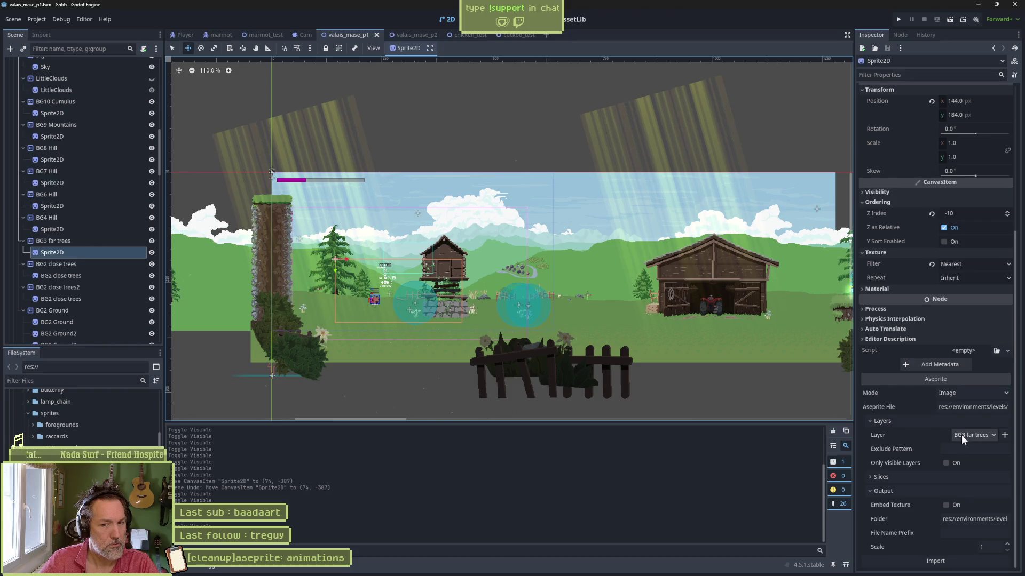
Check the BG3 far trees layer in Aseprite, then hide the BG3 far trees sprite.
key(alt+Tab)
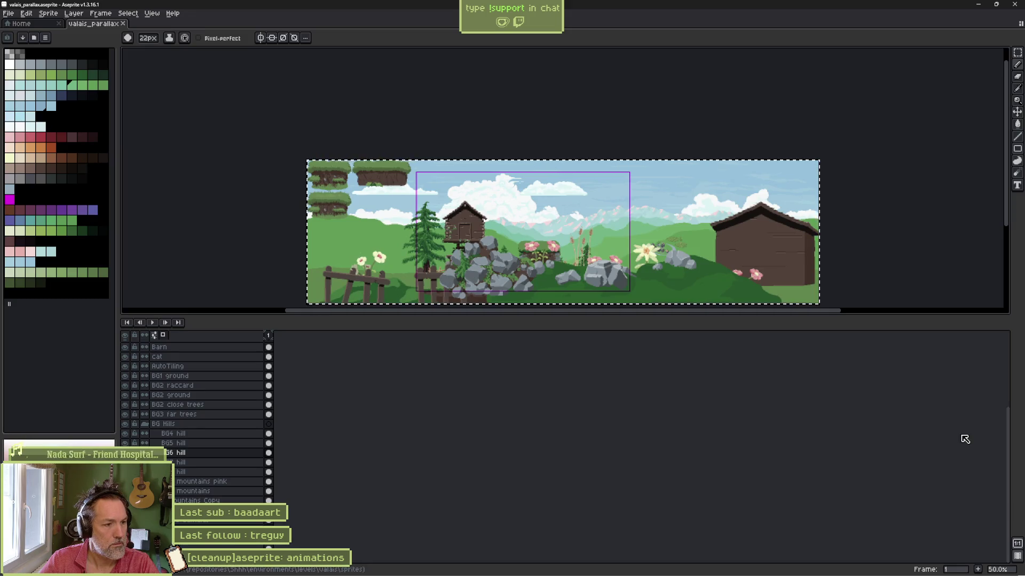
click(208, 415)
click(125, 414)
click(125, 414)
key(alt+Tab)
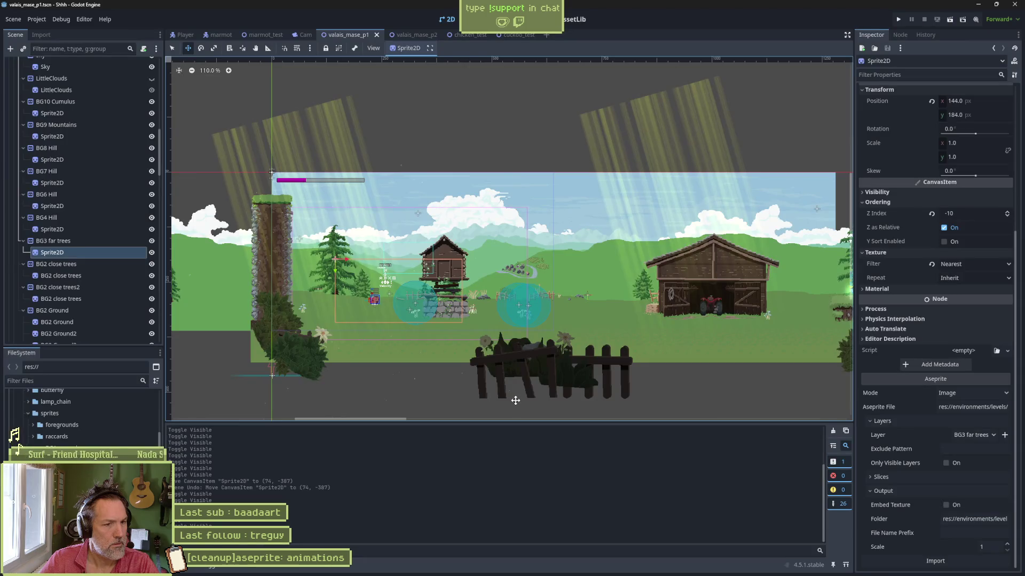
click(152, 253)
Show BG3 far trees again, rename the BG2 close trees child to Sprite2D, source valais_parallax.aseprite.
click(152, 253)
click(114, 277)
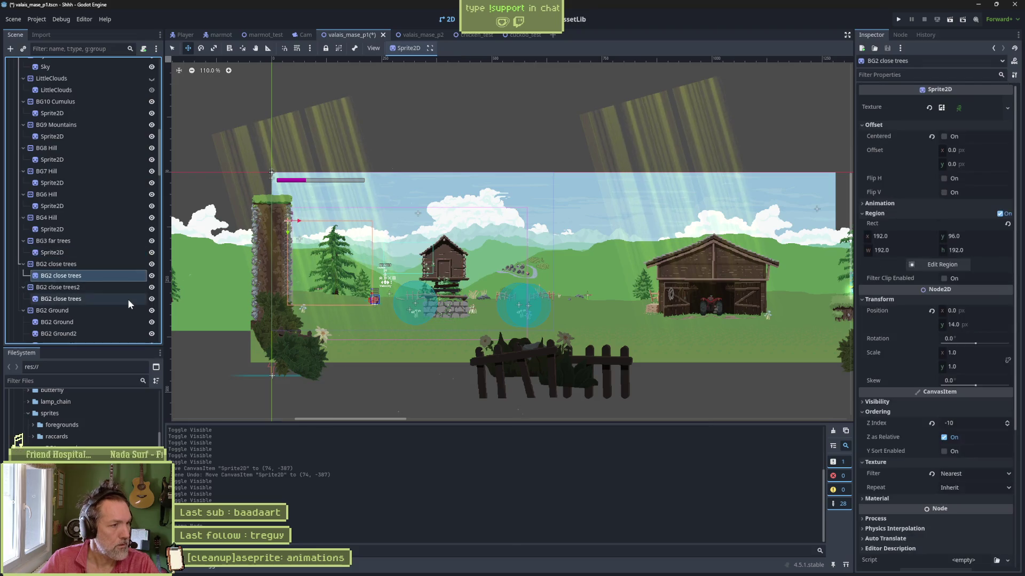
key(F2)
text(Sprite2)
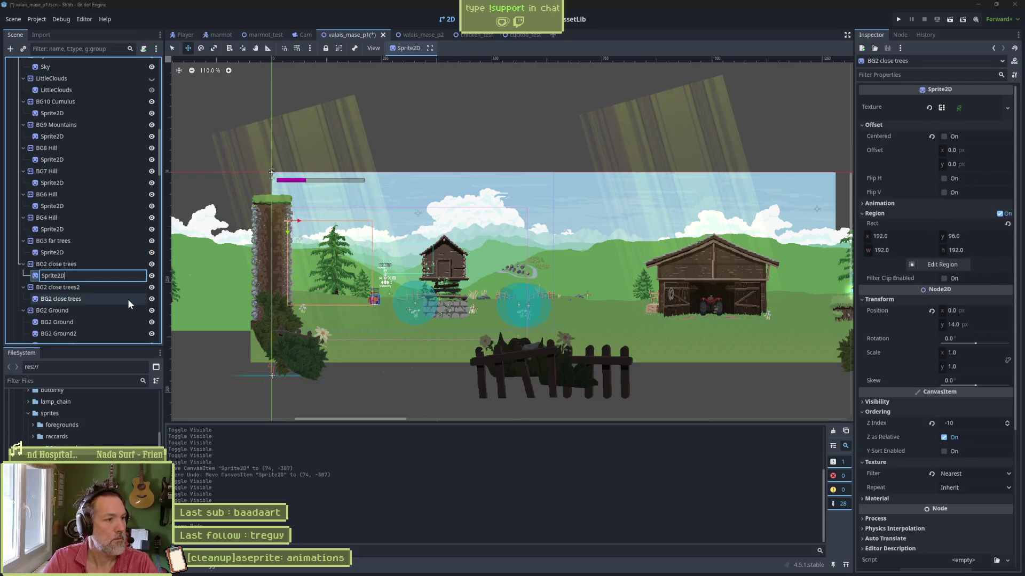
text(D)
key(Return)
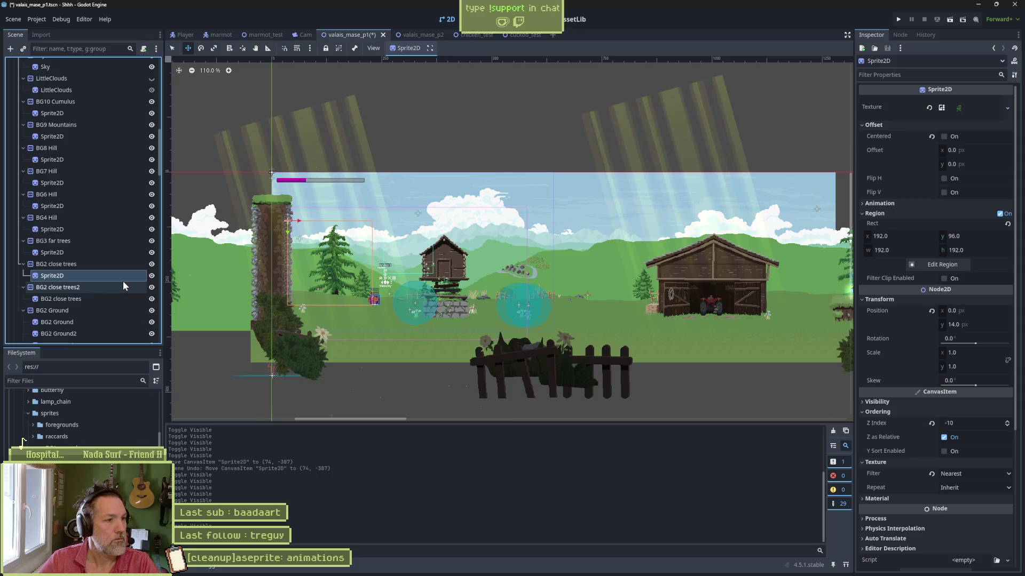
scroll(938, 427, down, 4)
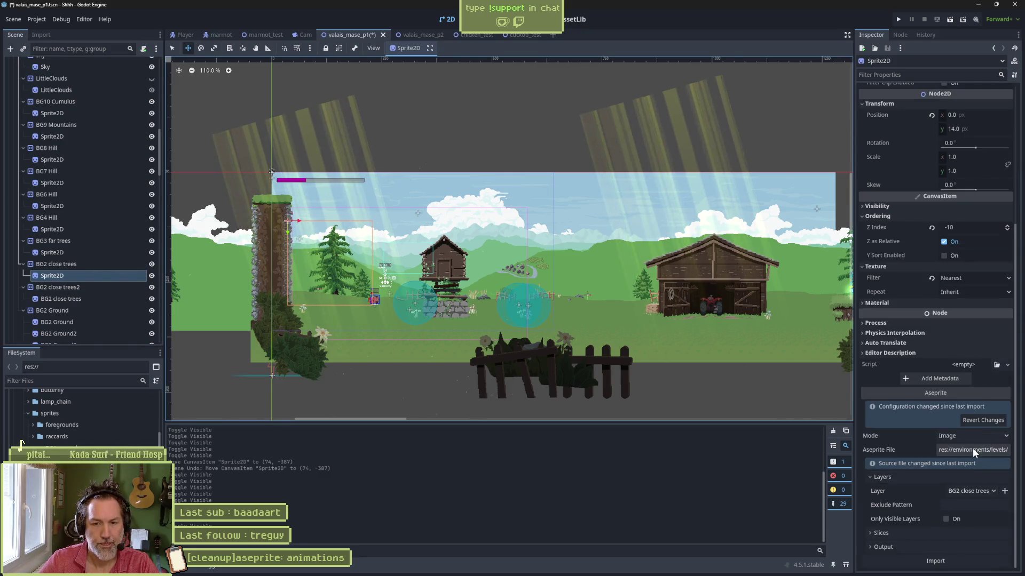
click(973, 449)
double_click(273, 119)
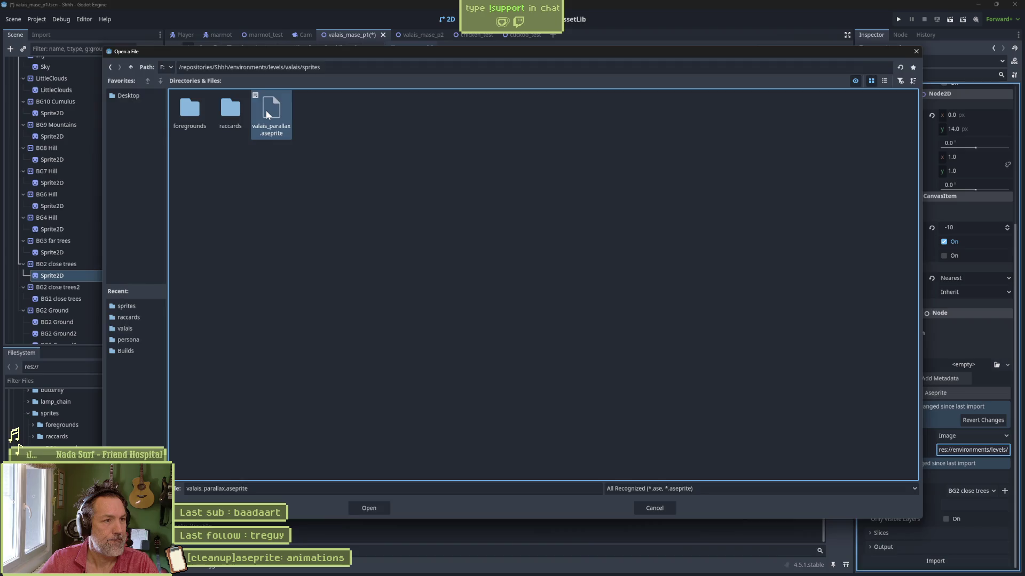
Output the import to valais/sprites, reimport, and drop the sprite back under BG2 close trees.
click(955, 549)
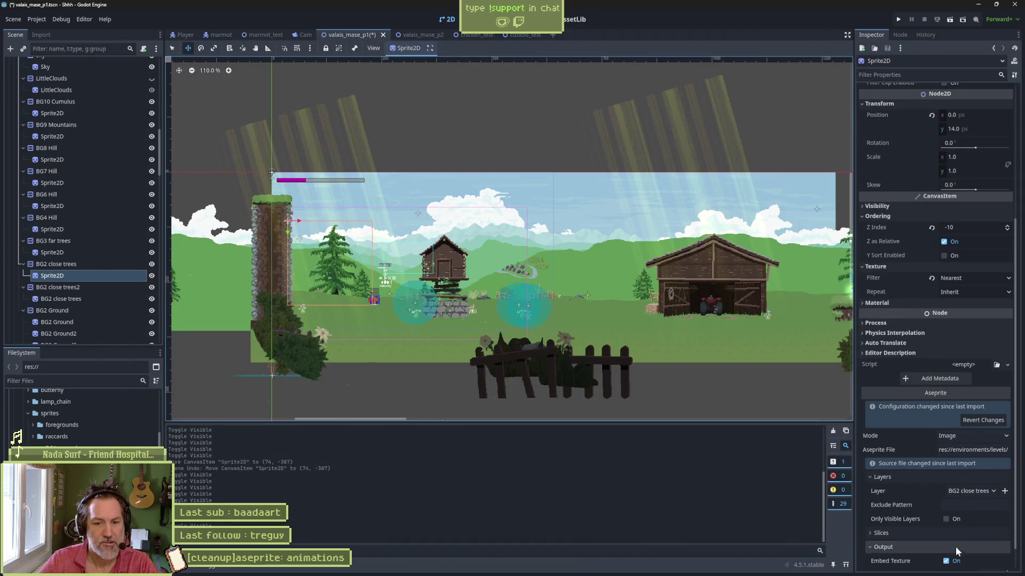
scroll(955, 544, down, 2)
click(974, 519)
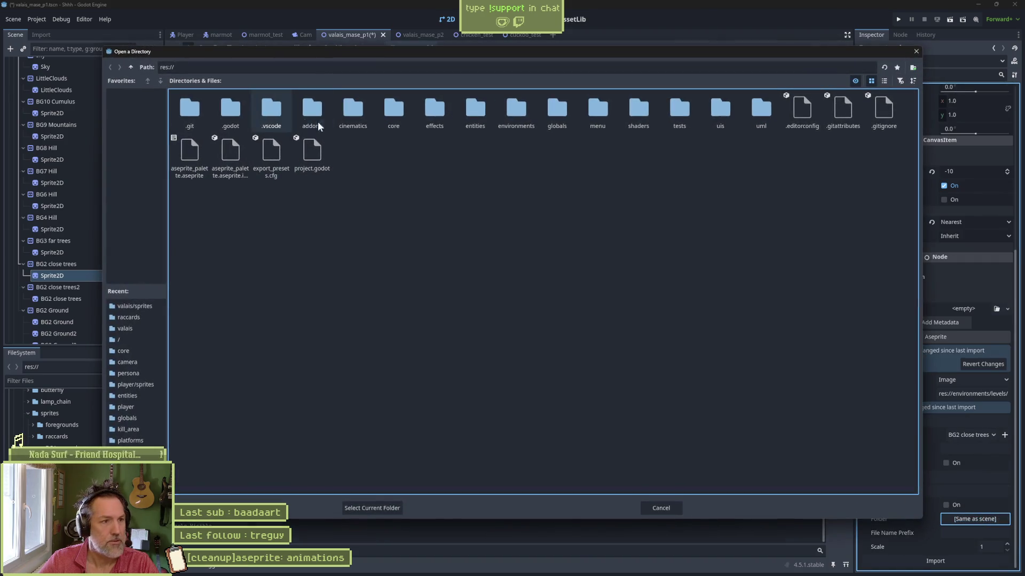
double_click(514, 113)
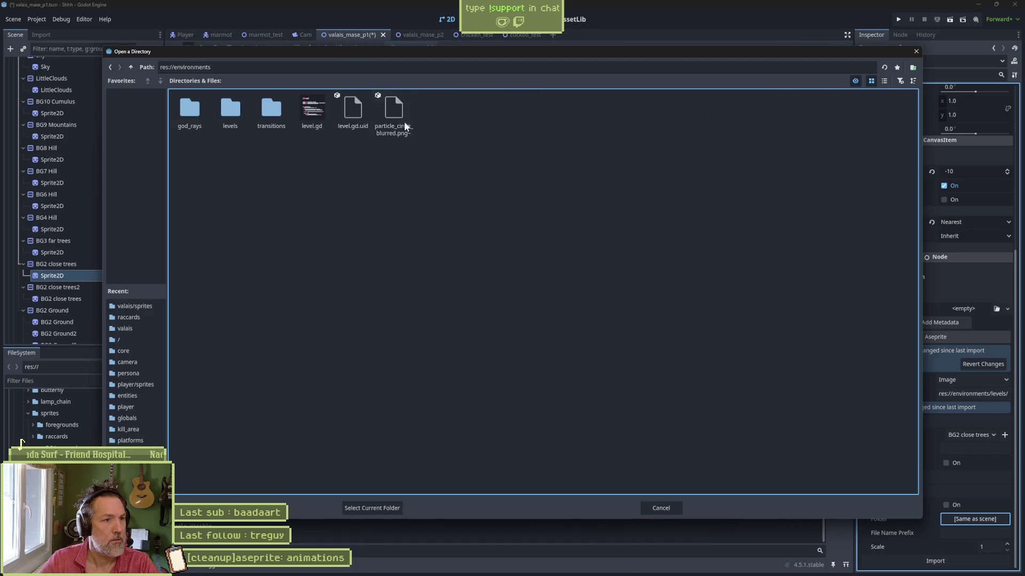
double_click(230, 111)
double_click(271, 112)
double_click(277, 110)
click(371, 508)
click(934, 560)
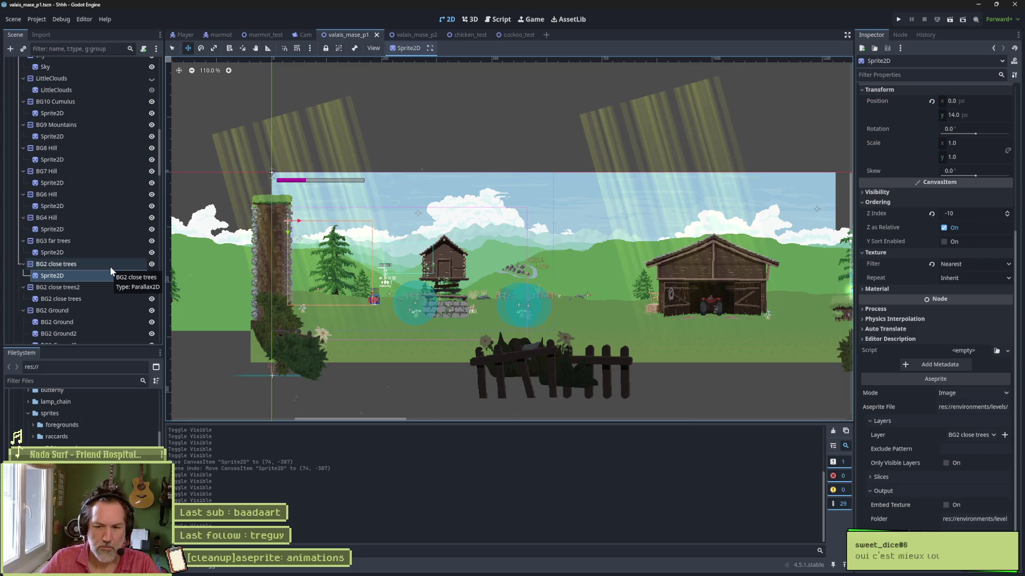
drag(82, 276, 56, 264)
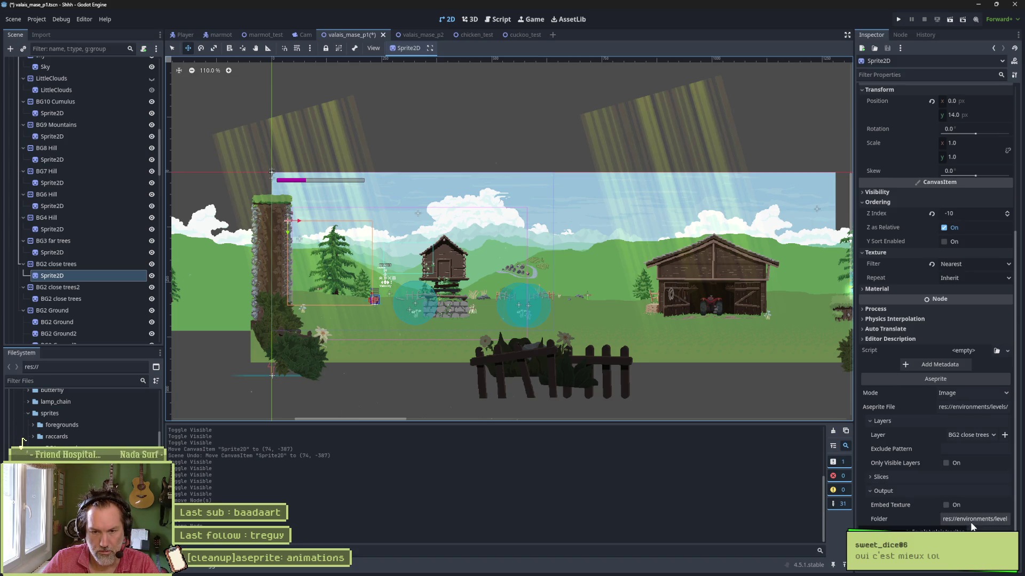
Rename the BG2 close trees2 child to Sprite2D and source it from valais_parallax.aseprite.
click(110, 299)
double_click(121, 299)
text(Sprite2D)
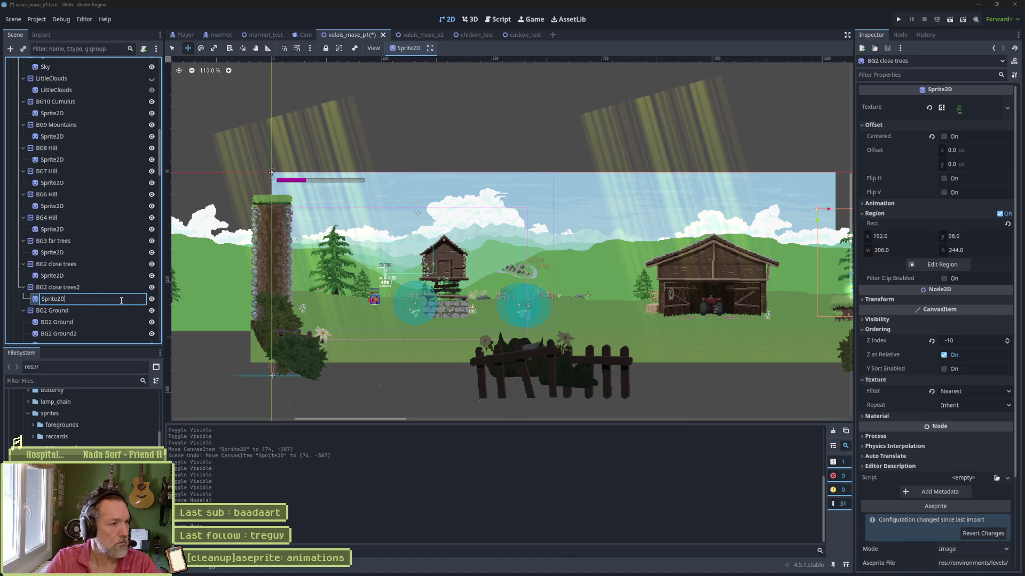
key(Return)
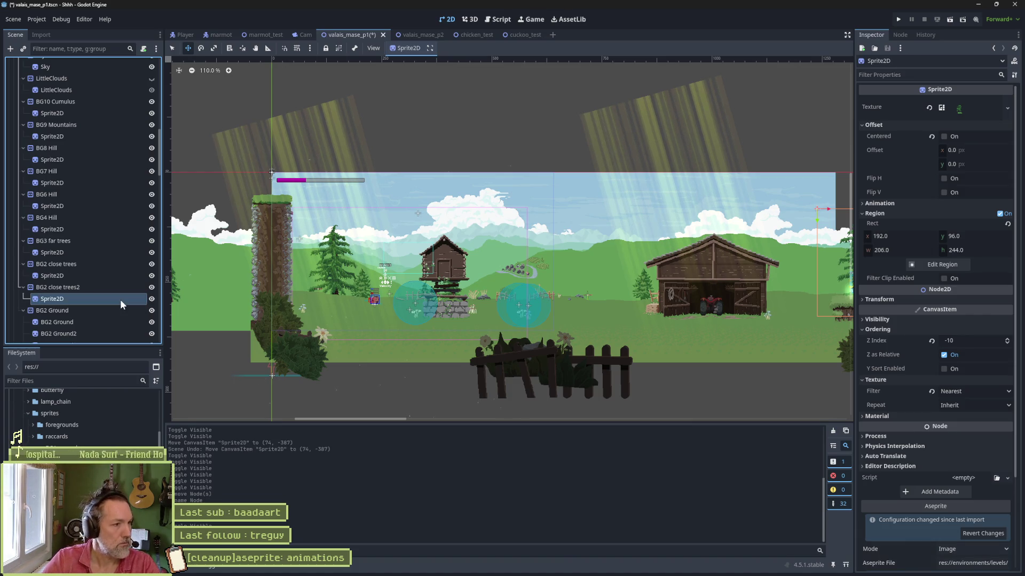
scroll(939, 494, down, 3)
click(972, 449)
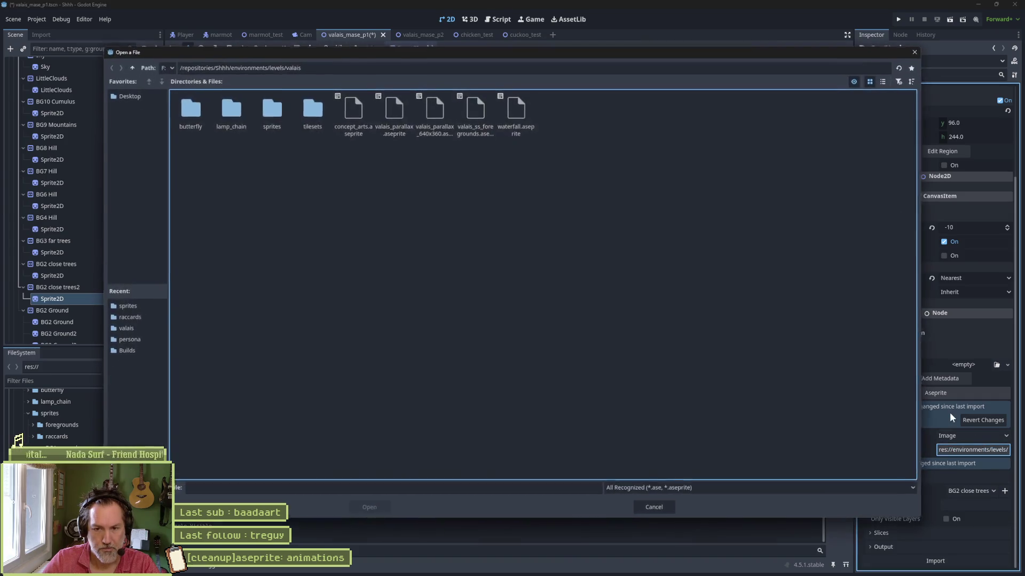
double_click(270, 110)
double_click(267, 111)
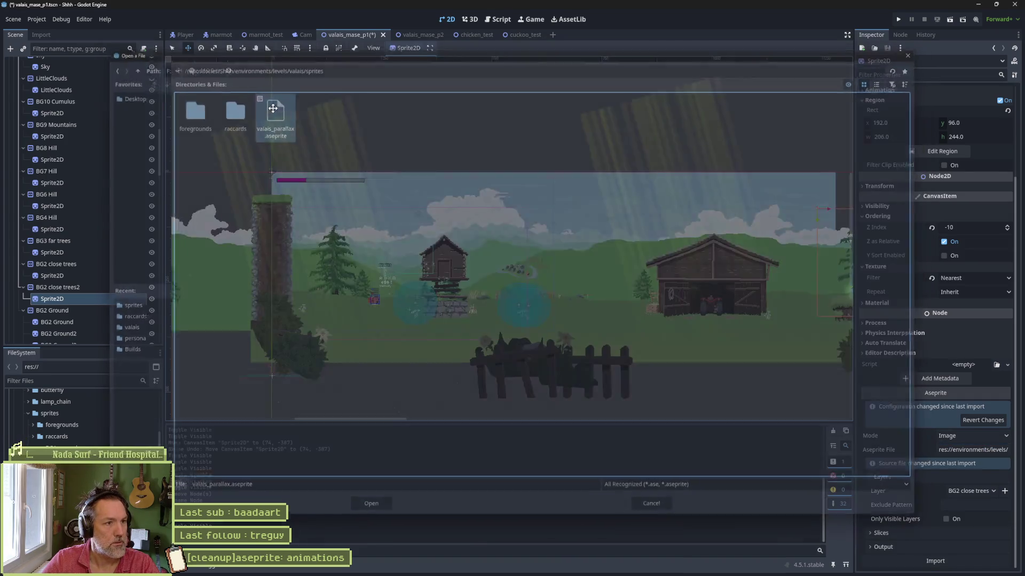
Disable Embed Texture, set the output folder to valais/sprites, and save.
scroll(953, 546, down, 2)
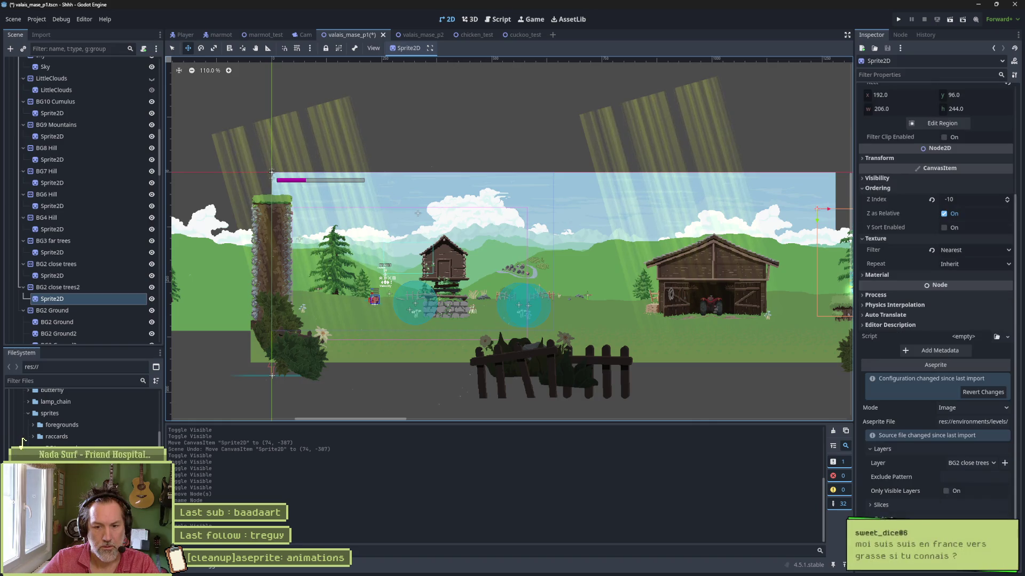
click(946, 505)
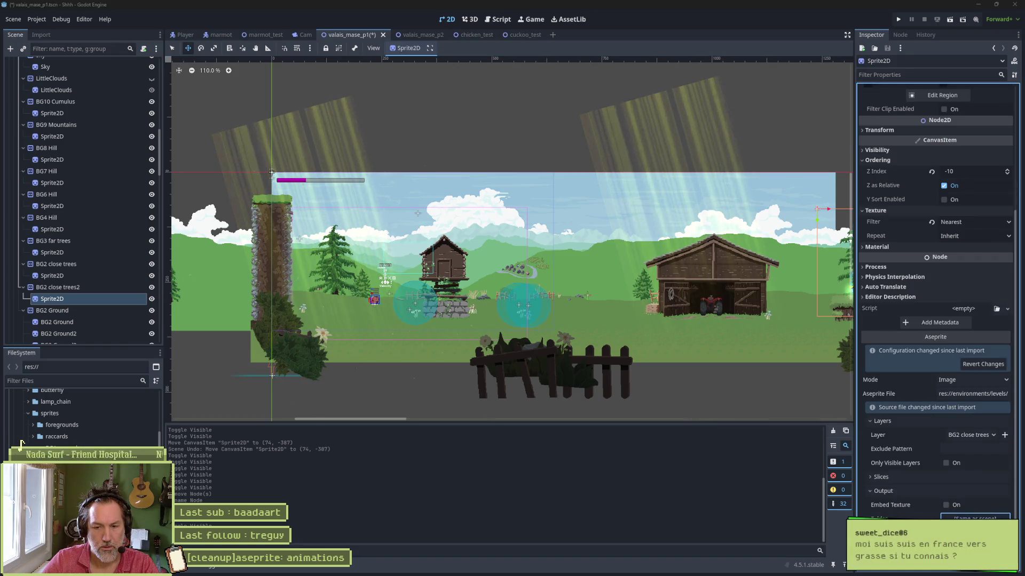
click(974, 517)
double_click(516, 111)
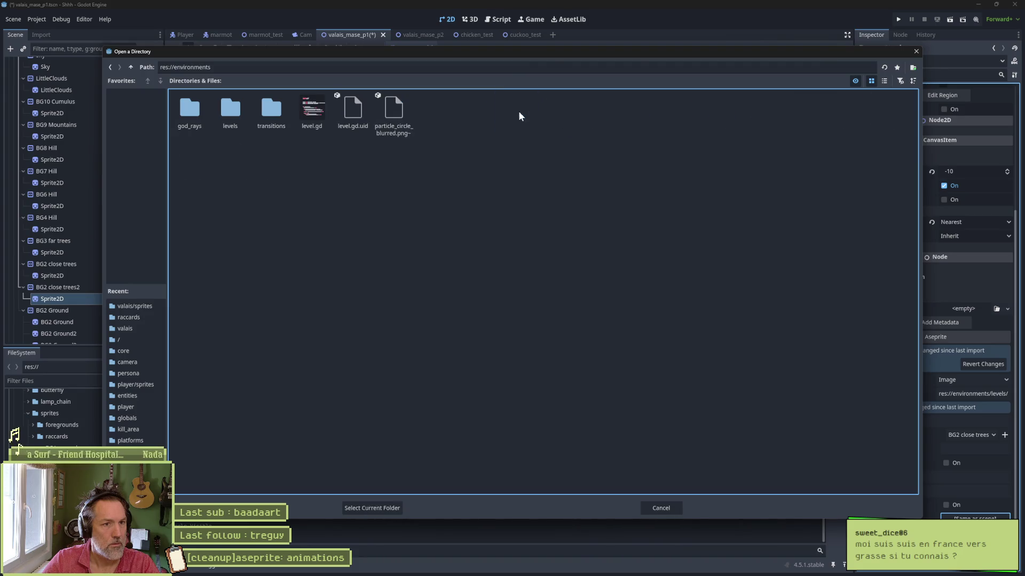
double_click(262, 111)
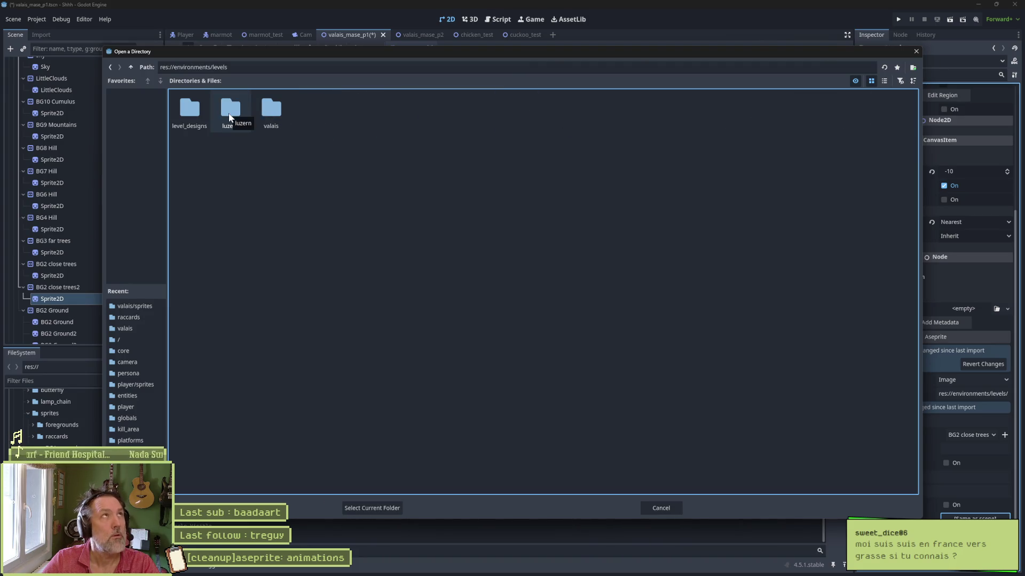
double_click(262, 108)
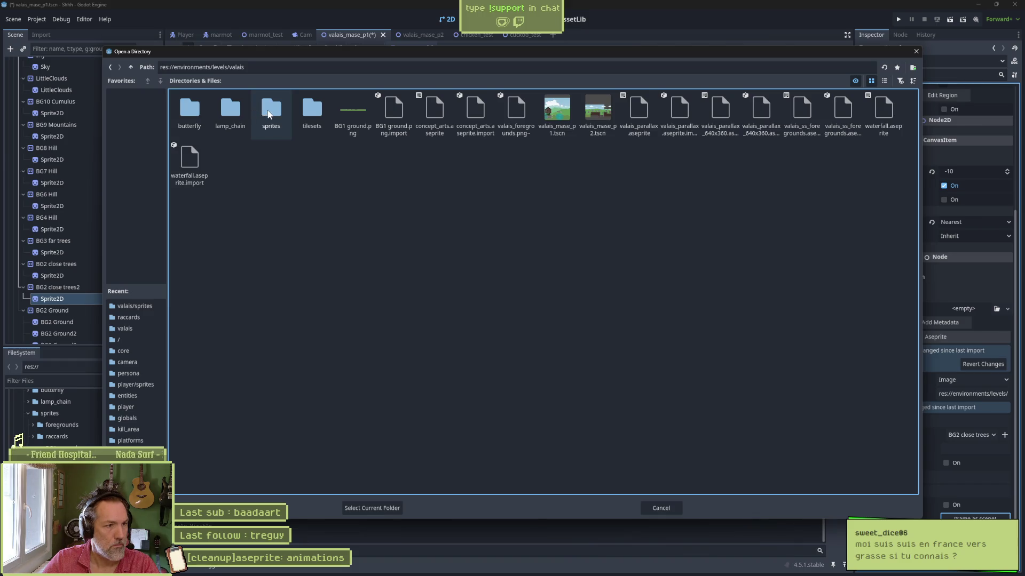
double_click(268, 110)
click(372, 508)
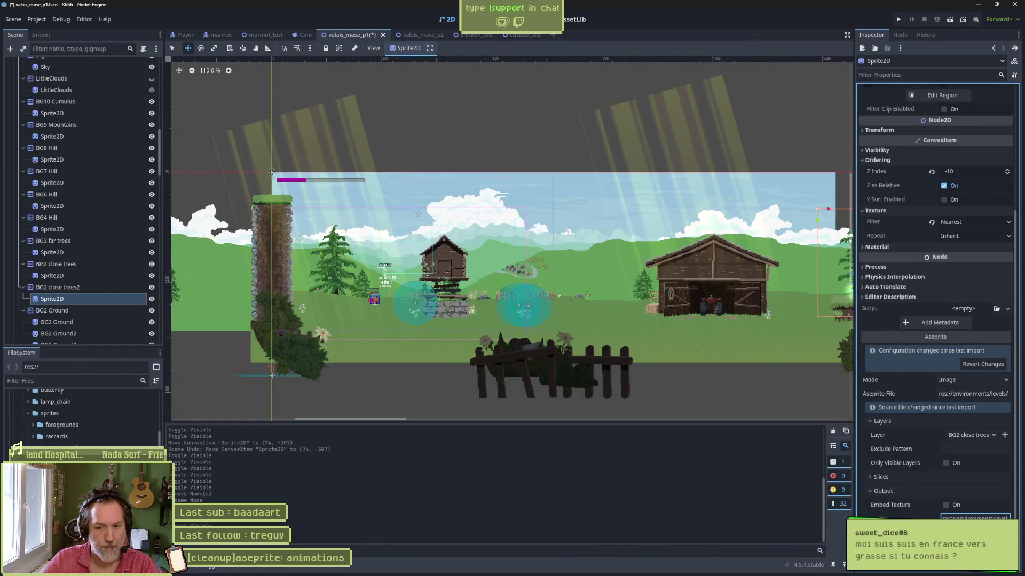
key(ctrl+s)
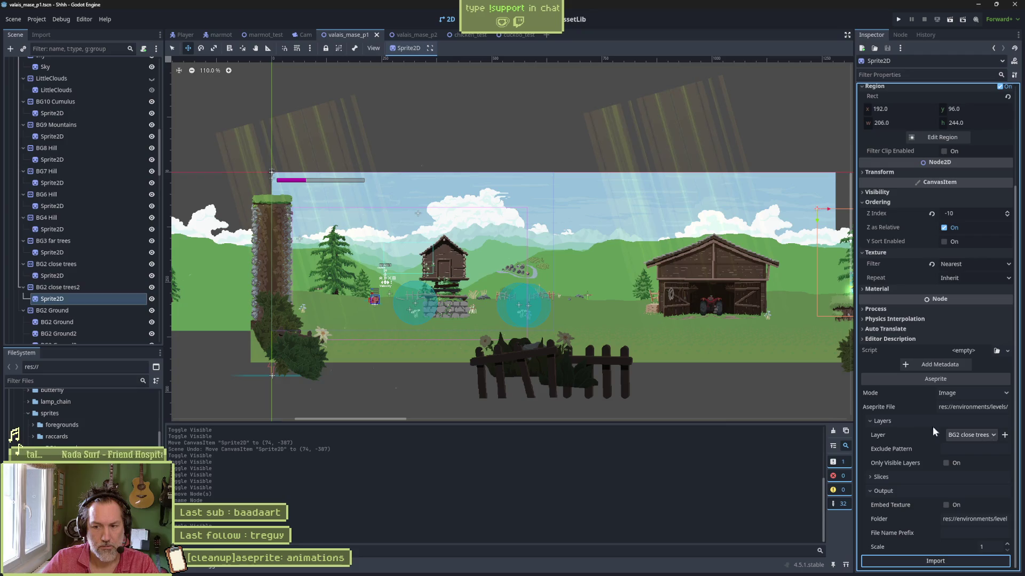
click(751, 434)
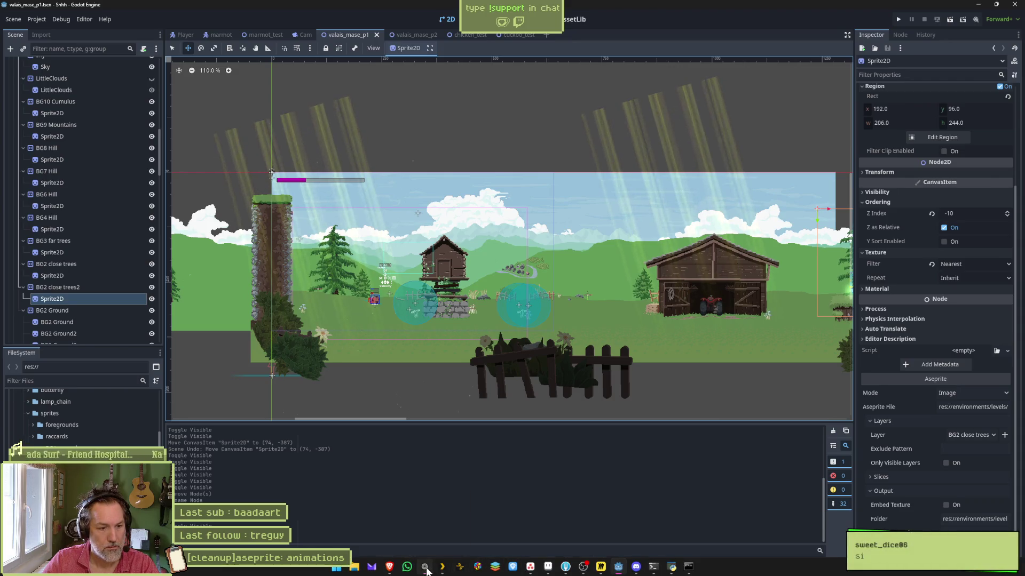
Open Google Maps in the browser and bring up Grasse, France.
click(424, 572)
key(F2)
text(maps)
key(Return)
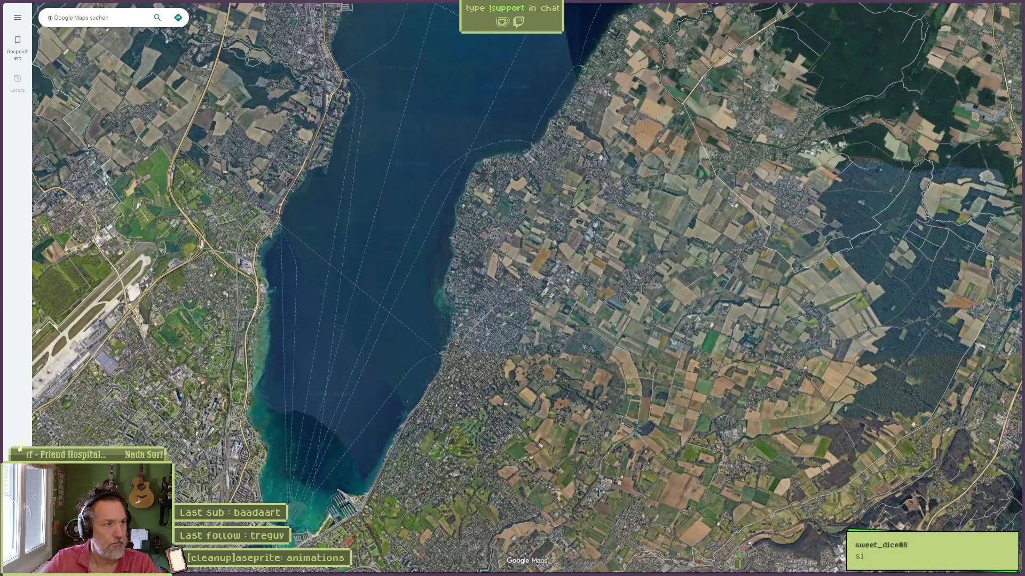
text(grass)
key(Return)
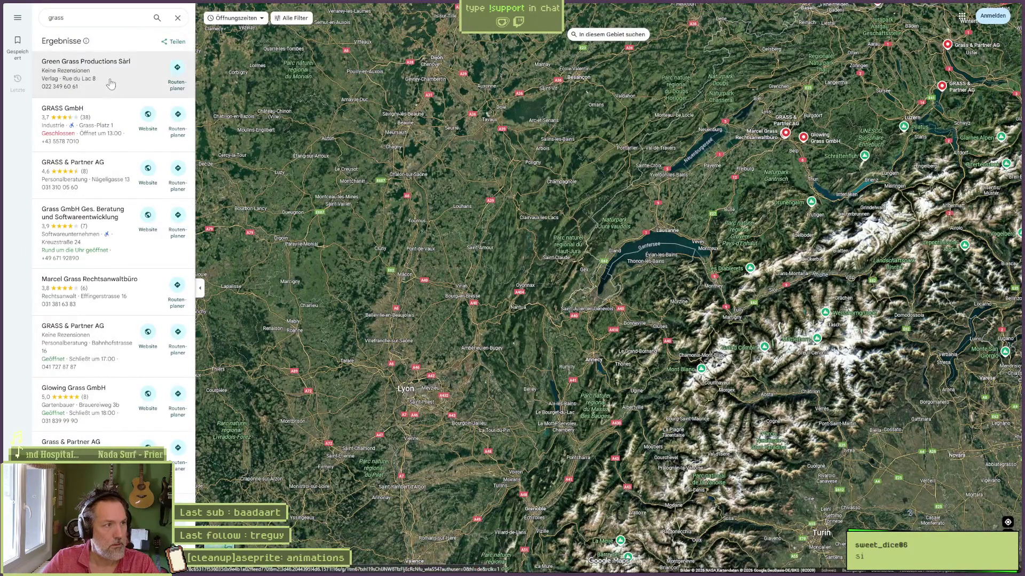
click(116, 19)
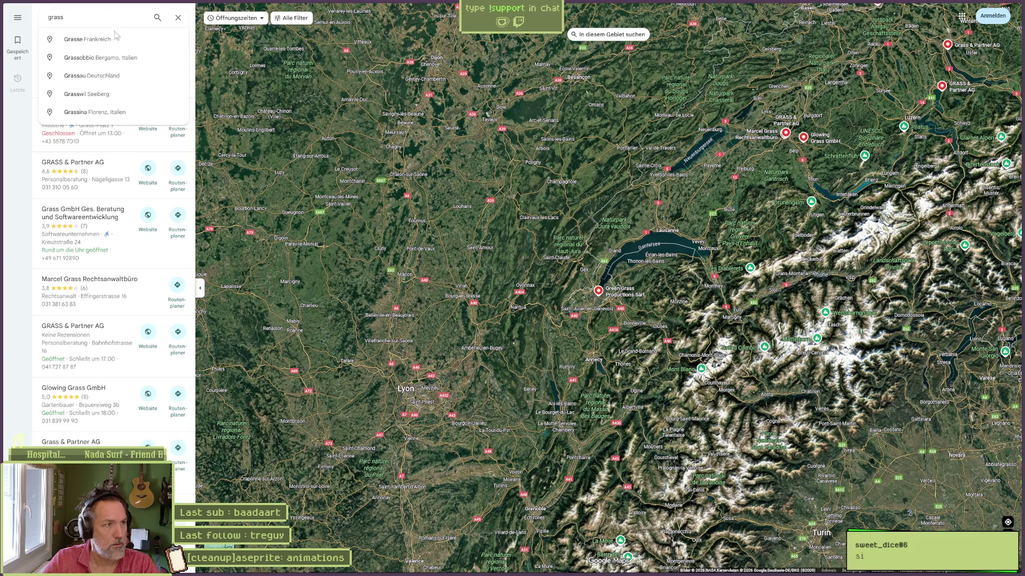
click(116, 37)
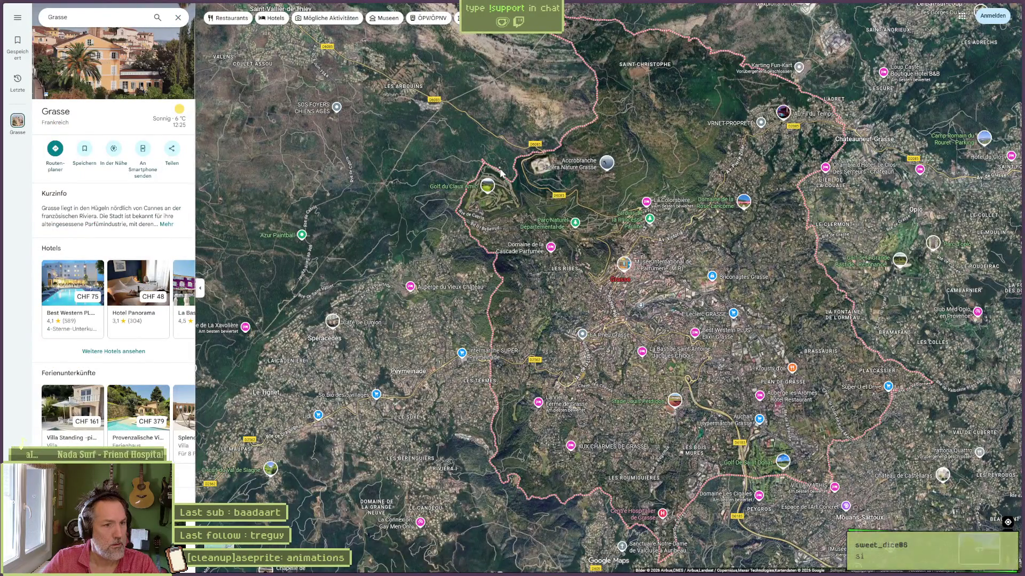
Zoom the satellite view in on the southern hillside of Grasse.
scroll(571, 256, down, 5)
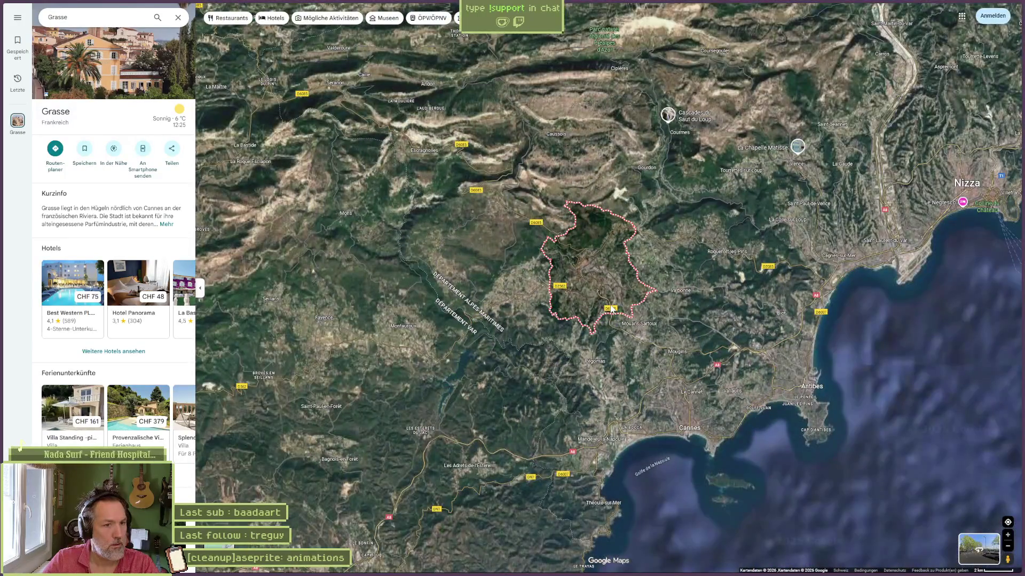
scroll(622, 303, down, 5)
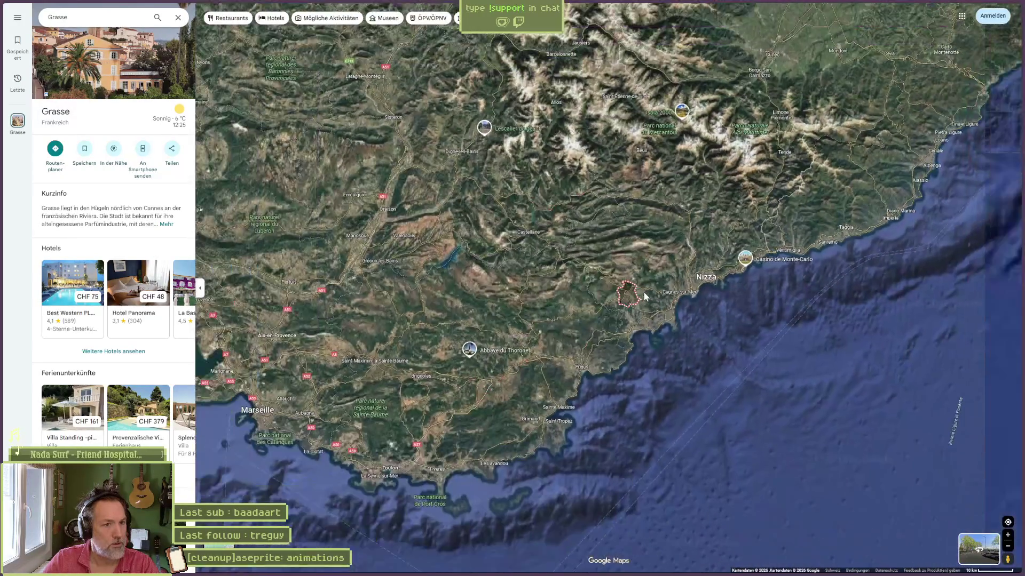
scroll(642, 298, down, 2)
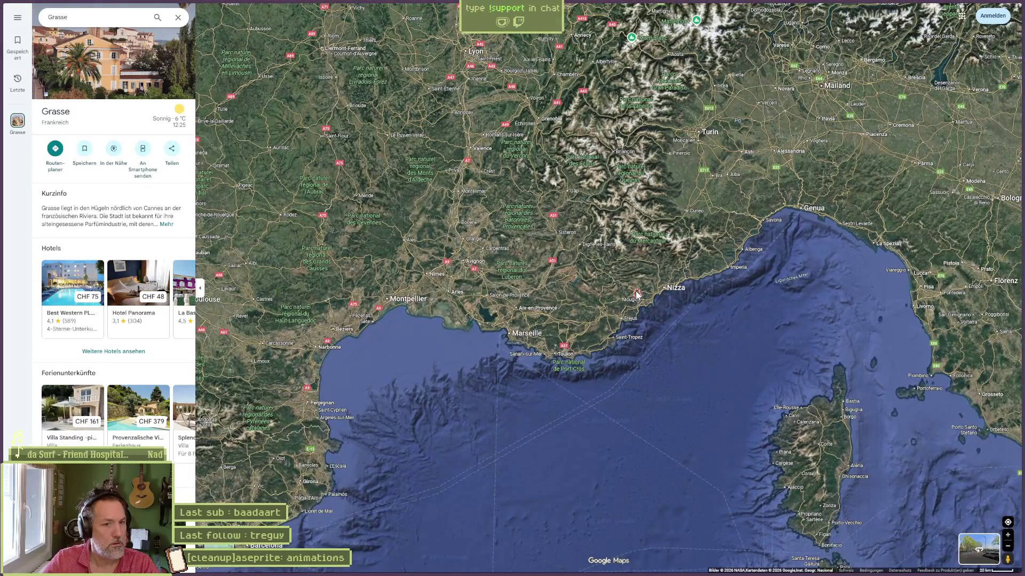
scroll(637, 297, up, 5)
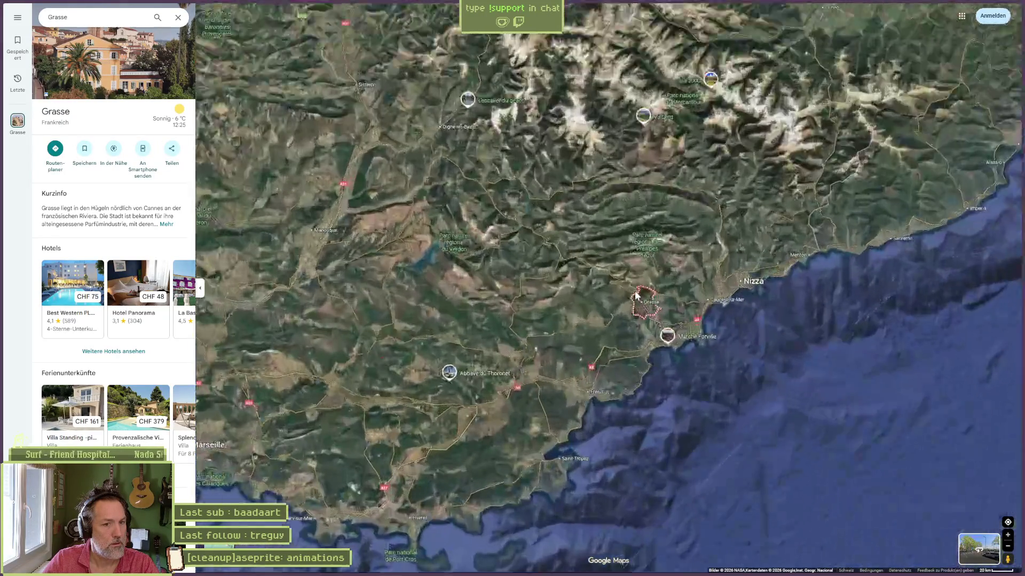
scroll(643, 308, up, 5)
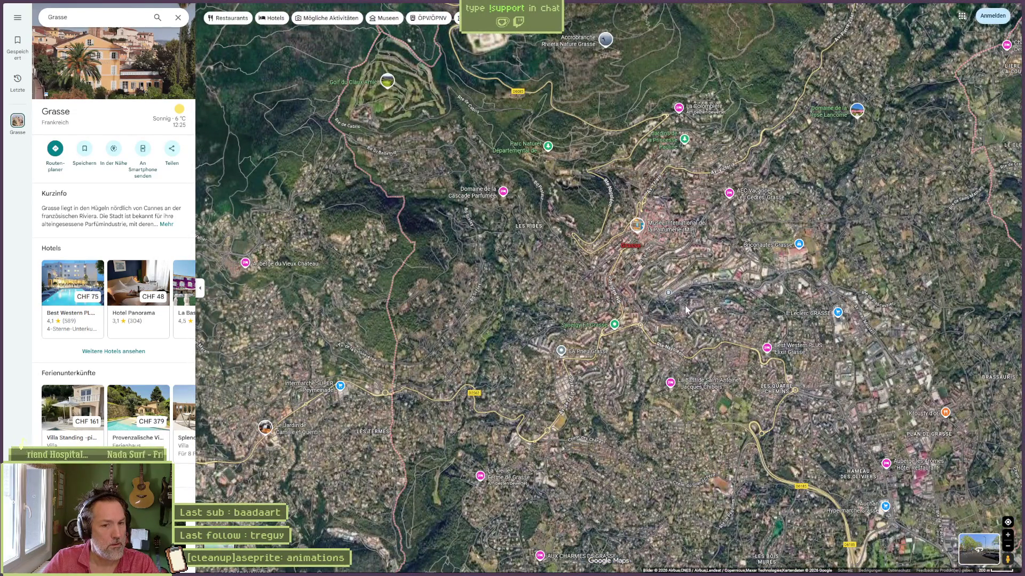
scroll(650, 353, down, 2)
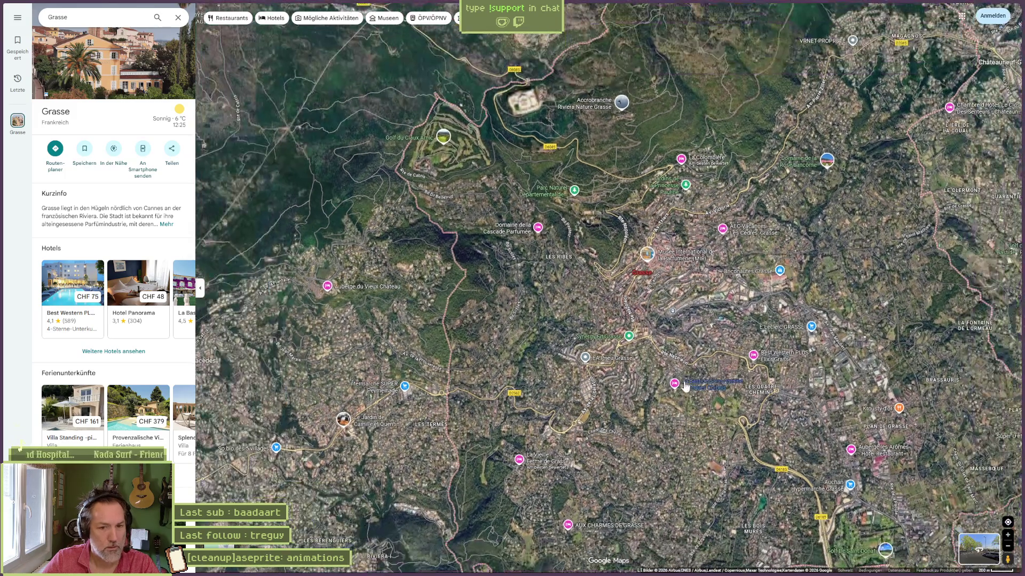
drag(635, 392, 587, 291)
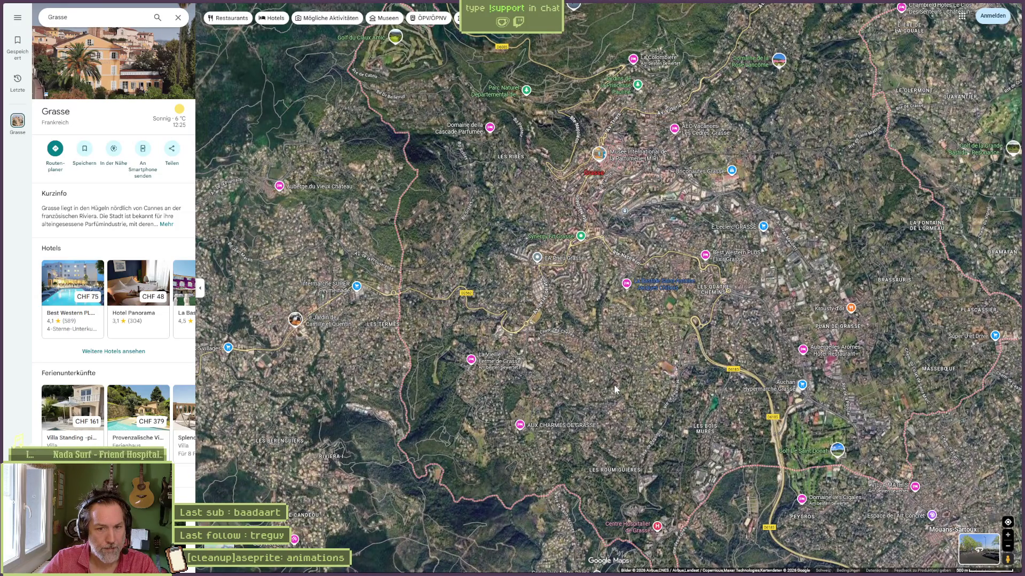
drag(612, 407, 636, 316)
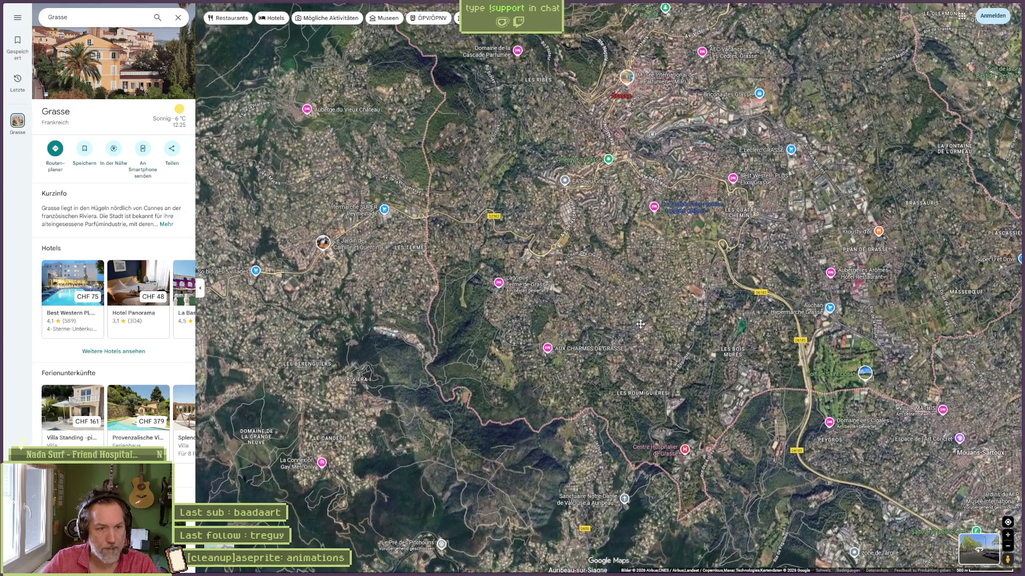
scroll(574, 340, up, 2)
scroll(360, 232, up, 2)
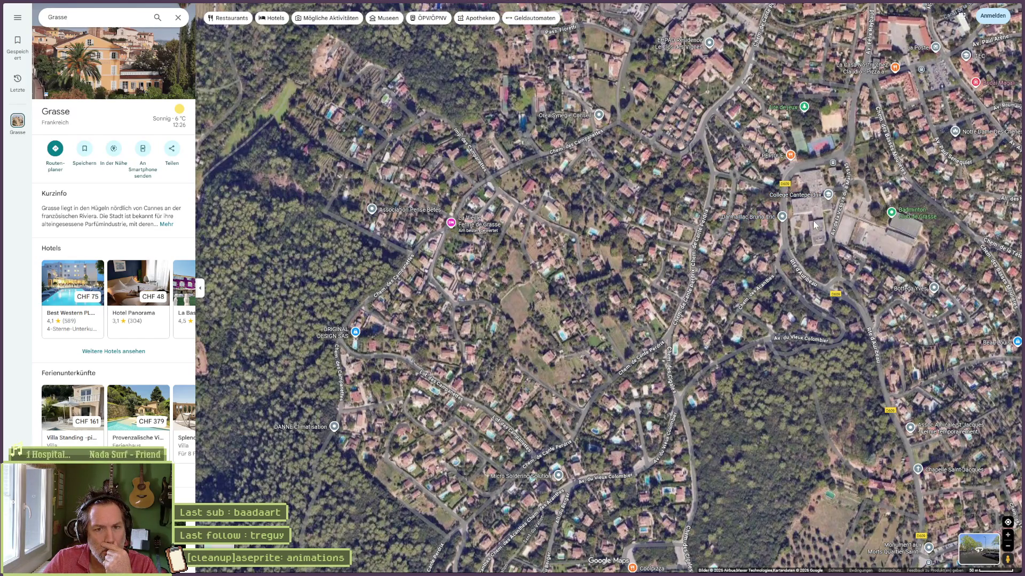
scroll(770, 277, up, 3)
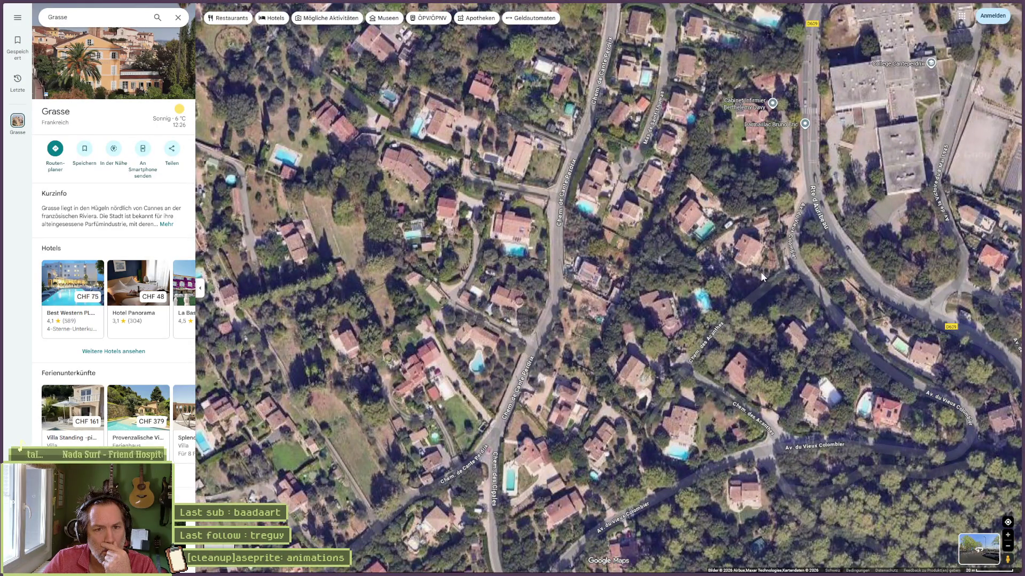
scroll(770, 205, up, 3)
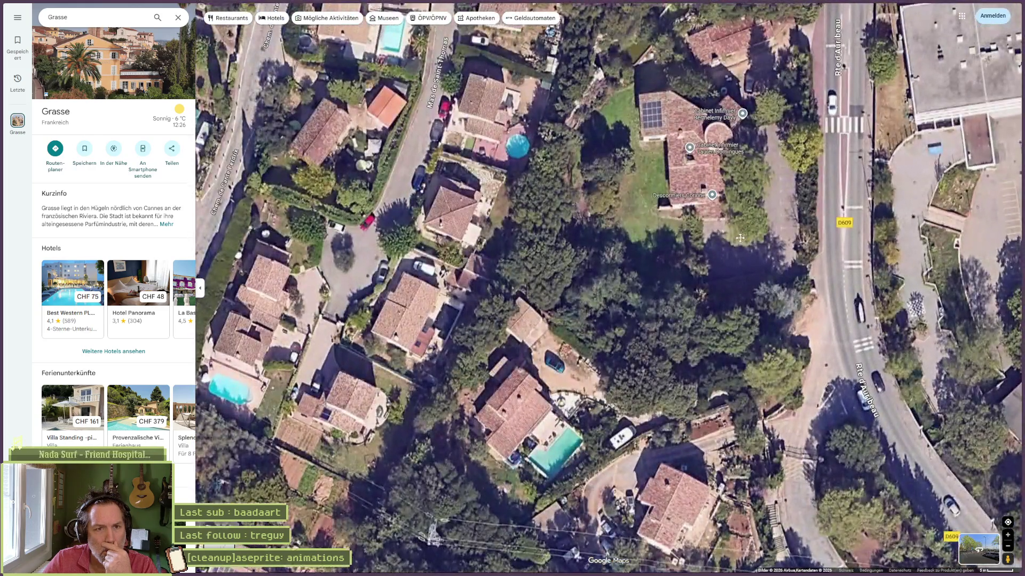
Pan across nearby houses and roads, then recentre on Collège Canteperdrix.
mouse_move(702, 237)
mouse_down()
mouse_move(716, 291)
mouse_move(741, 59)
mouse_up()
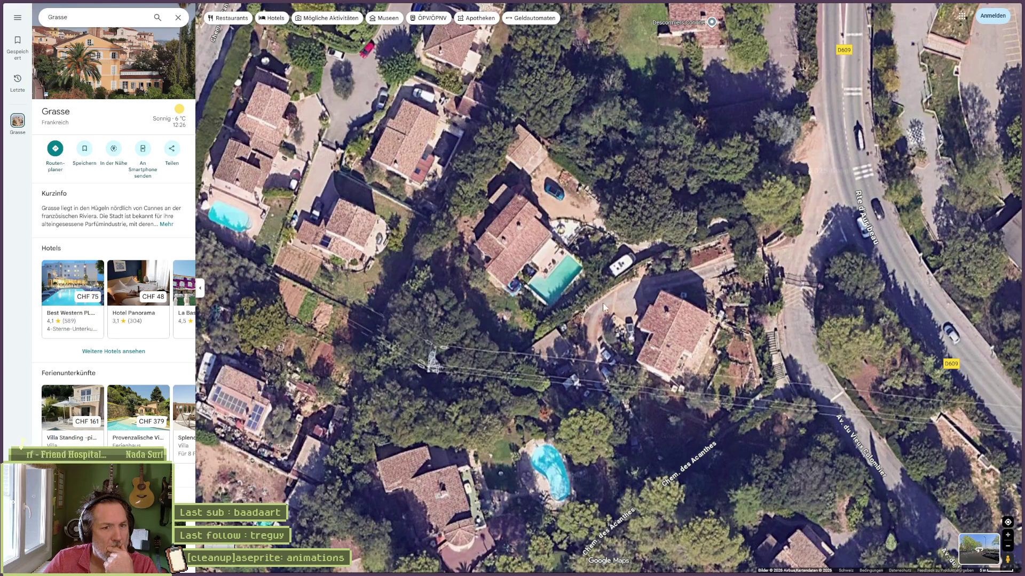
drag(739, 475, 641, 304)
scroll(641, 304, down, 5)
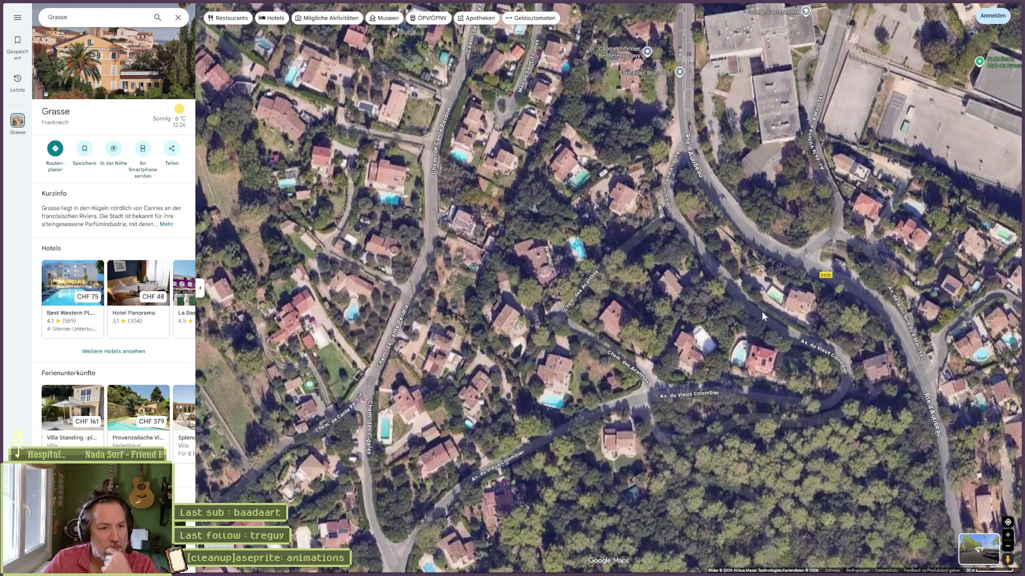
drag(802, 347, 557, 265)
scroll(557, 266, down, 3)
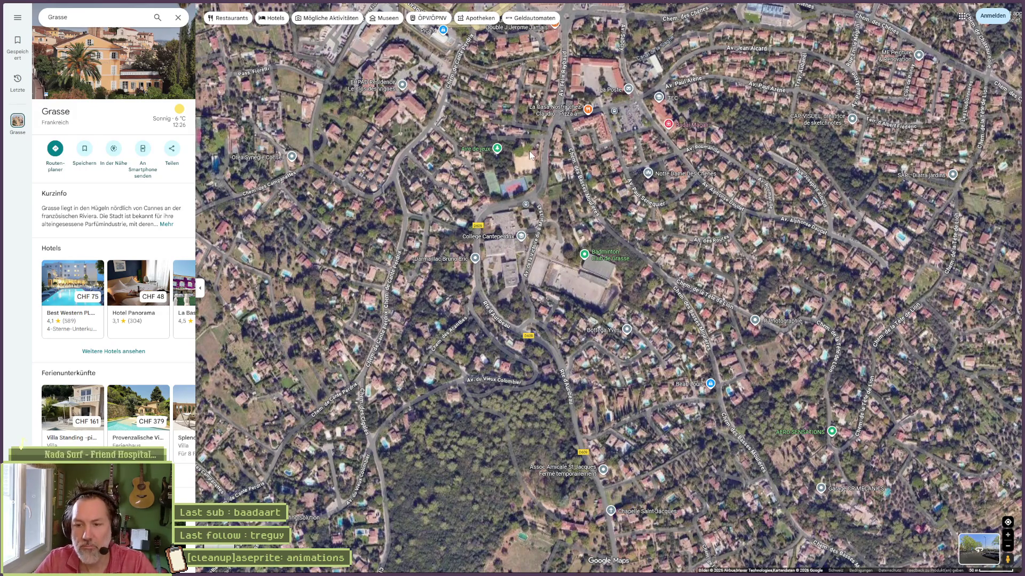
Close the Google Maps window and dismiss the browser to get back toward Godot.
click(980, 11)
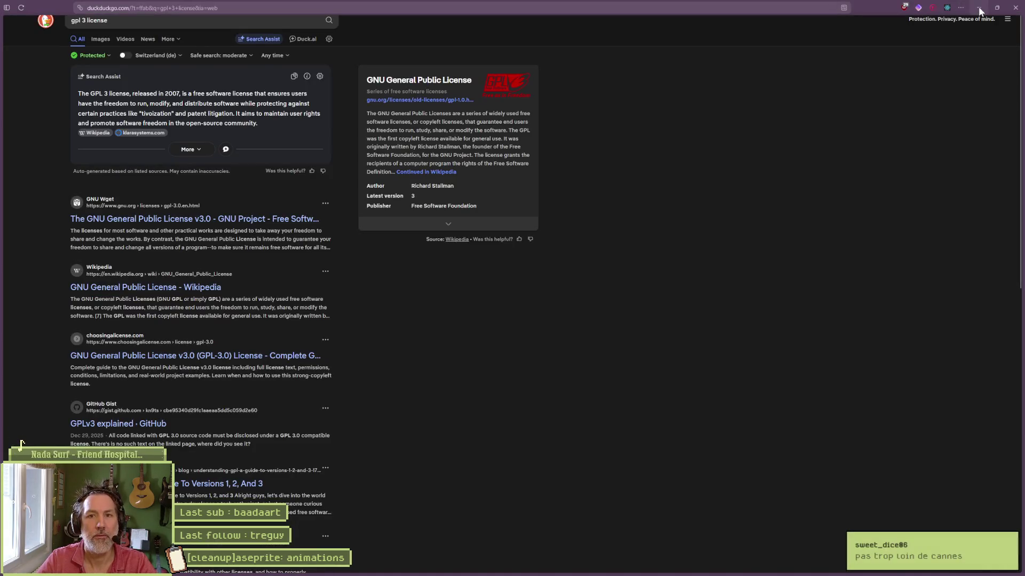
click(980, 11)
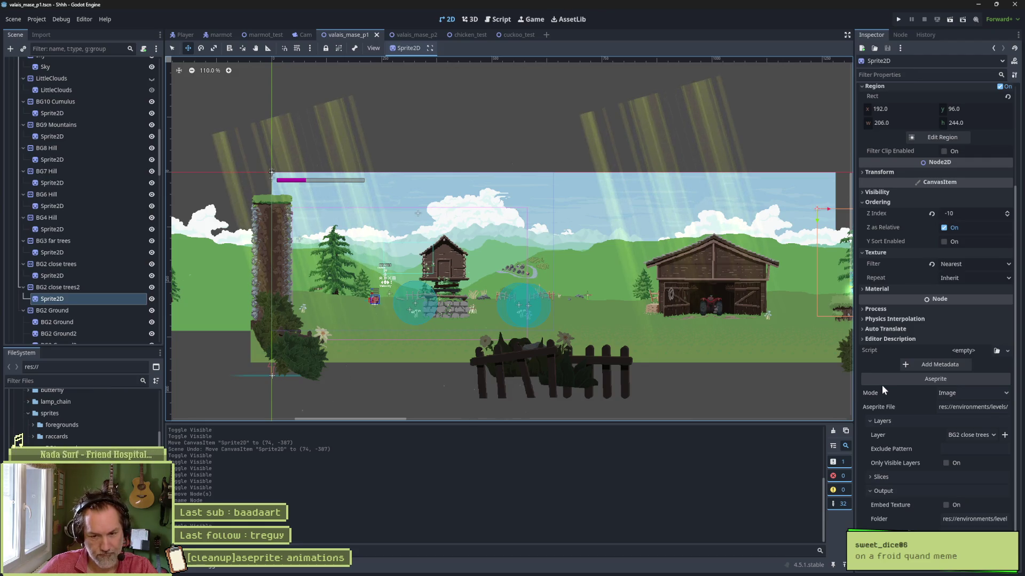
Select BG2 Ground and point its Aseprite File to the .aseprite source file.
mouse_move(882, 392)
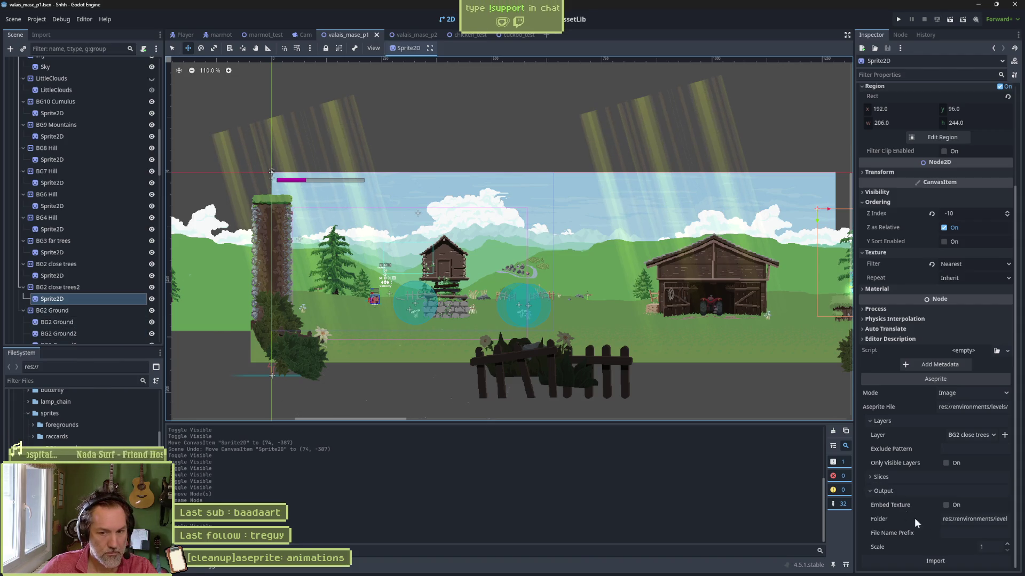
click(78, 323)
scroll(80, 267, down, 5)
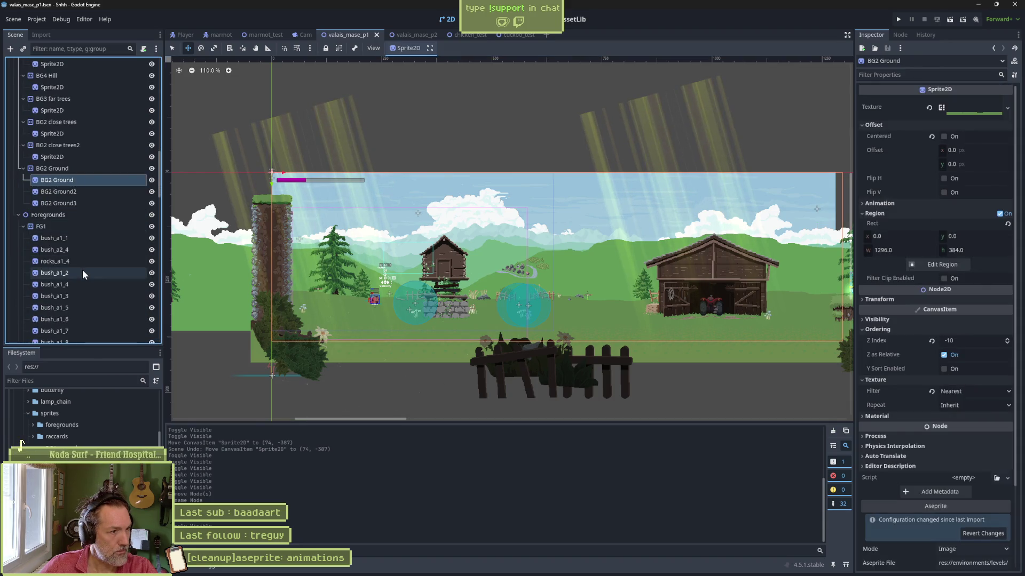
scroll(82, 270, up, 3)
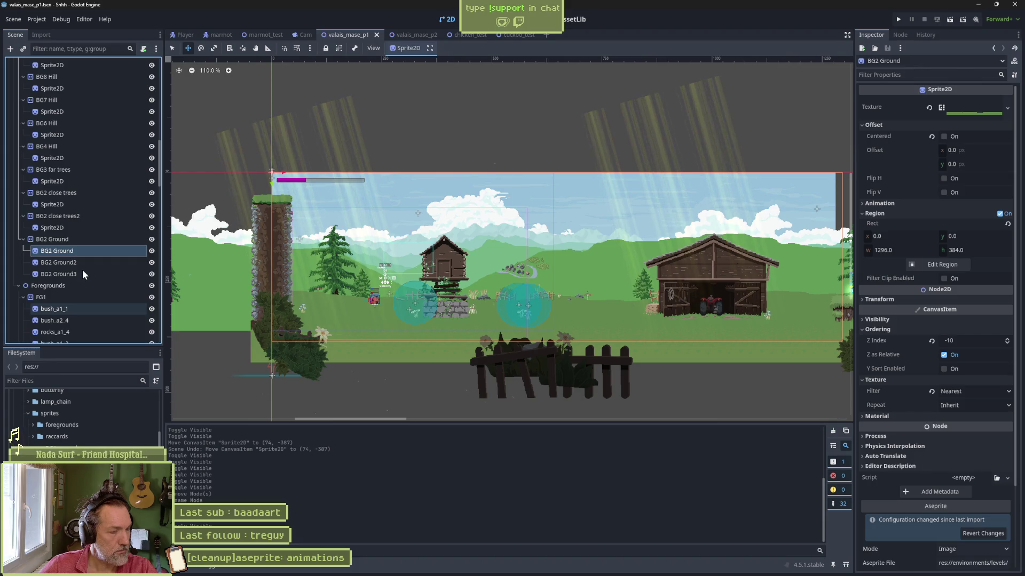
scroll(910, 427, down, 3)
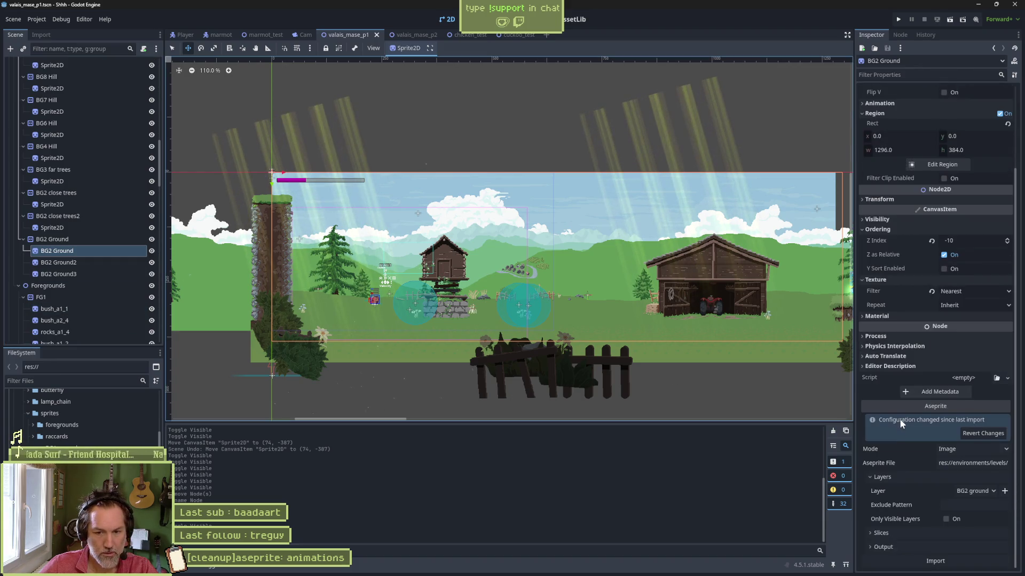
click(964, 463)
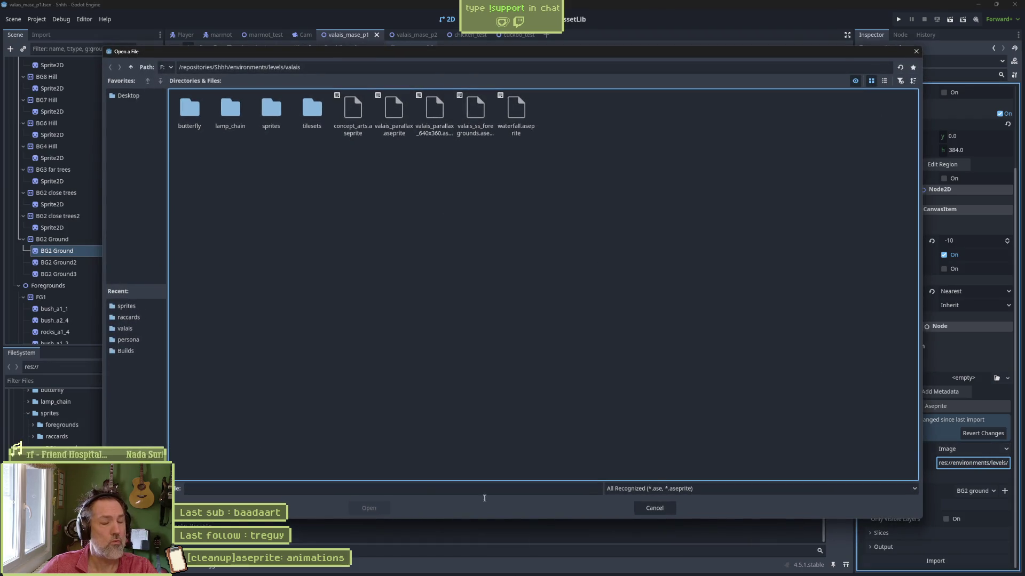
click(551, 566)
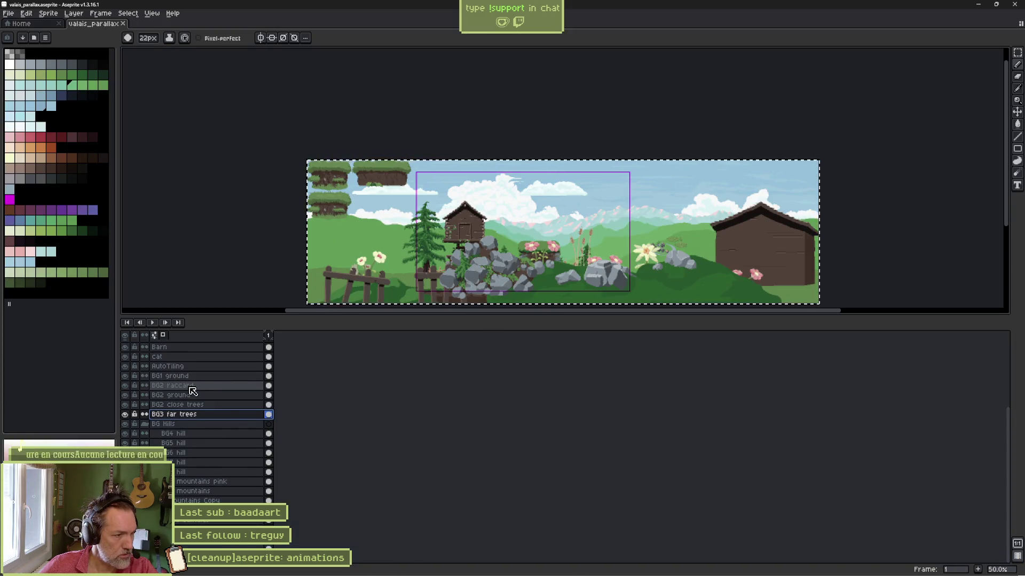
key(alt+Tab)
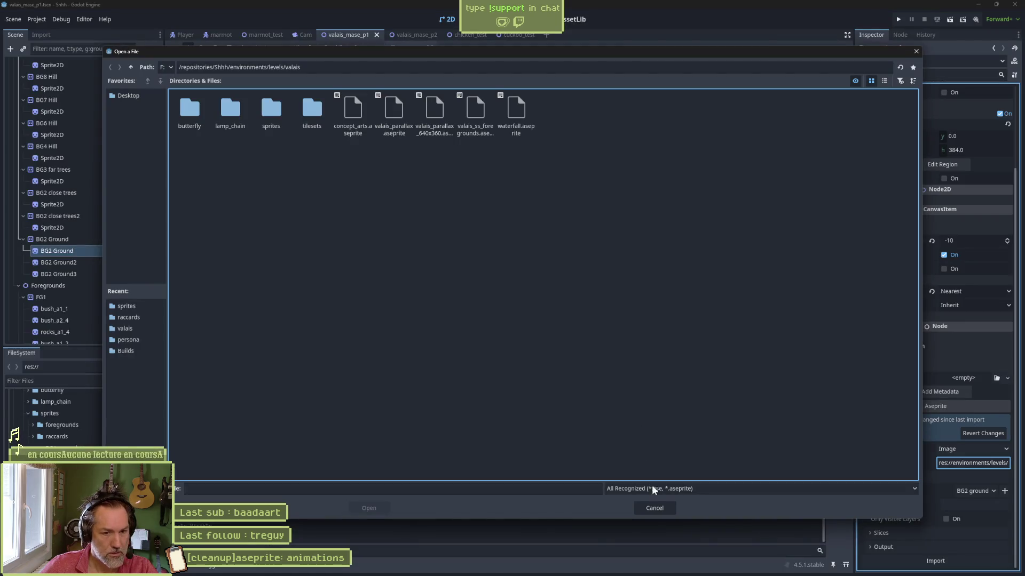
double_click(271, 109)
double_click(271, 109)
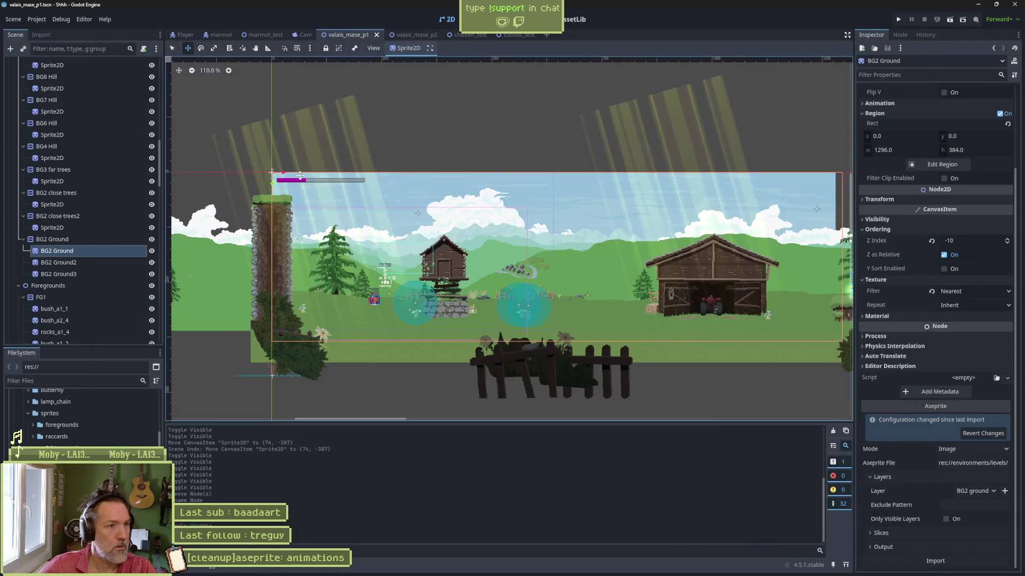
Set BG2 Ground's output folder to res://environments/levels/valais/sprites, then check layer names in Aseprite.
click(935, 542)
scroll(947, 549, down, 2)
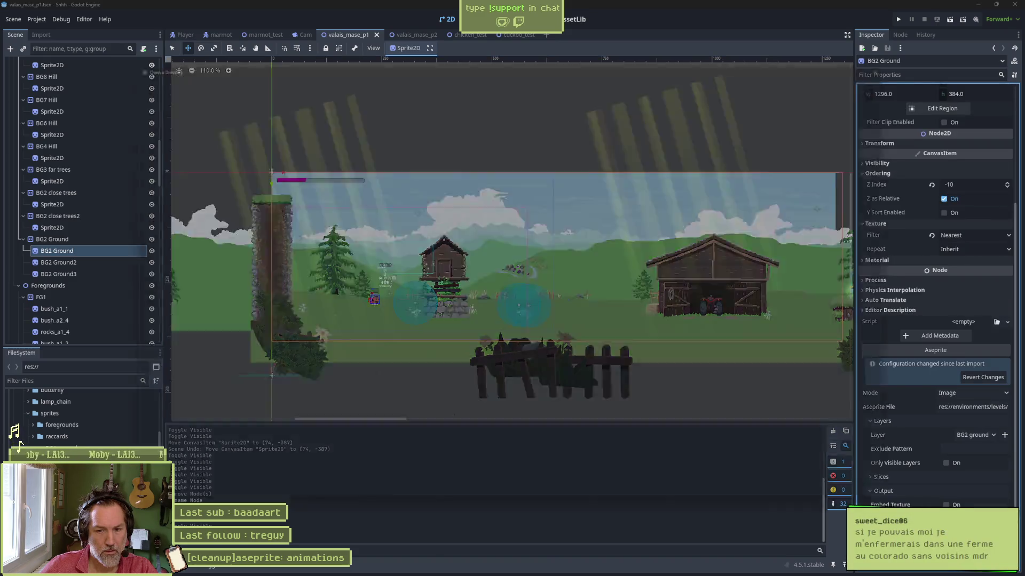
click(982, 517)
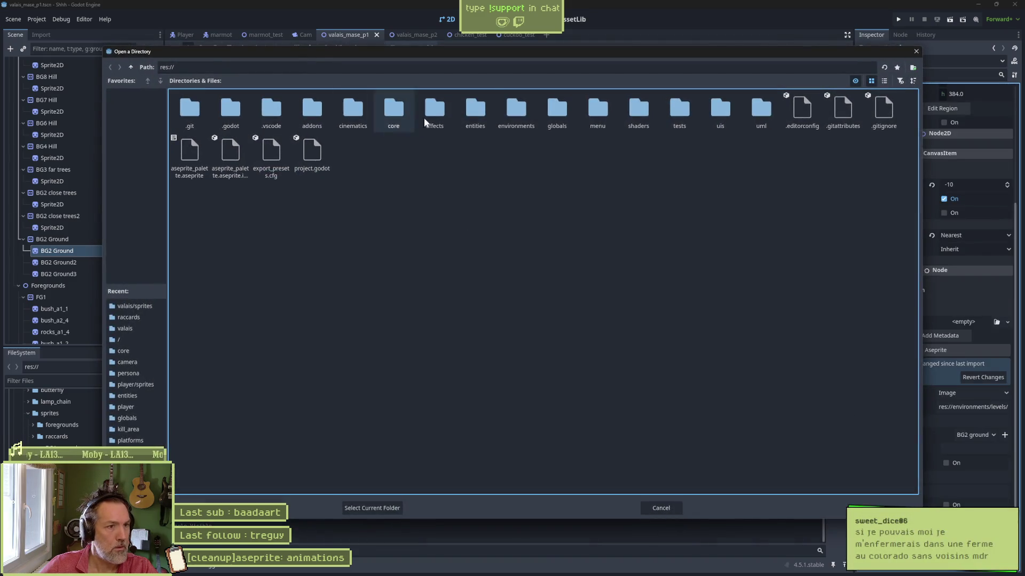
double_click(510, 118)
click(238, 111)
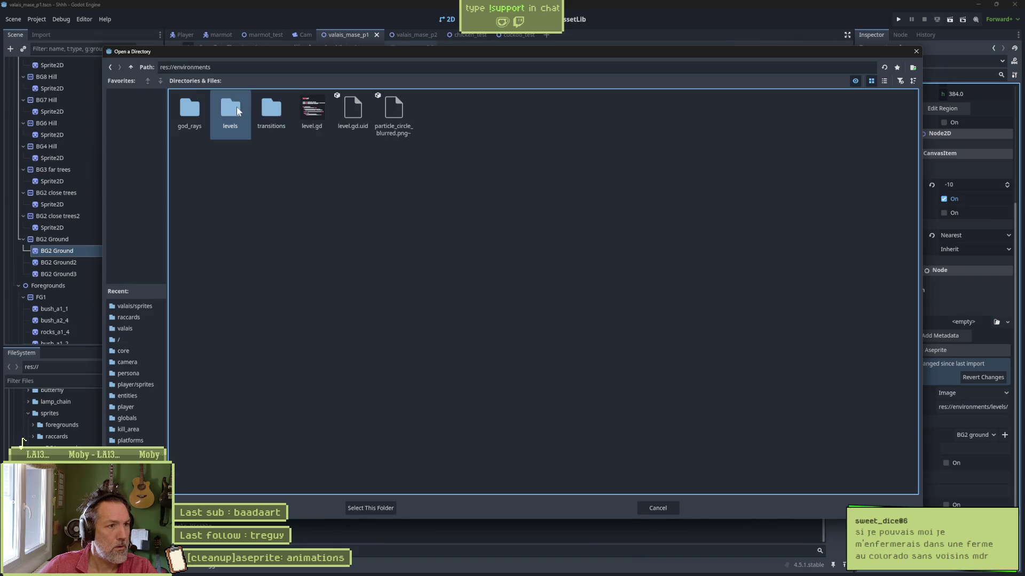
double_click(238, 110)
double_click(271, 109)
double_click(271, 109)
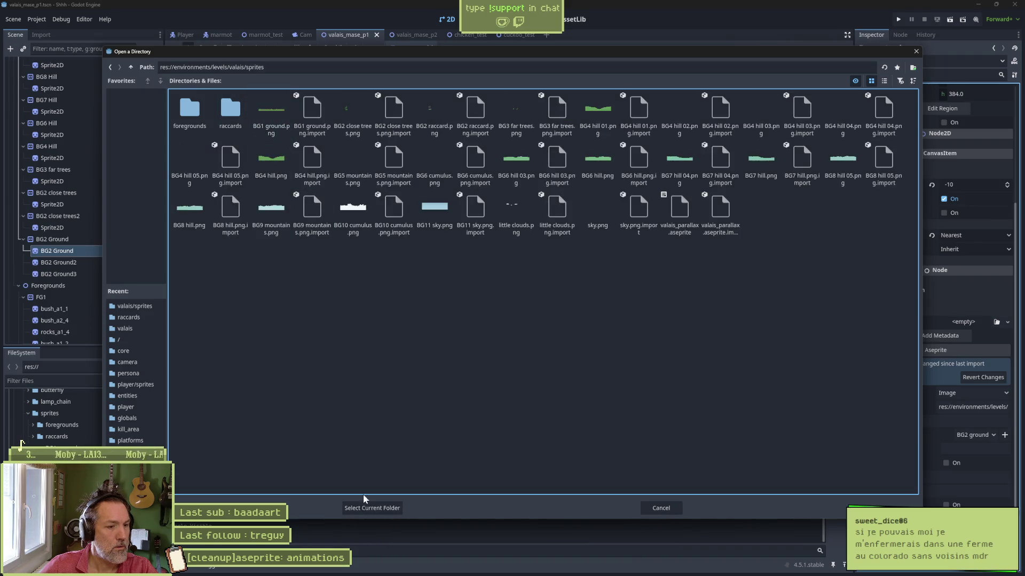
click(372, 507)
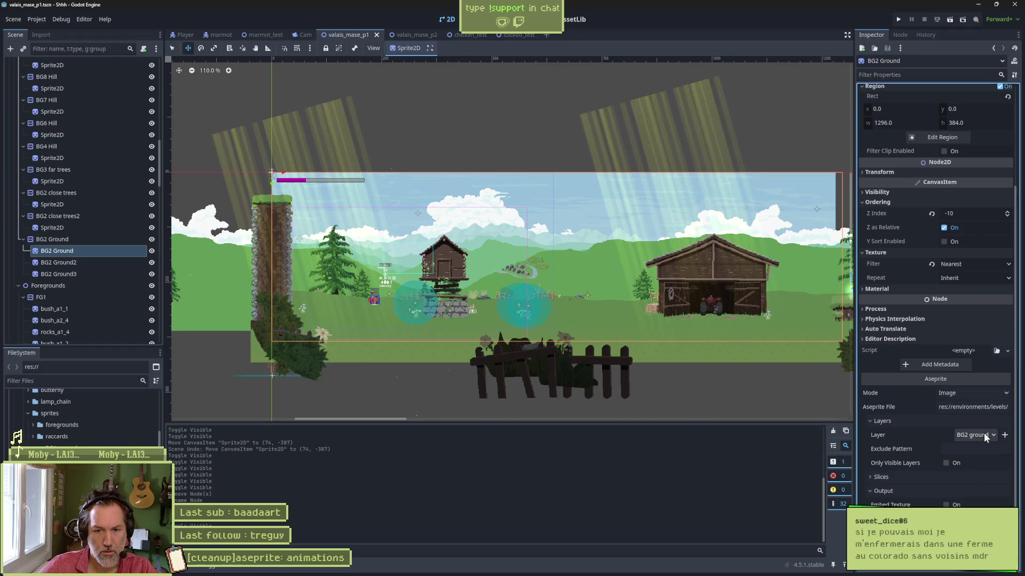
key(alt+Tab)
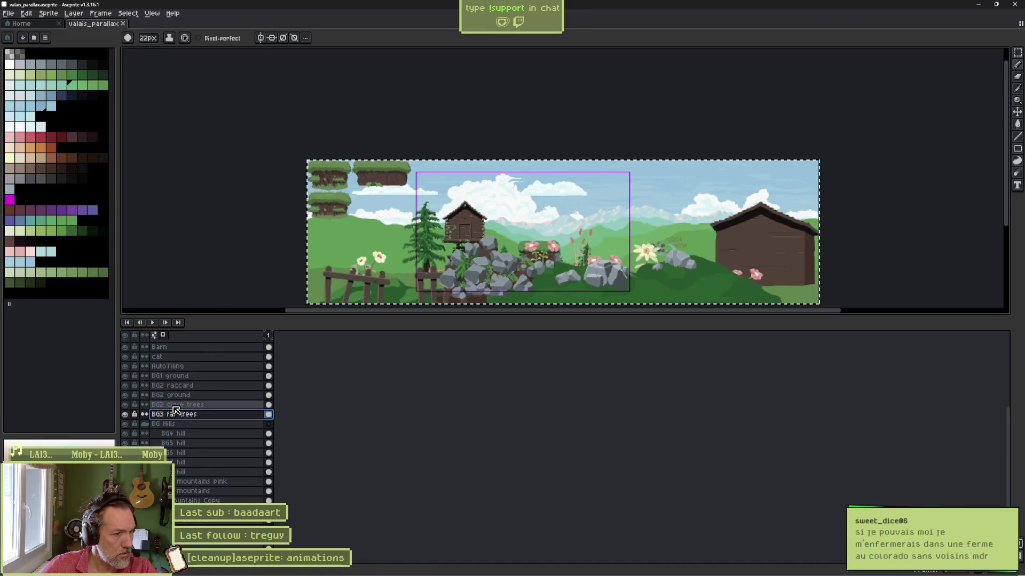
click(203, 397)
key(alt+Tab)
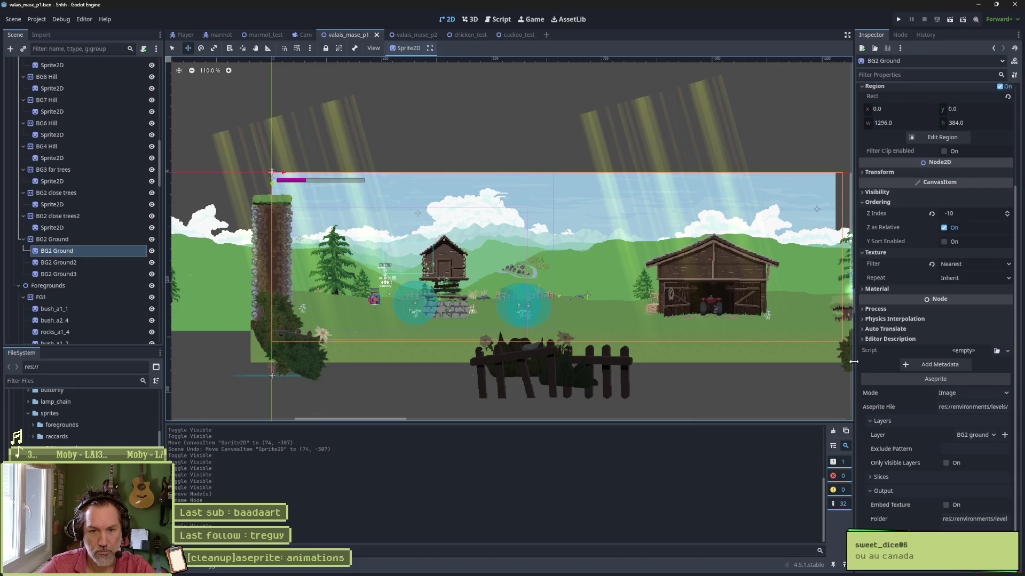
Widen the scene view, reimport BG2 Ground from Aseprite, and select BG2 Ground2.
drag(853, 361, 860, 362)
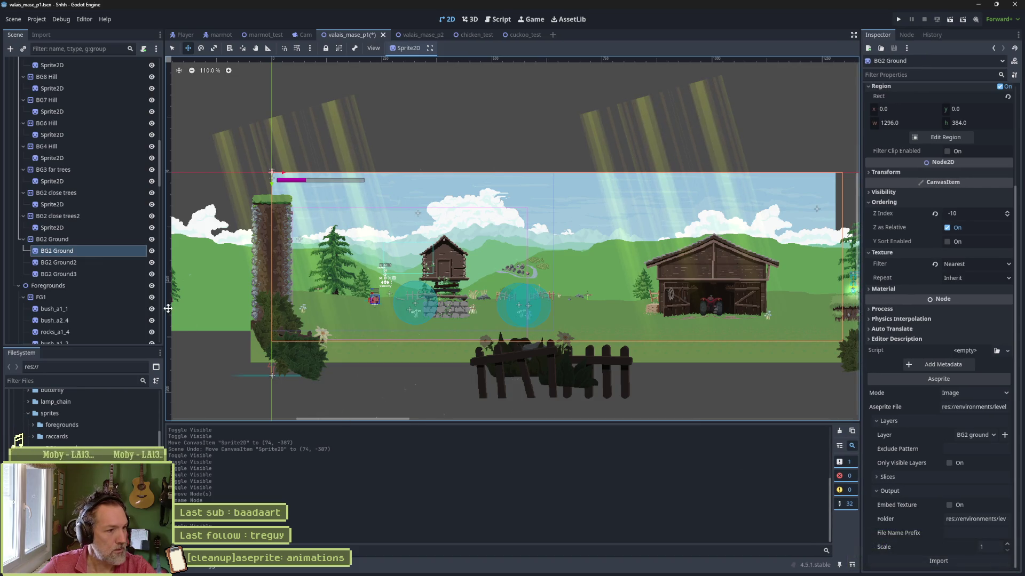
drag(163, 305, 160, 307)
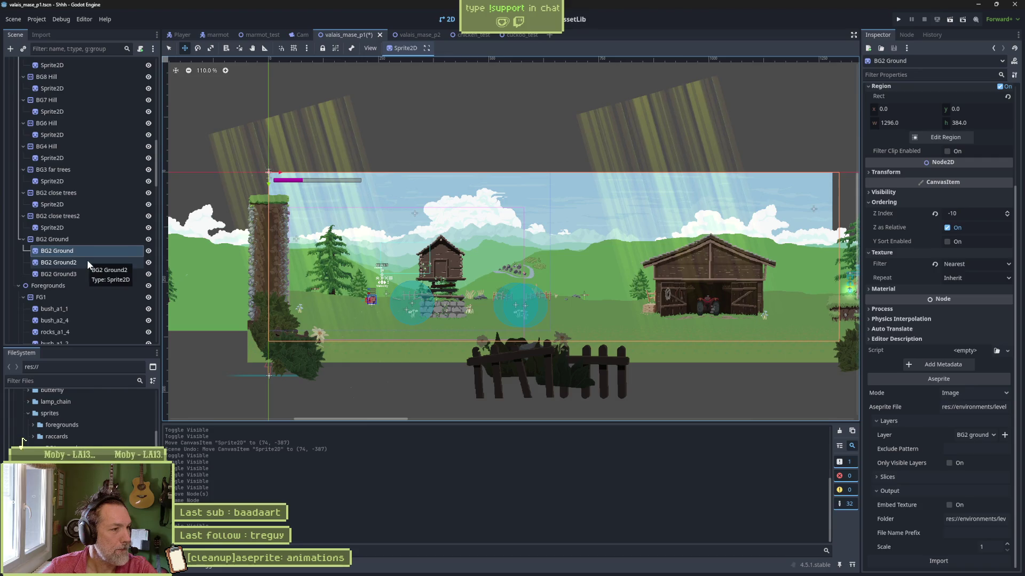
click(958, 561)
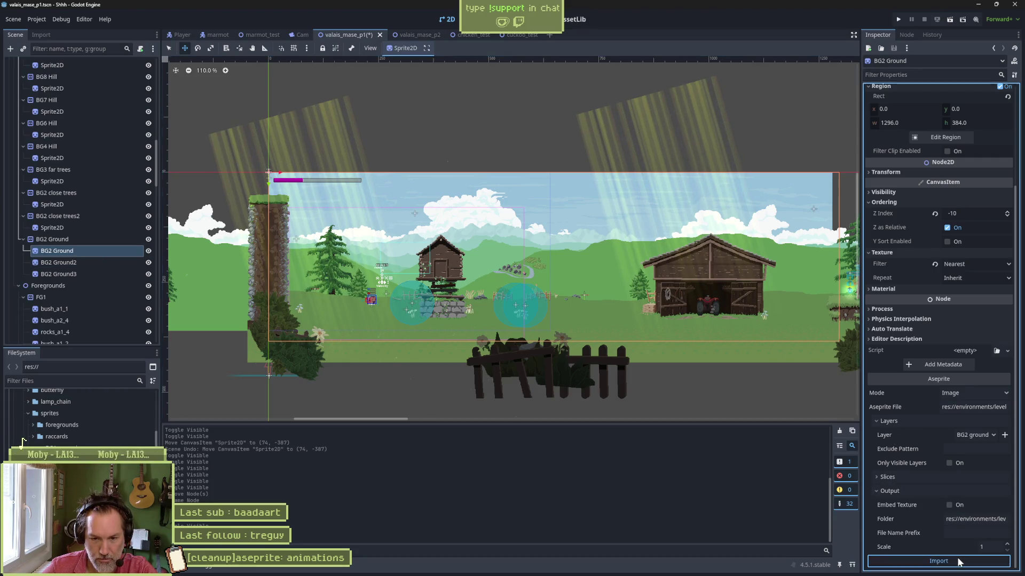
click(85, 260)
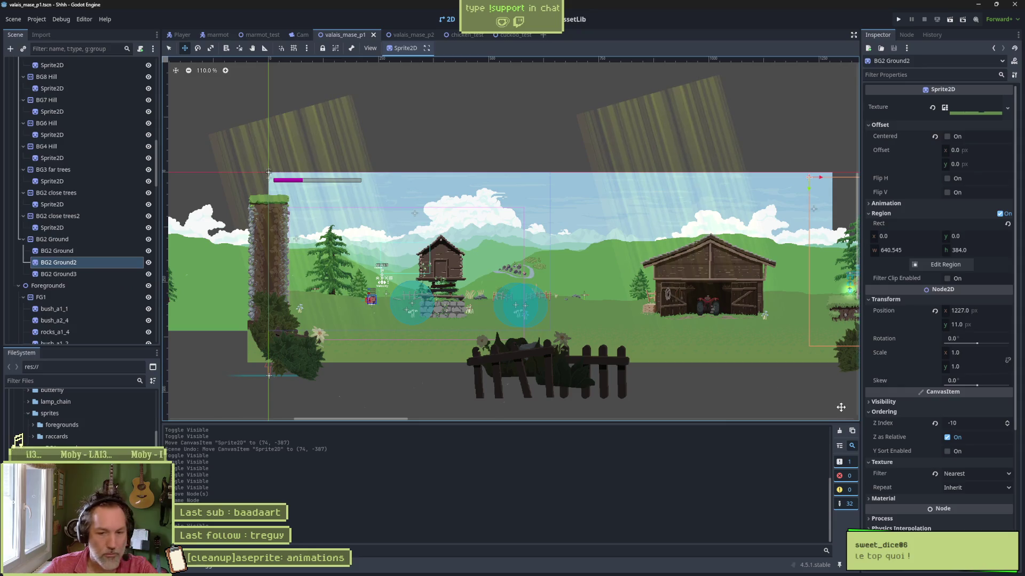
Set BG2 Ground2's Aseprite File to valais_parallax.aseprite.
scroll(917, 421, down, 5)
click(950, 450)
double_click(256, 115)
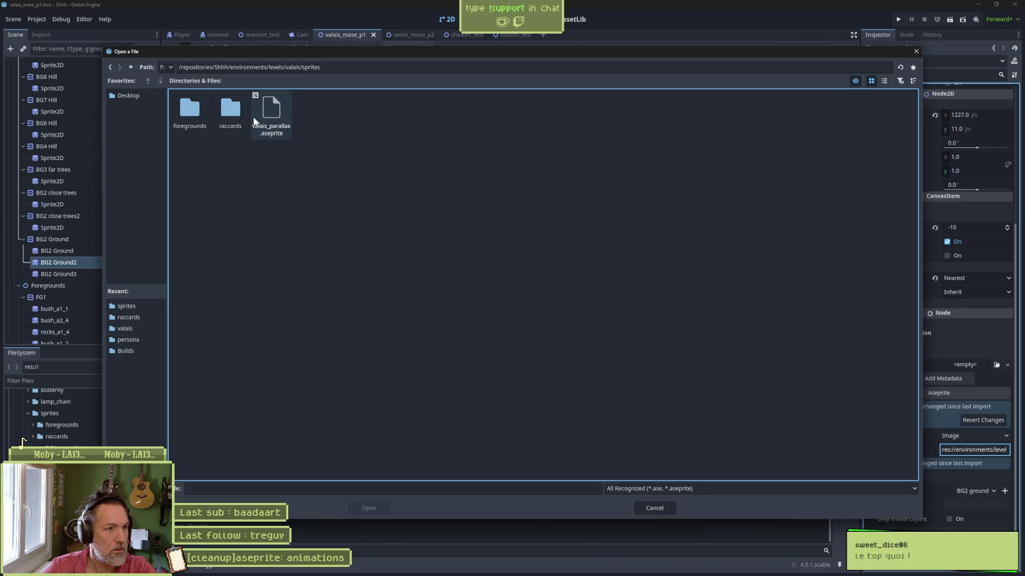
double_click(254, 121)
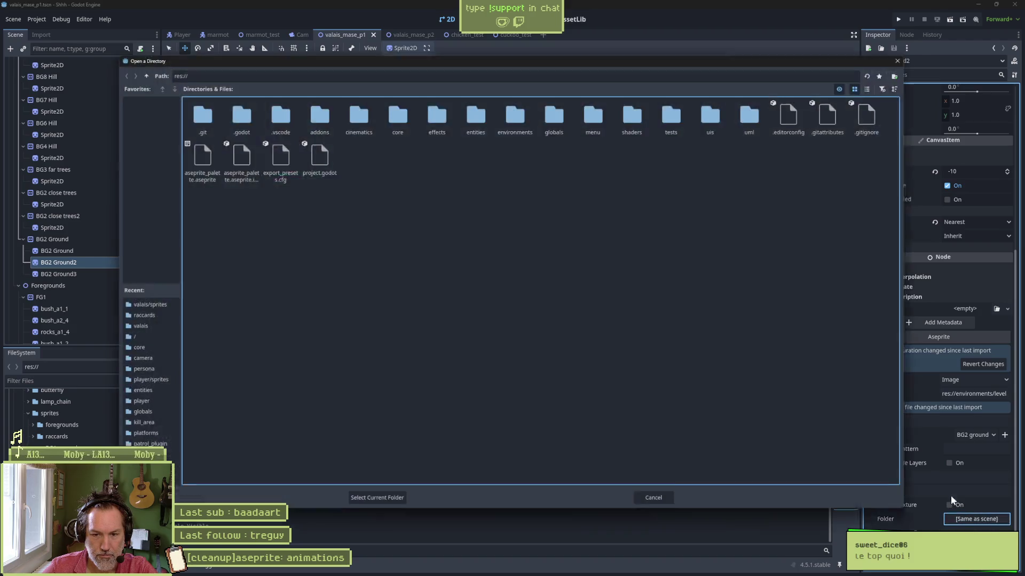
Set BG2 Ground2's output folder to res://environments/levels/valais/sprites and reimport it.
click(976, 518)
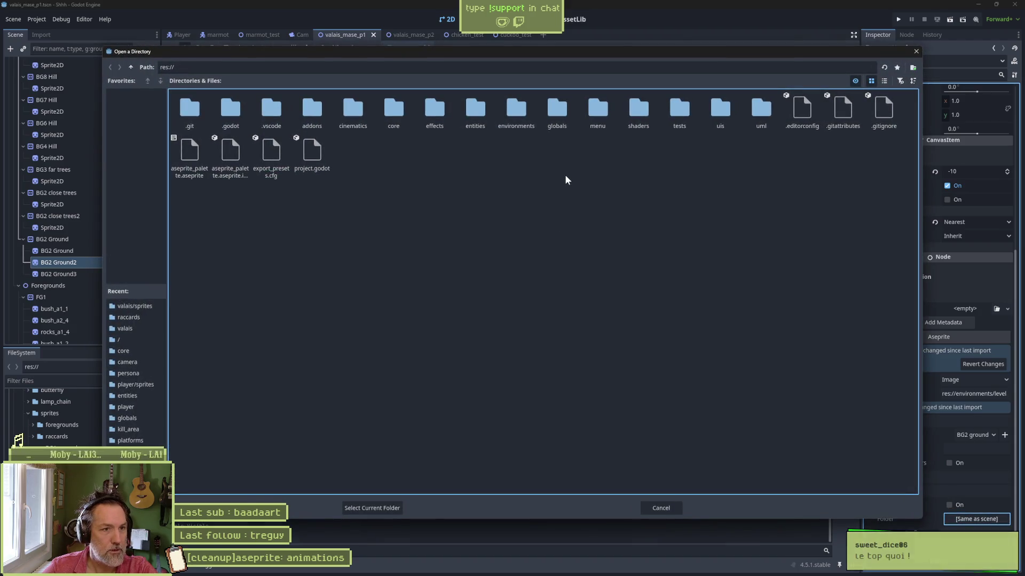
double_click(516, 109)
double_click(244, 105)
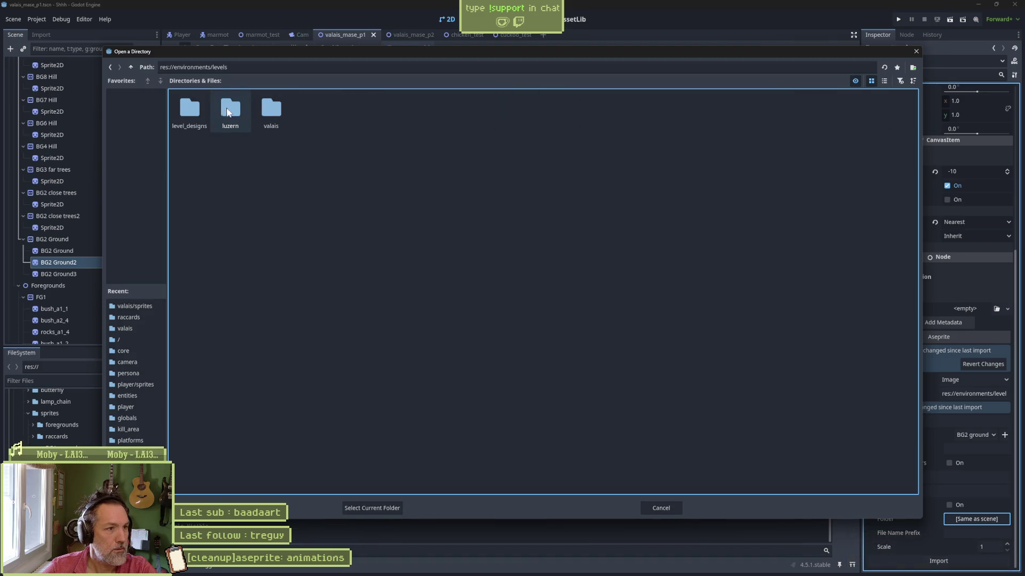
double_click(263, 104)
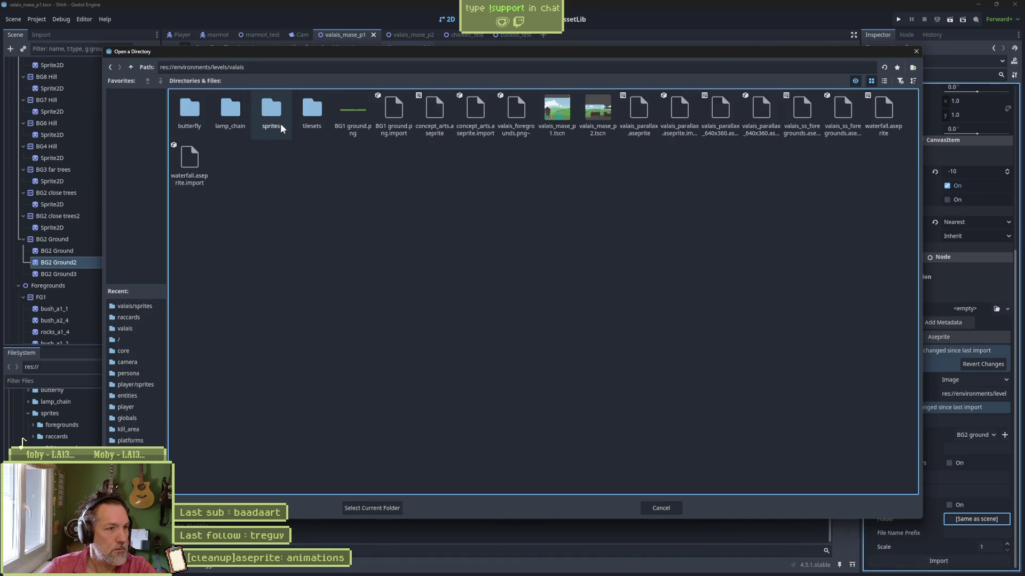
double_click(273, 115)
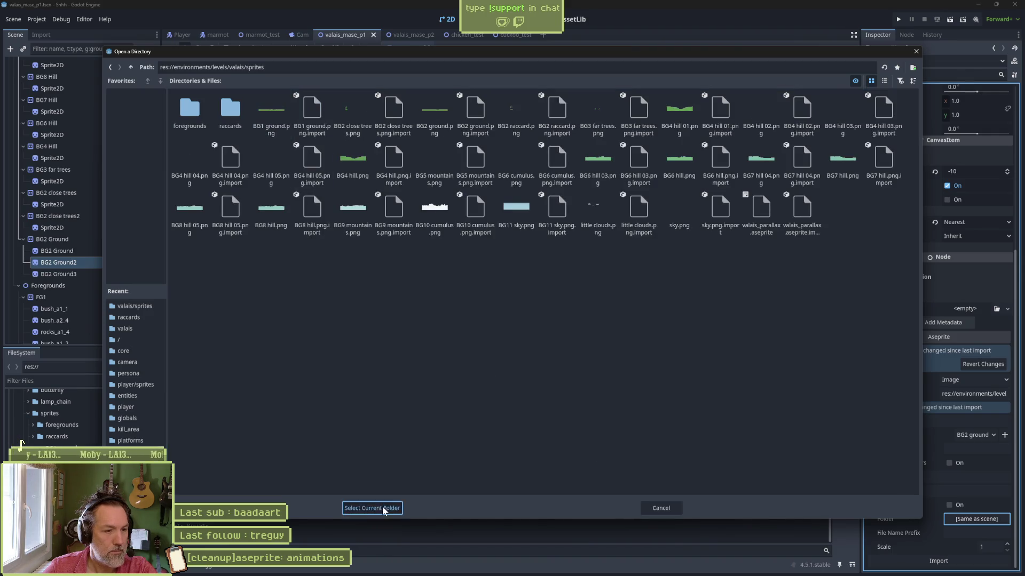
click(371, 508)
click(938, 560)
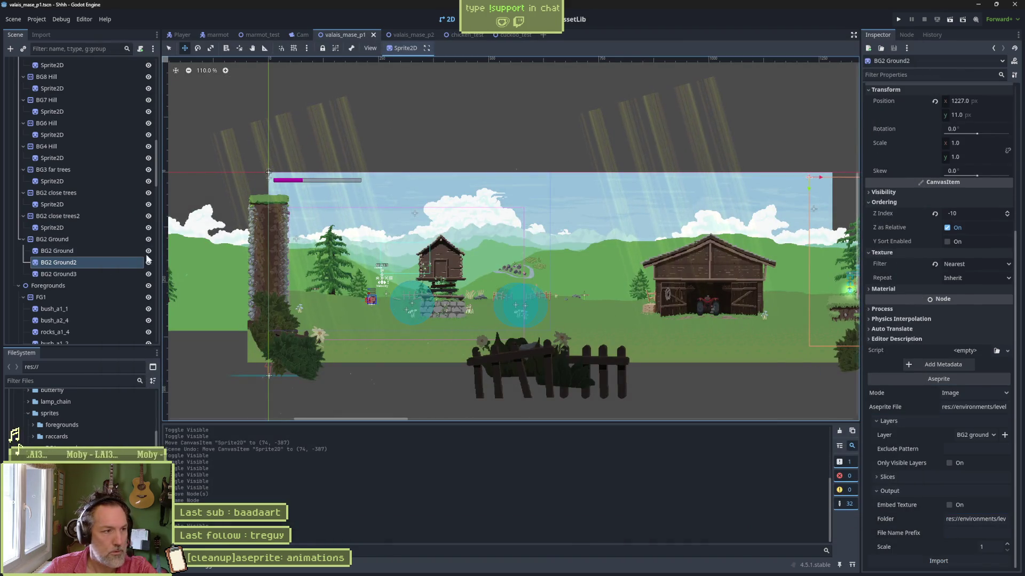
click(59, 274)
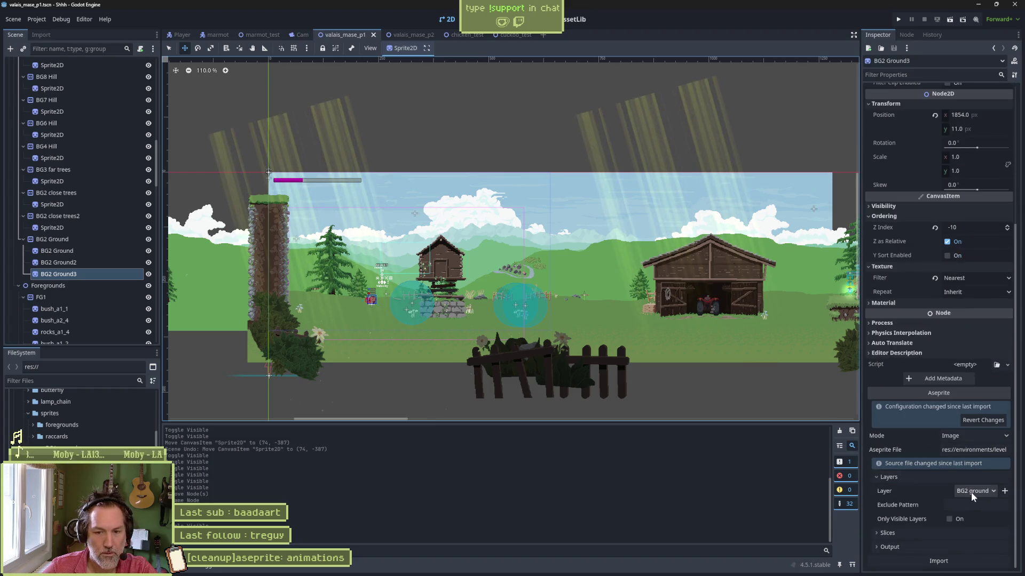
Set BG2 Ground3's Aseprite File to valais_parallax.aseprite.
click(955, 450)
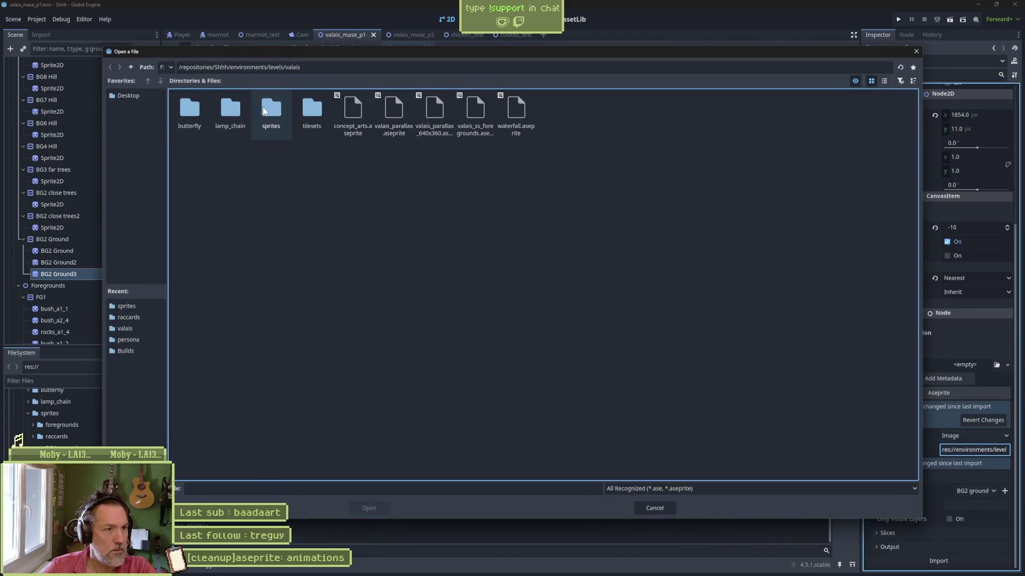
double_click(271, 109)
double_click(272, 110)
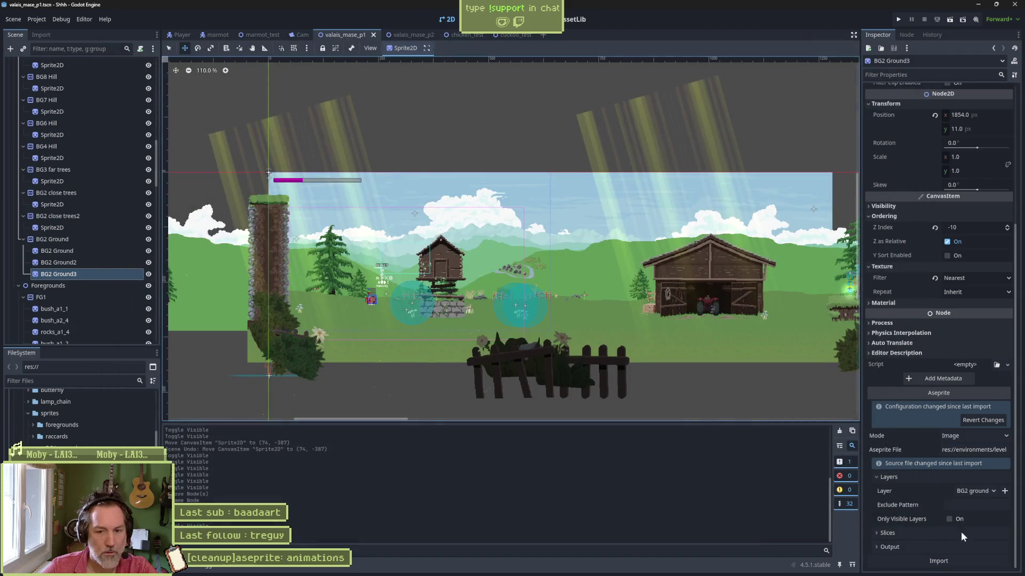
Set BG2 Ground3's output folder to res://environments/levels/valais/sprites and reimport it.
click(959, 547)
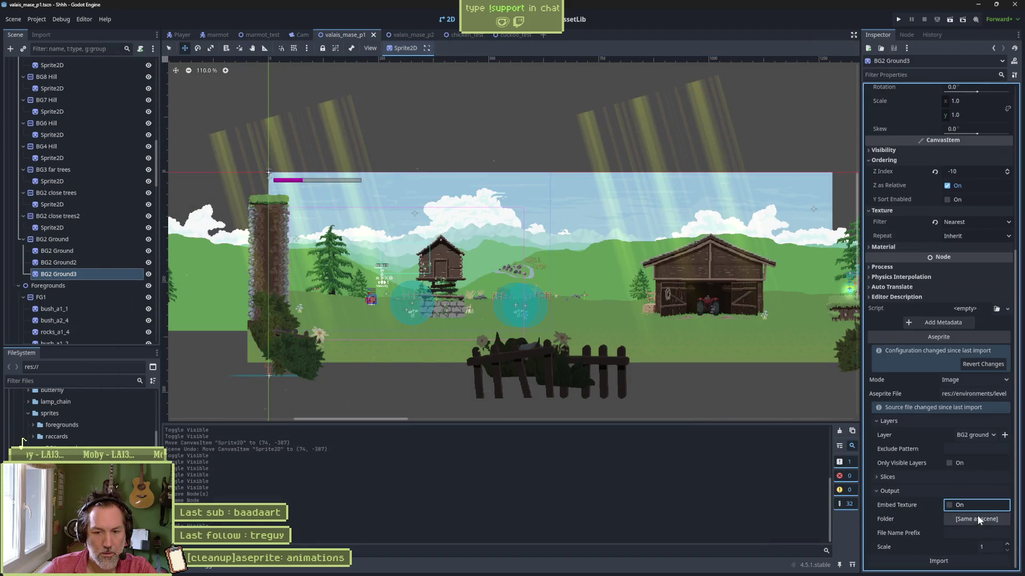
click(976, 519)
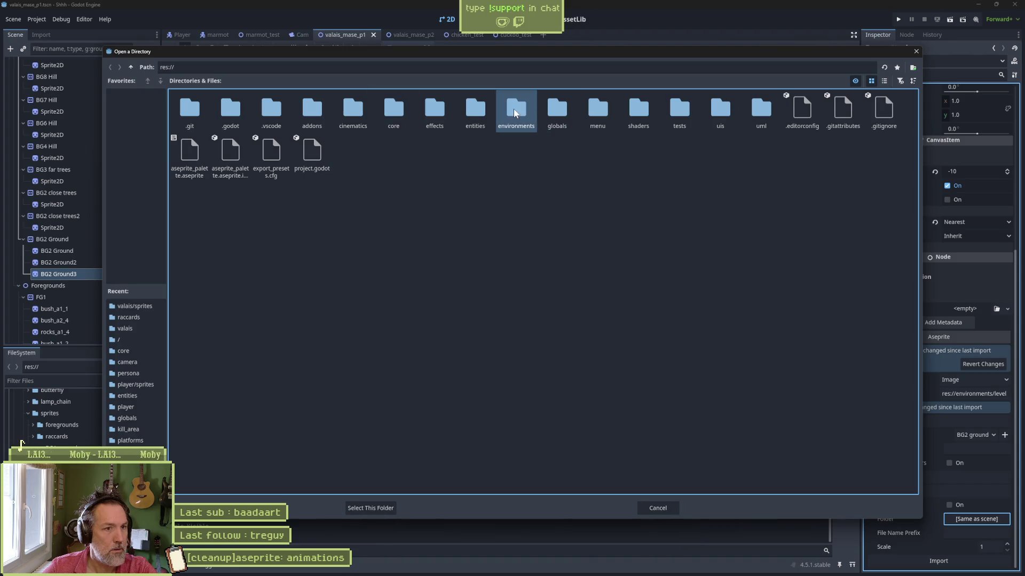
double_click(532, 115)
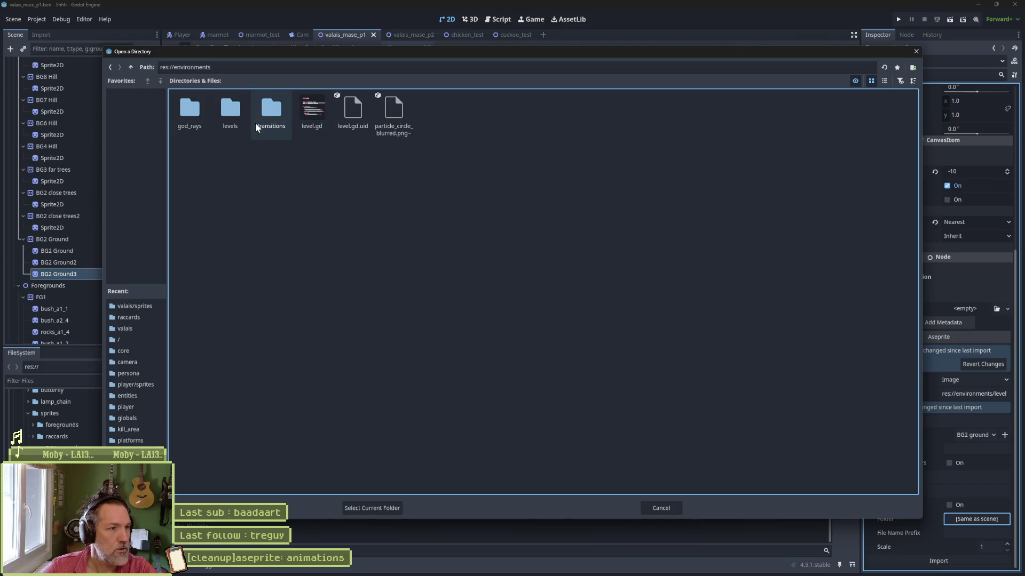
click(231, 112)
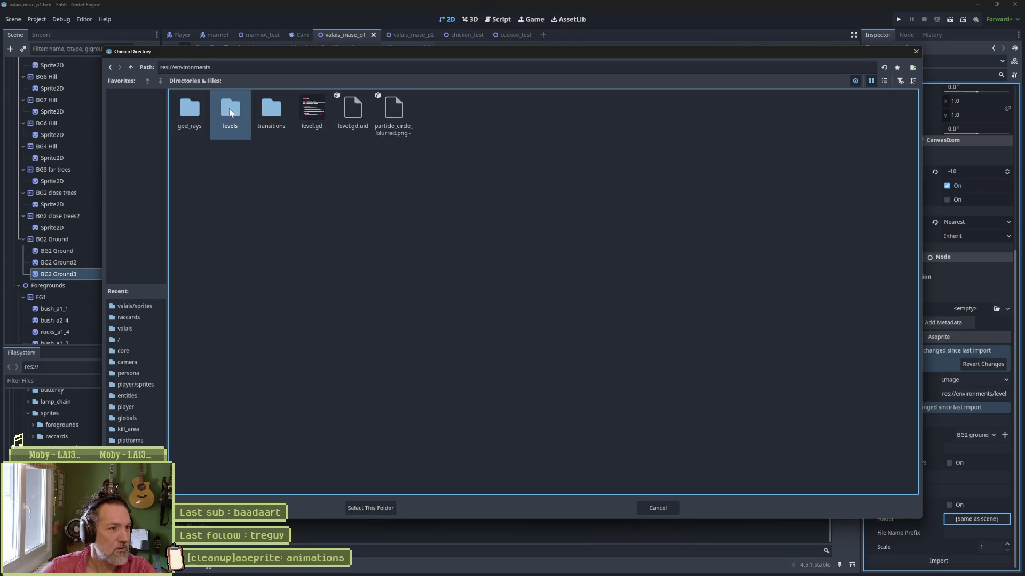
double_click(233, 113)
double_click(272, 112)
click(270, 111)
double_click(270, 111)
click(373, 508)
click(938, 561)
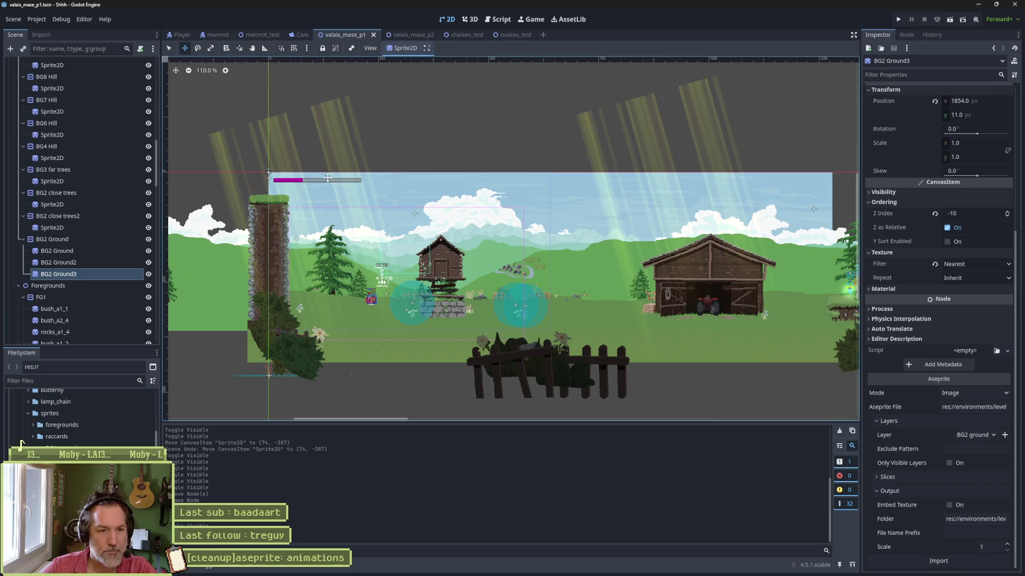
scroll(75, 290, down, 5)
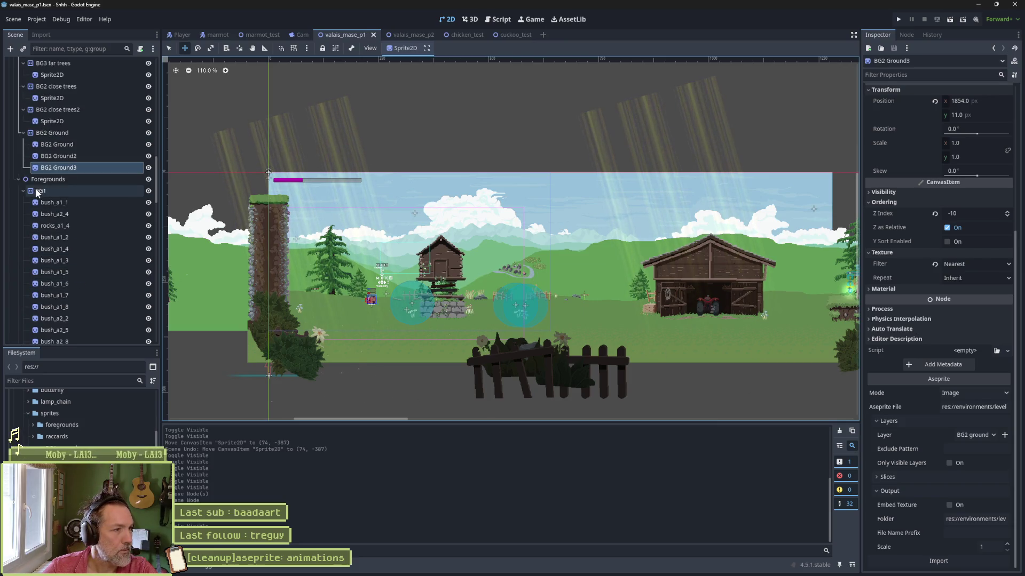
scroll(67, 203, down, 6)
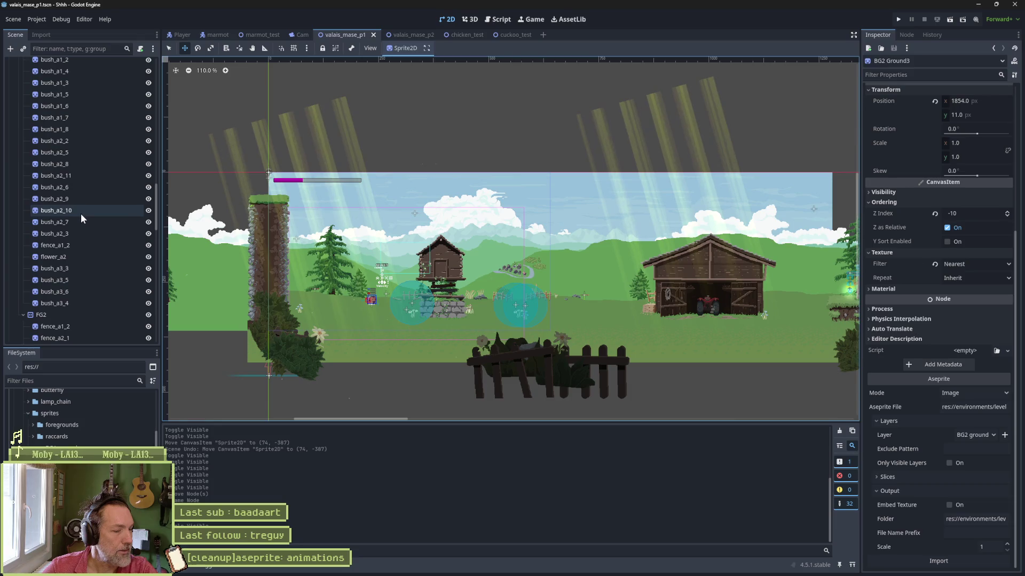
scroll(80, 213, up, 6)
click(71, 204)
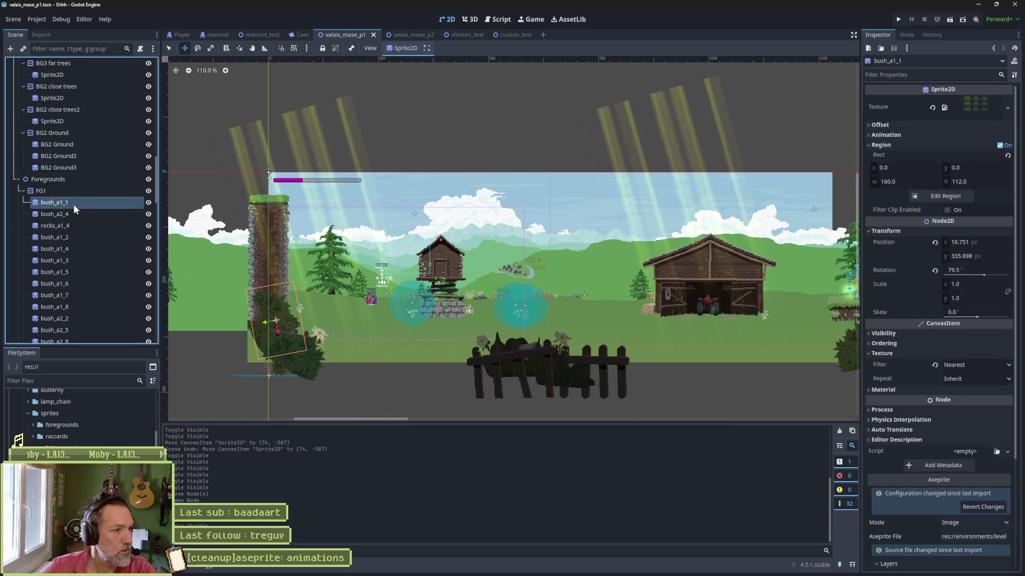
scroll(932, 467, down, 4)
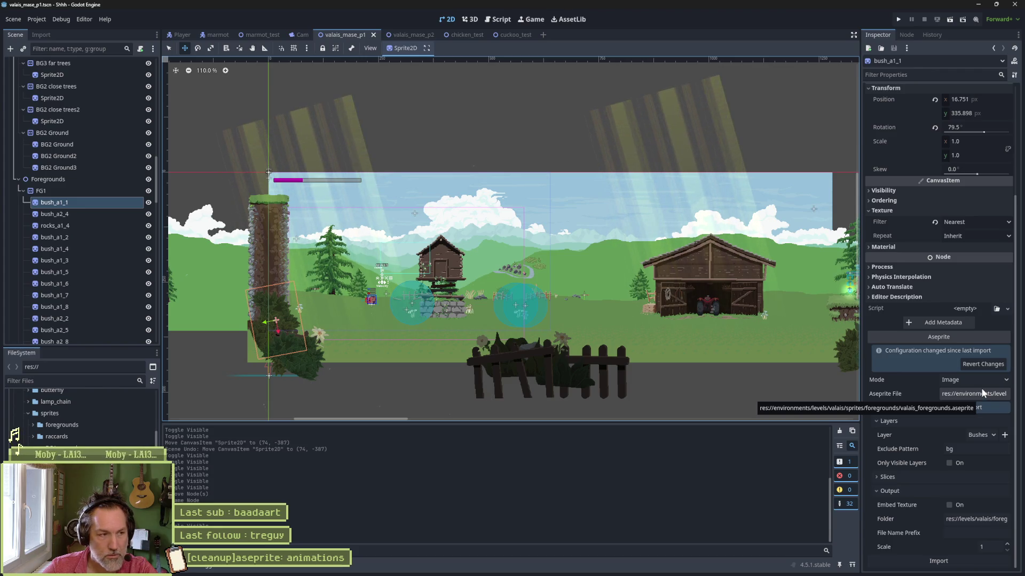
scroll(72, 258, down, 5)
scroll(75, 255, down, 10)
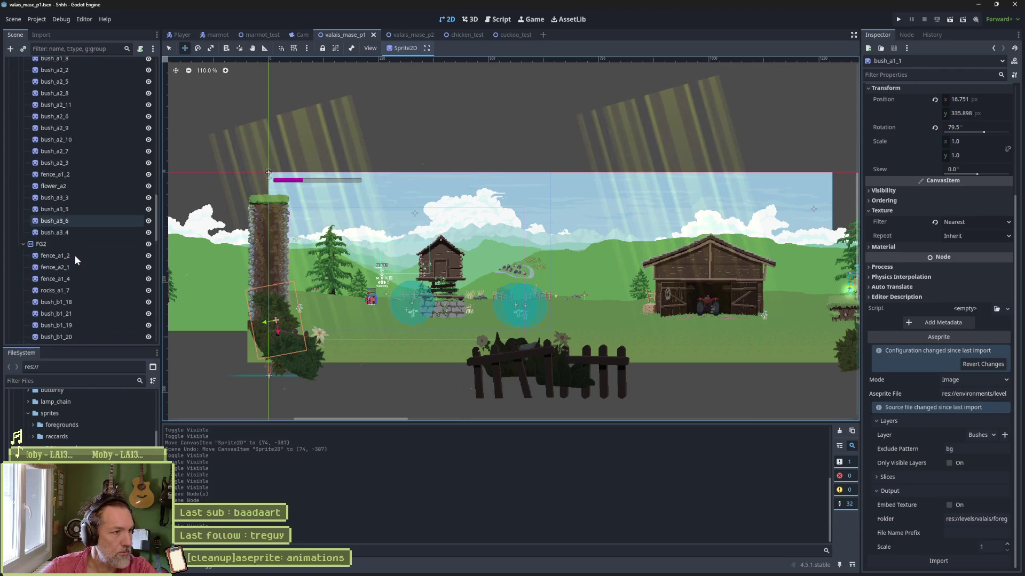
scroll(82, 255, down, 2)
scroll(73, 248, up, 8)
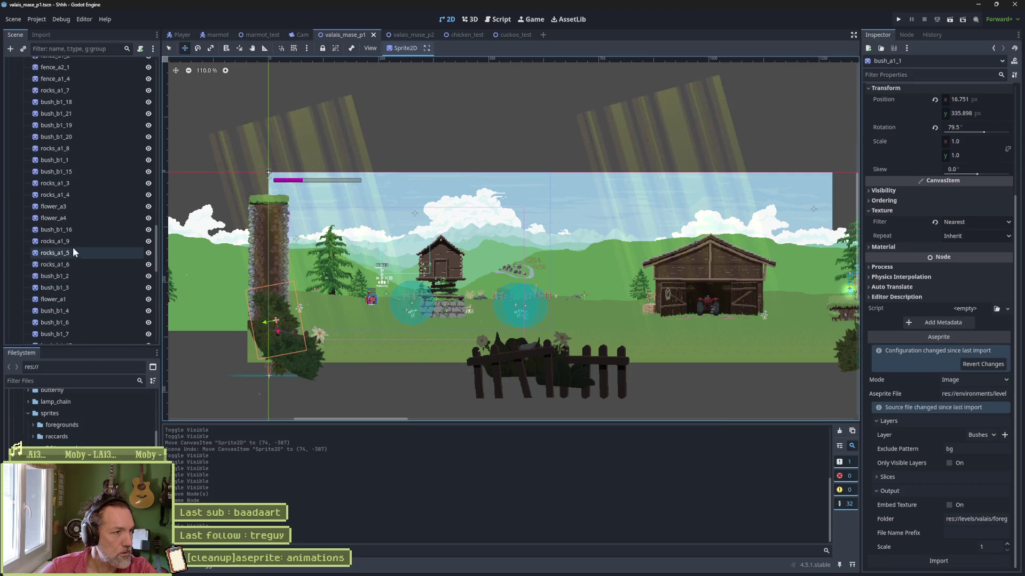
click(23, 293)
scroll(50, 278, up, 8)
click(20, 242)
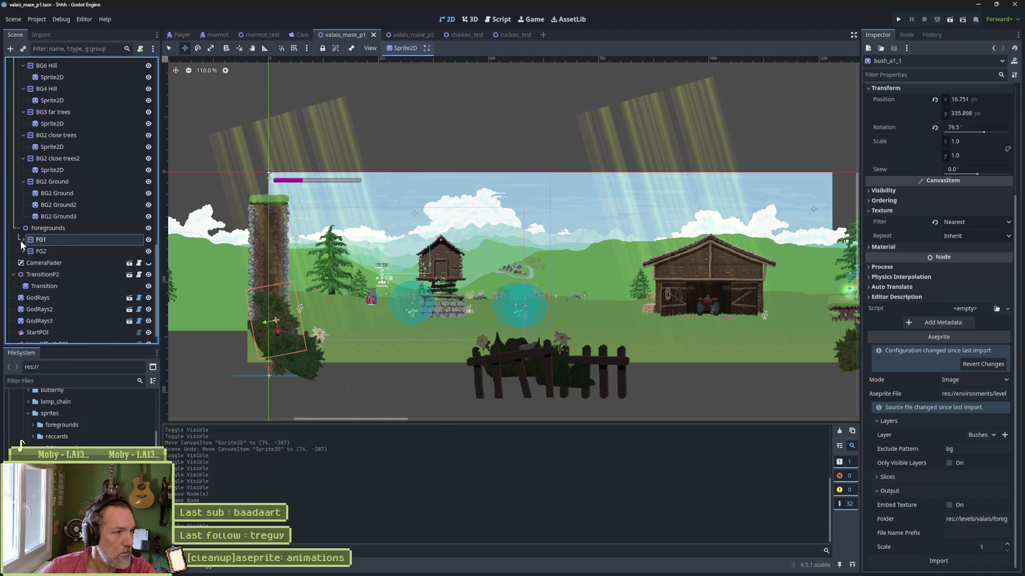
click(55, 252)
scroll(56, 254, down, 5)
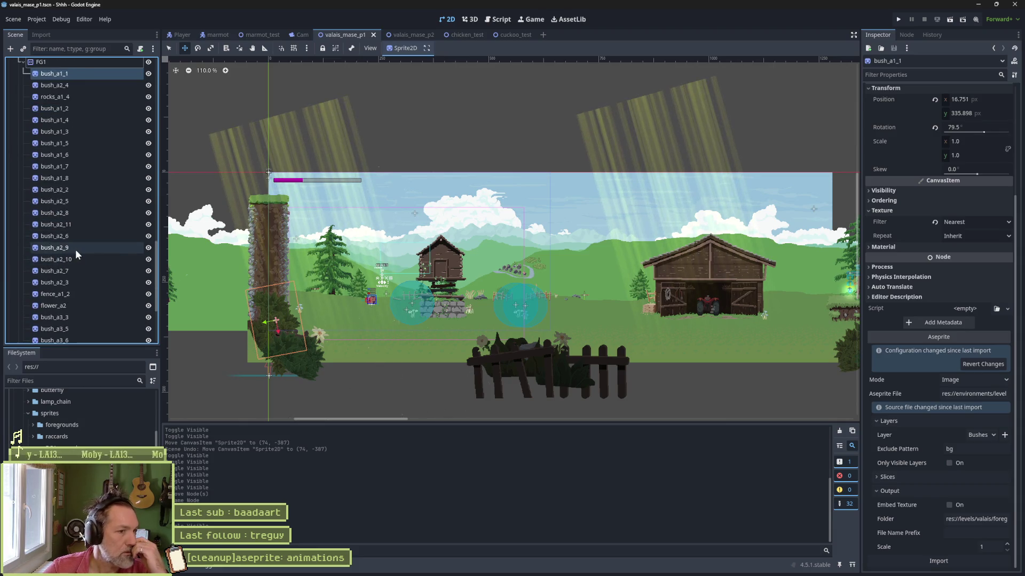
scroll(64, 208, up, 3)
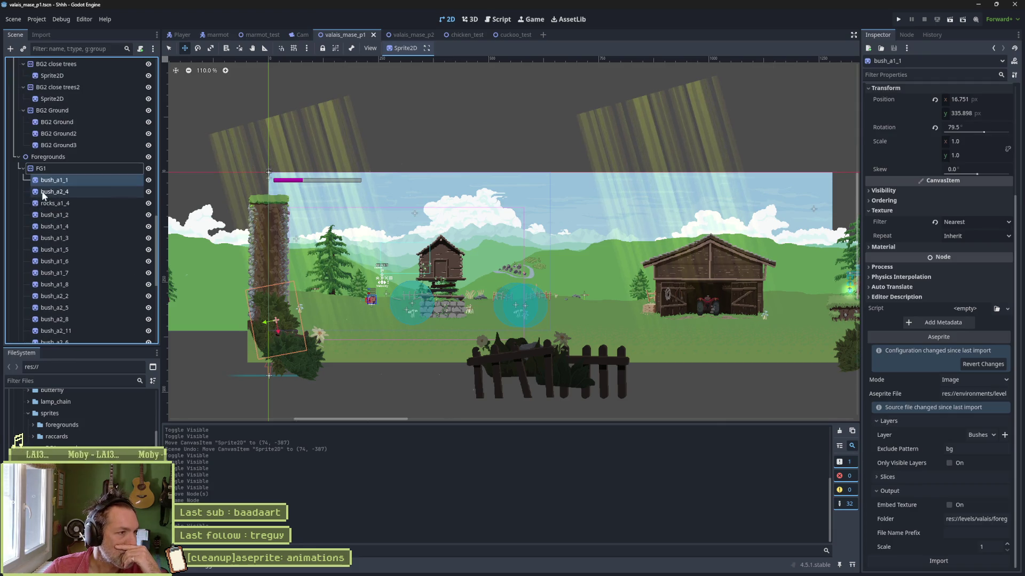
click(24, 169)
key(F6)
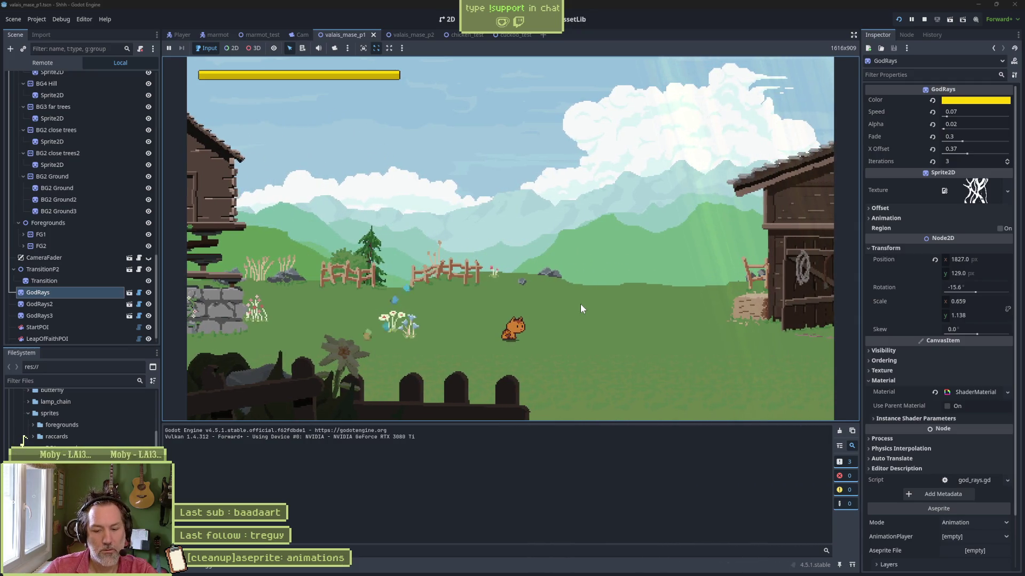
key(F8)
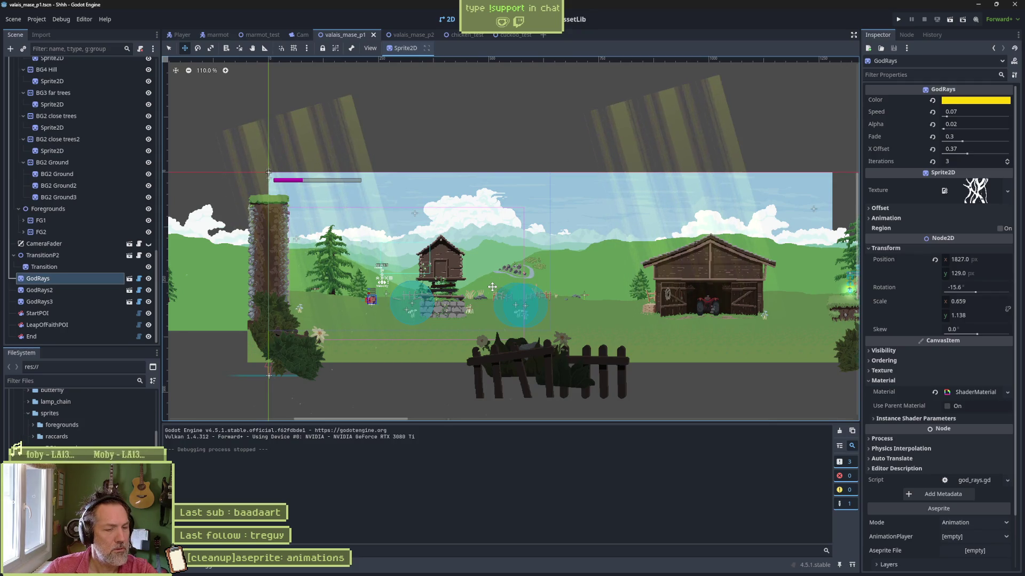
mouse_move(548, 571)
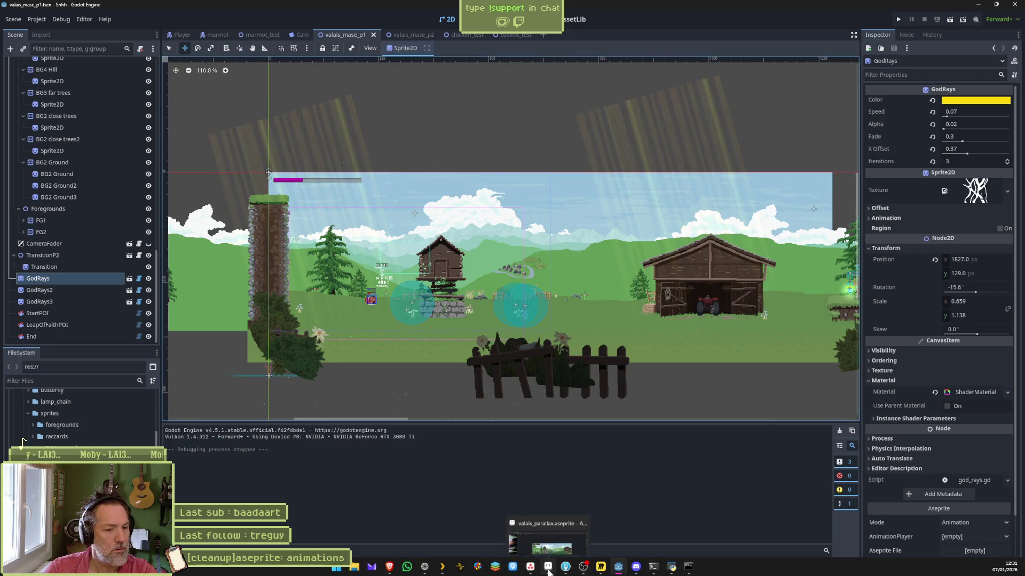
click(551, 547)
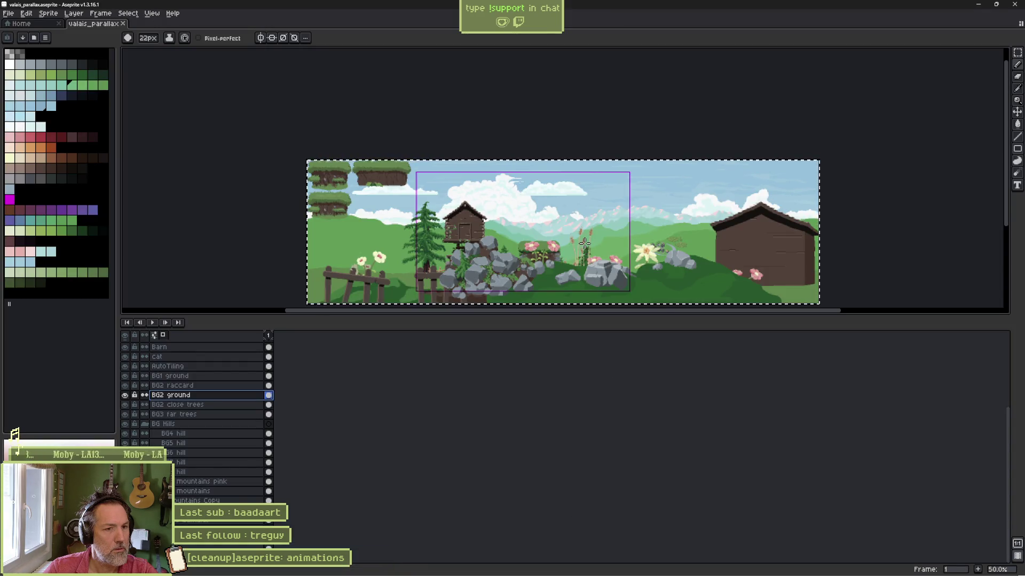
Flip between Aseprite and Godot to compare the hill layers, ending in the Godot editor.
scroll(585, 243, up, 1)
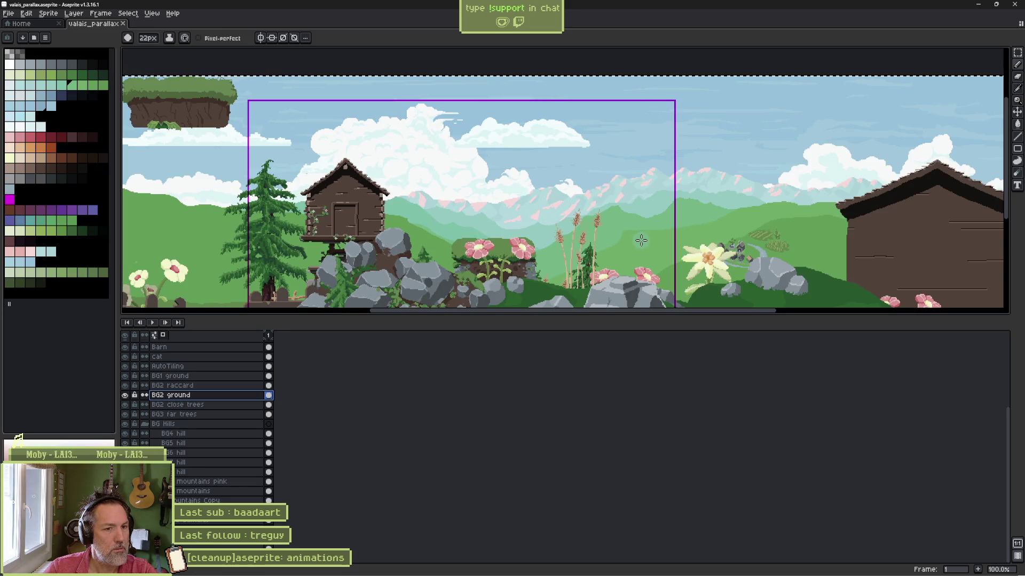
key(alt+Tab)
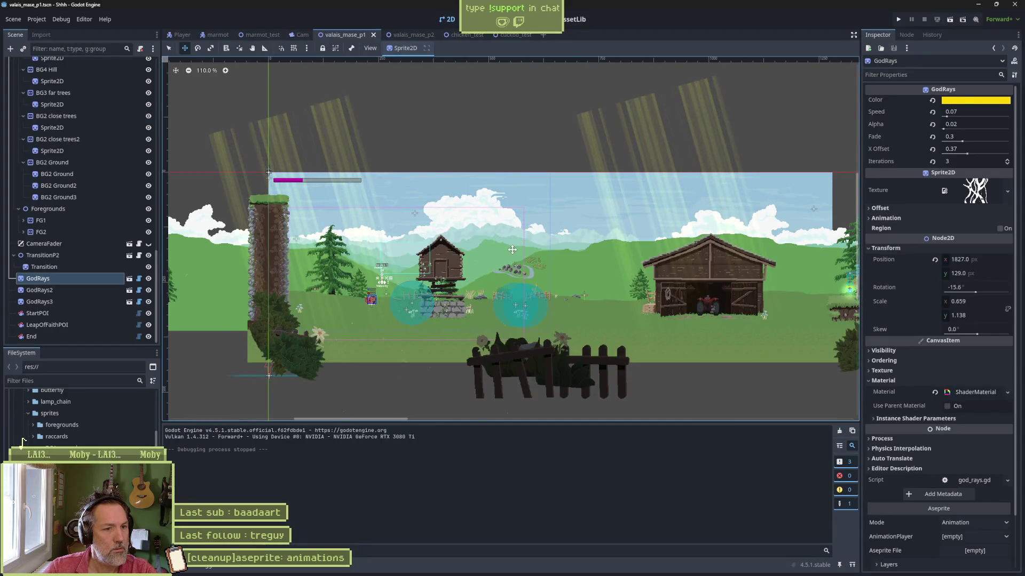
key(alt+Tab)
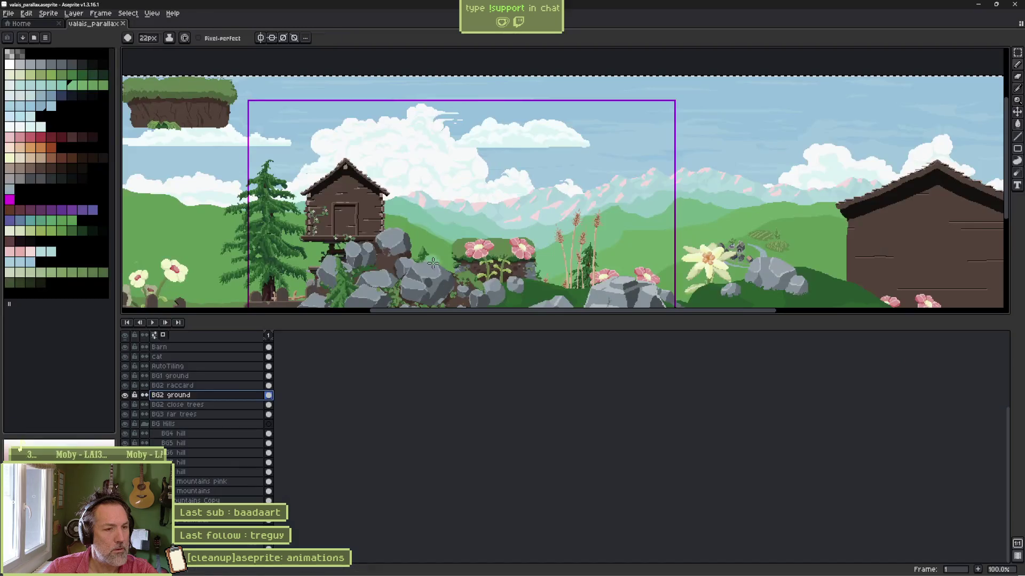
key(alt)
key(alt+Tab)
key(alt+Tab)
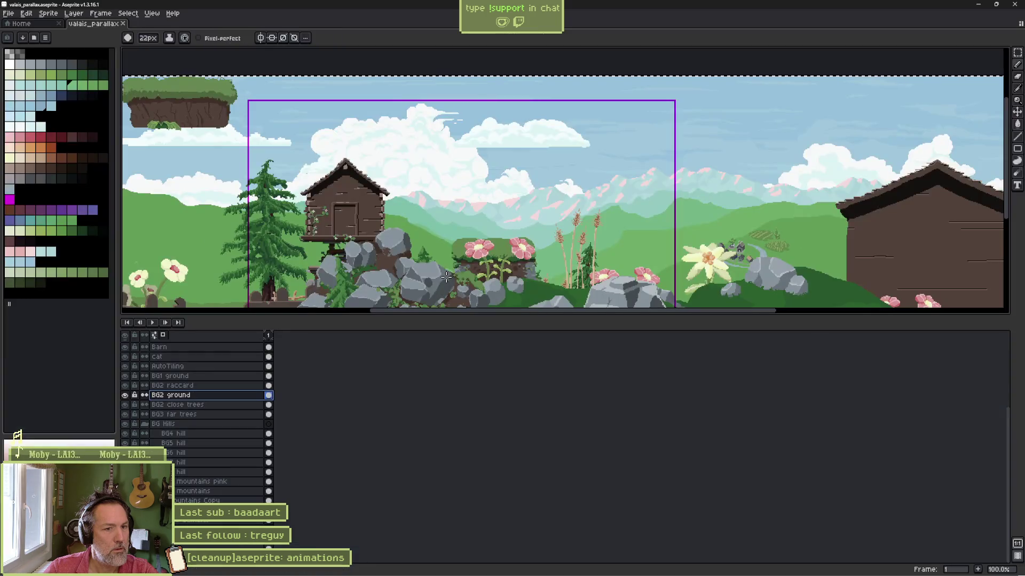
key(alt+Tab)
key(alt+Tab)
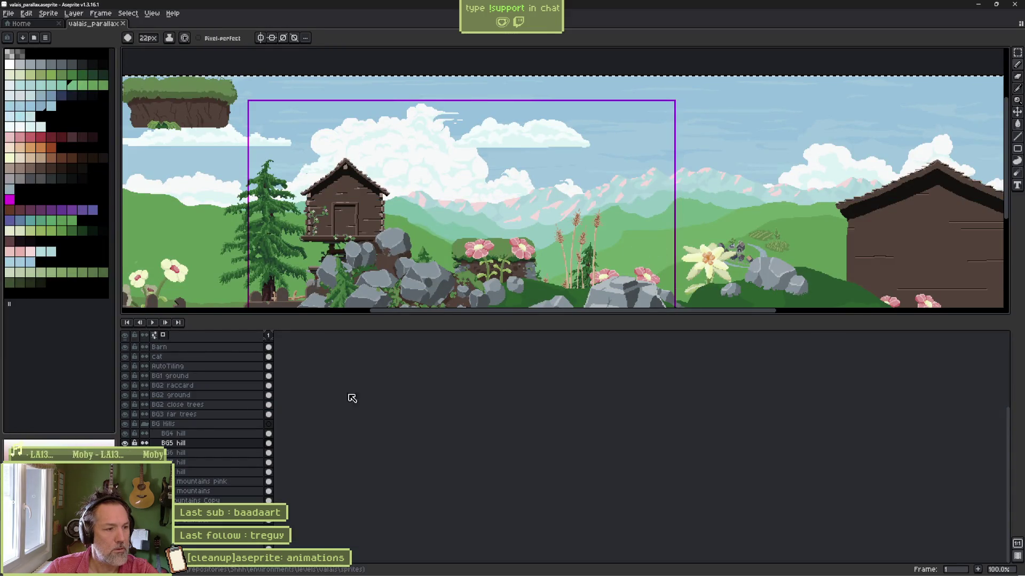
key(alt+Tab)
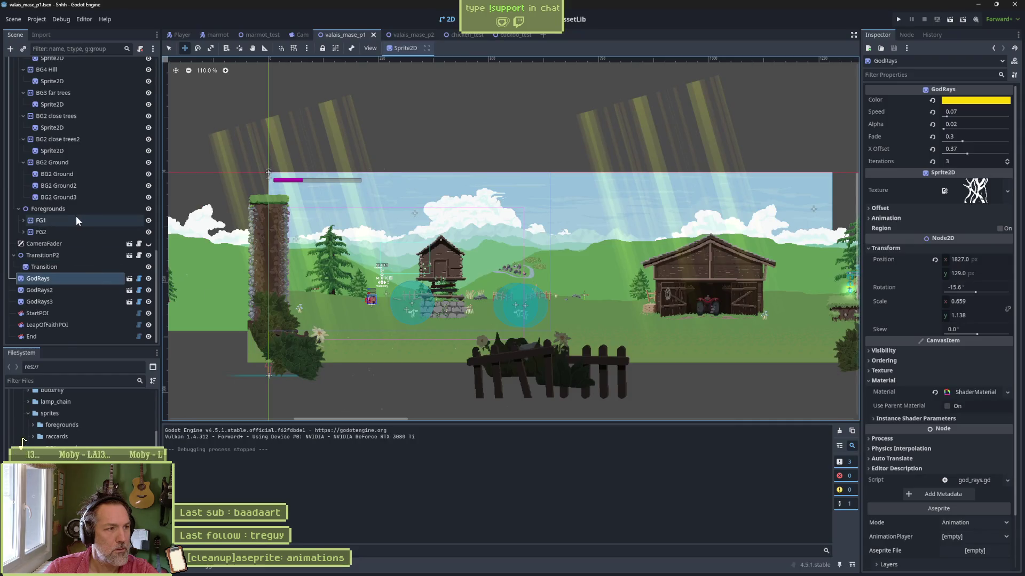
Duplicate the BG4 Hill node with Ctrl+D and rename the copy BG5 Hill.
scroll(72, 217, up, 5)
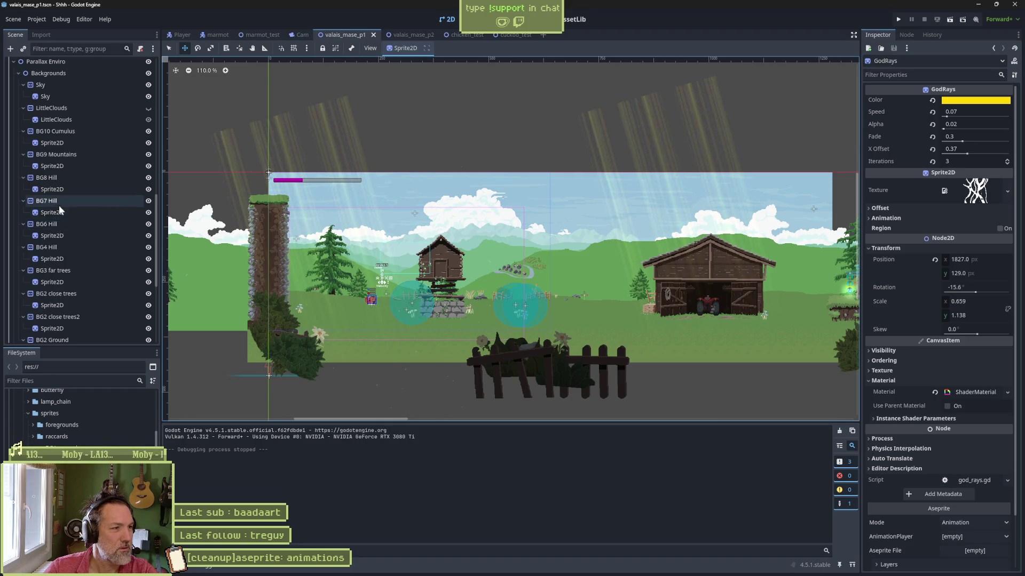
click(52, 246)
key(ctrl+d)
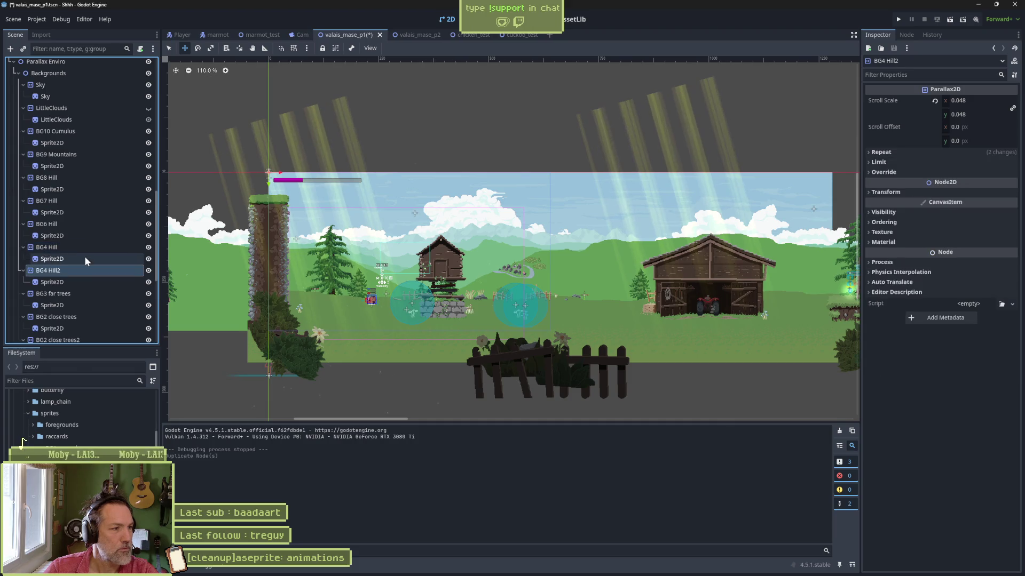
key(F2)
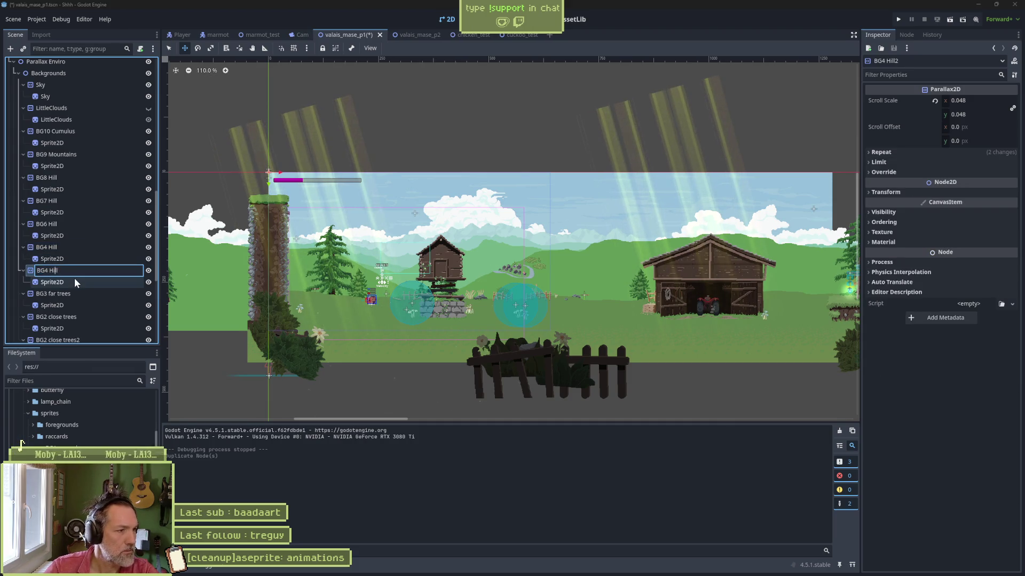
text(5)
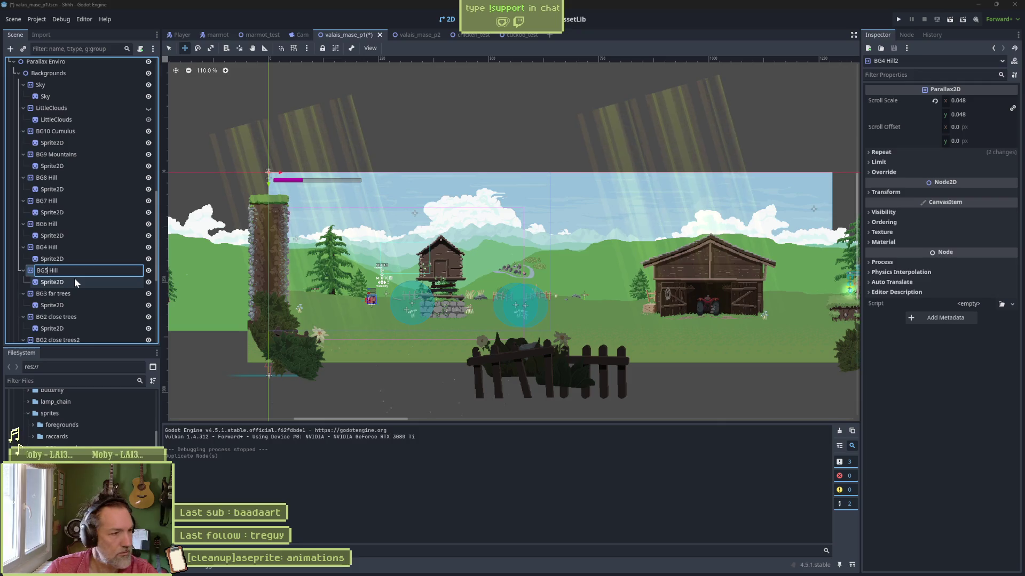
key(Return)
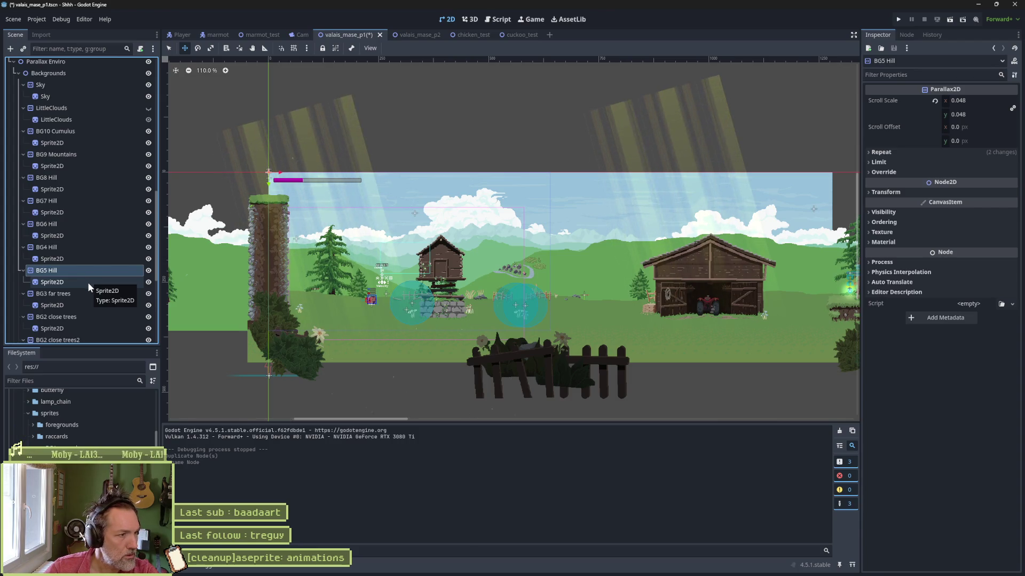
Switch BG5 Hill's Sprite2D to the 'BG5 hill' Aseprite layer and reimport it.
click(88, 282)
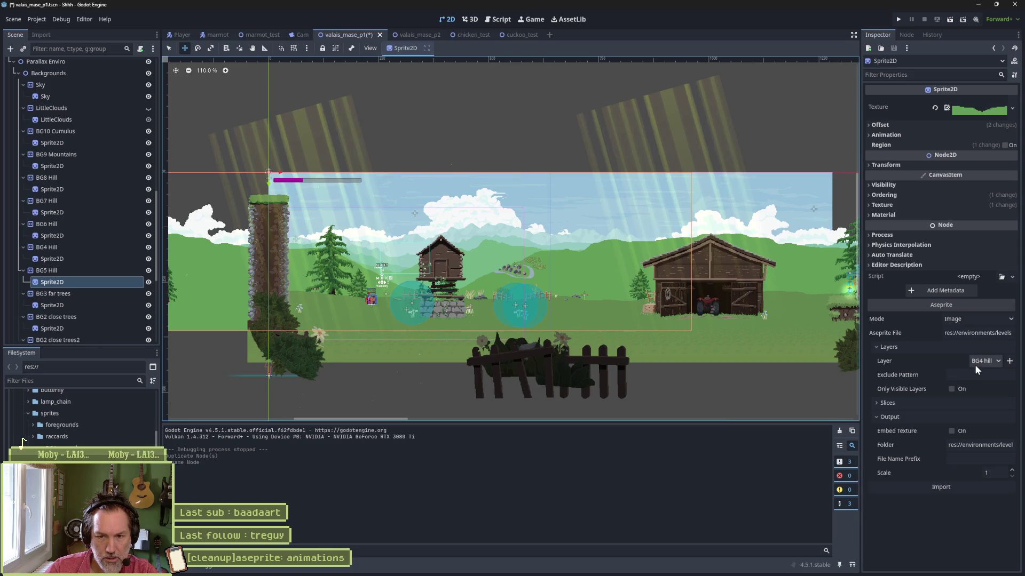
click(991, 363)
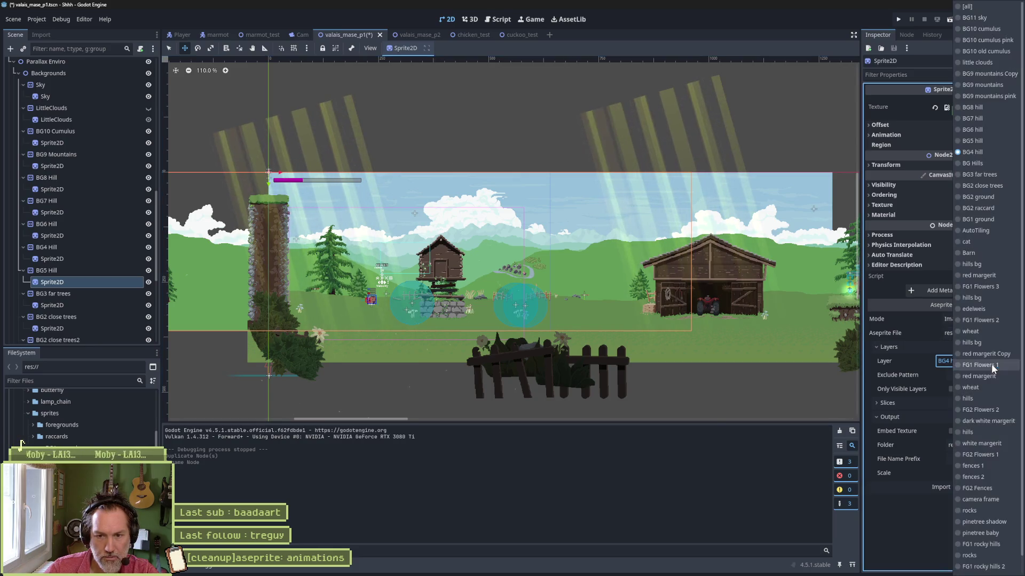
click(972, 141)
click(945, 515)
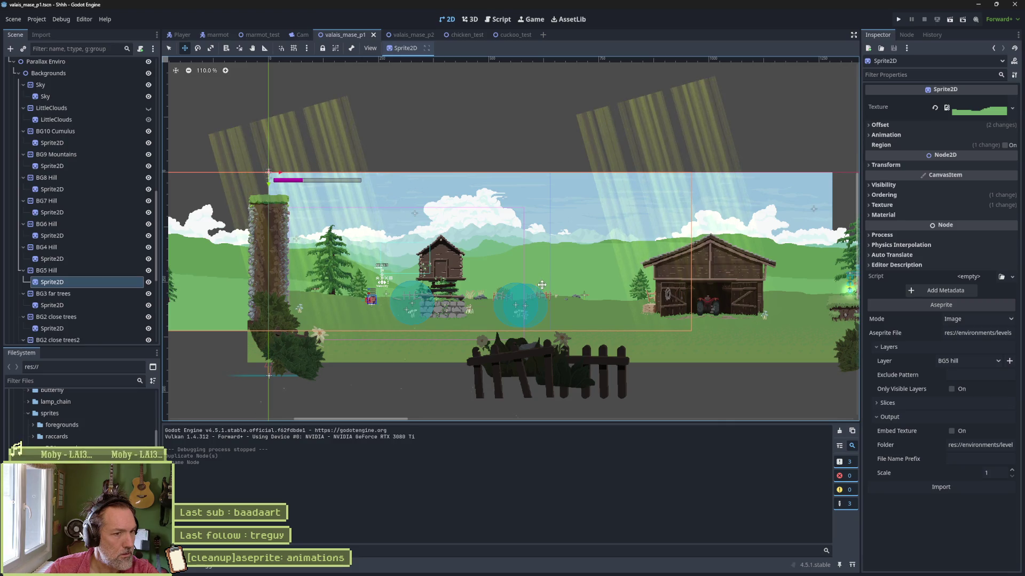
click(52, 305)
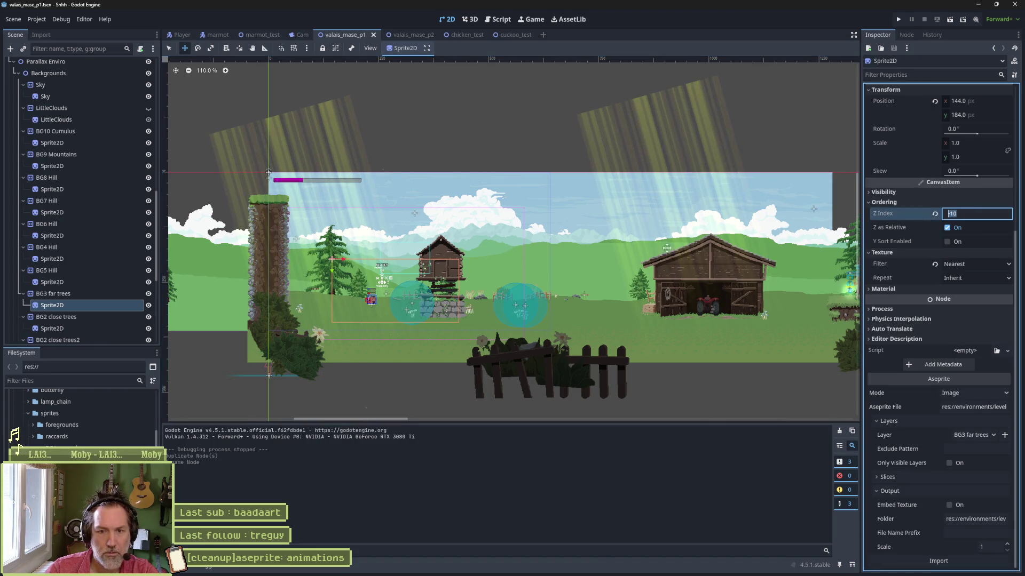
Check the BG5 Hill sprite's Z Index ordering against the BG4 Hill sprite.
click(52, 282)
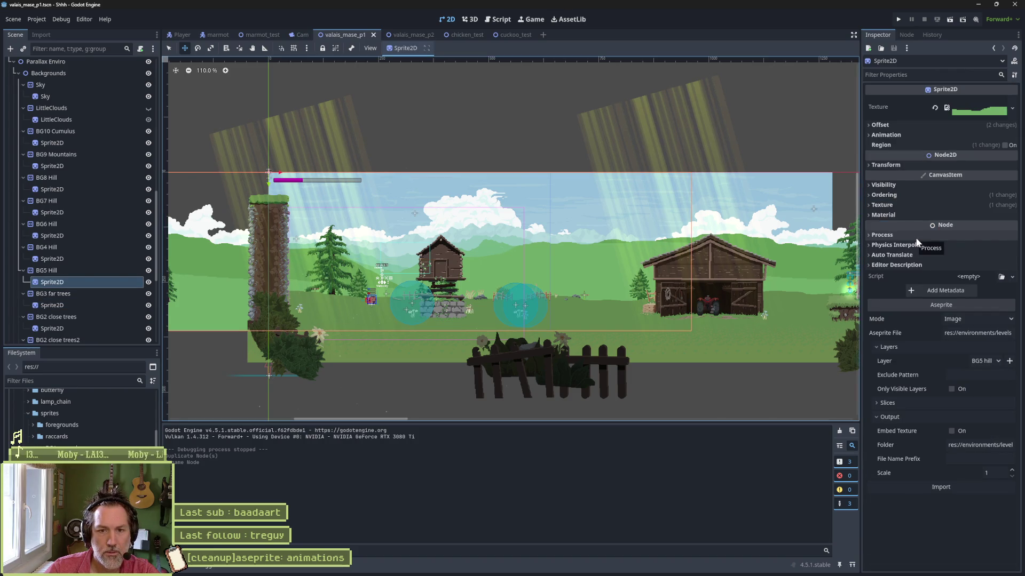
click(920, 195)
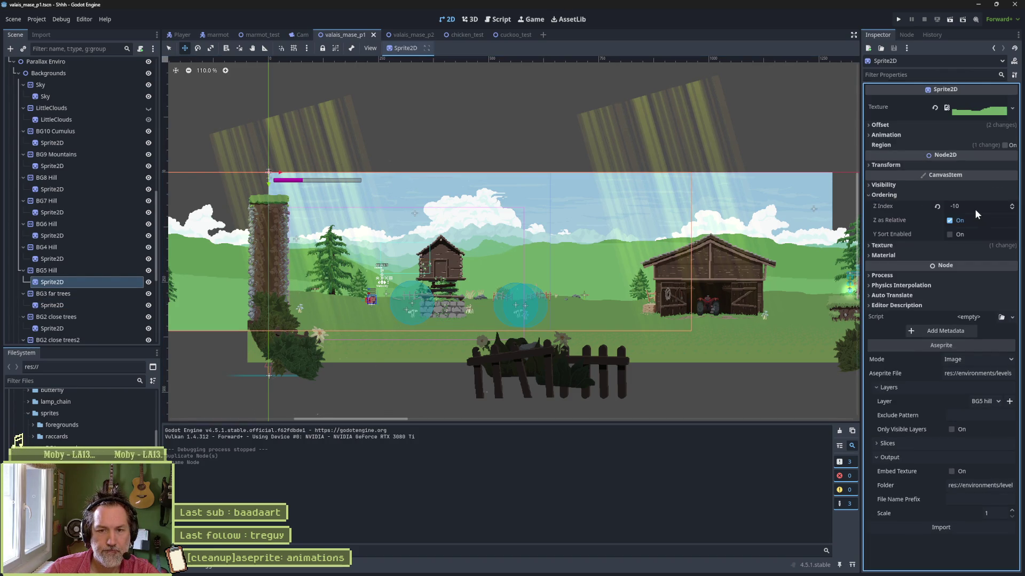
click(81, 260)
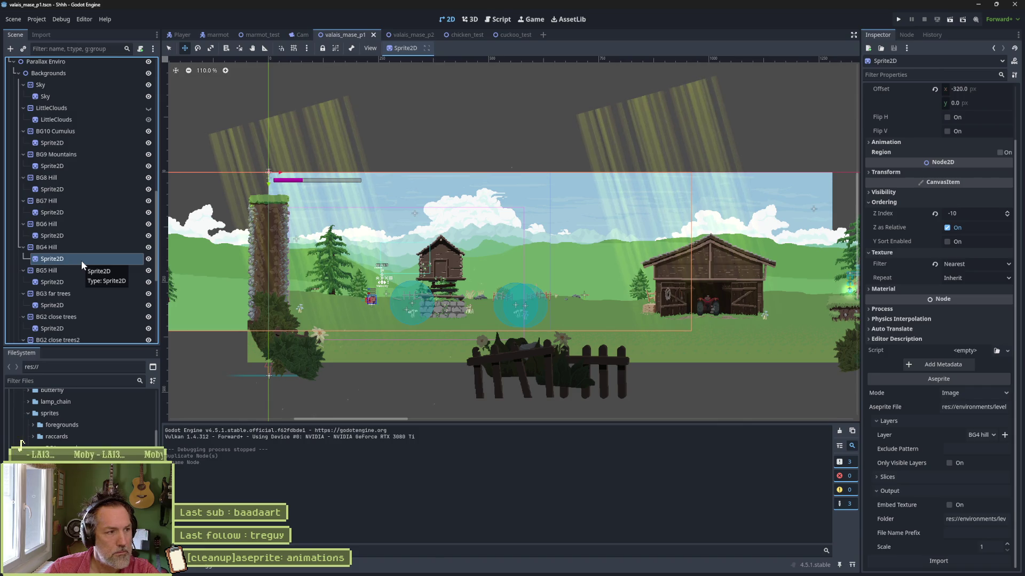
click(62, 279)
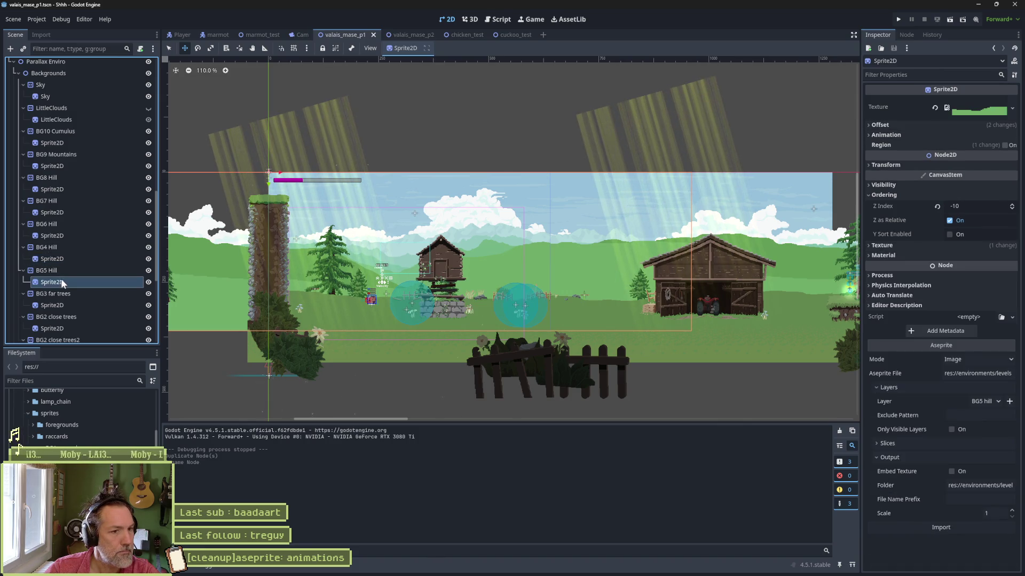
Toggle the BG5 Hill sprite's visibility off and on twice to confirm it appears.
click(148, 283)
click(148, 283)
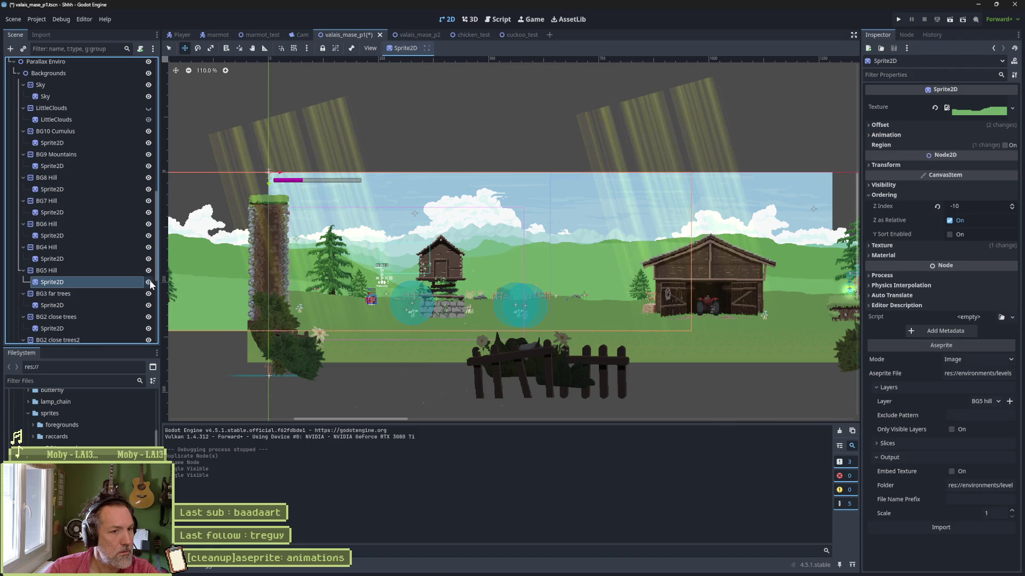
click(148, 282)
click(149, 282)
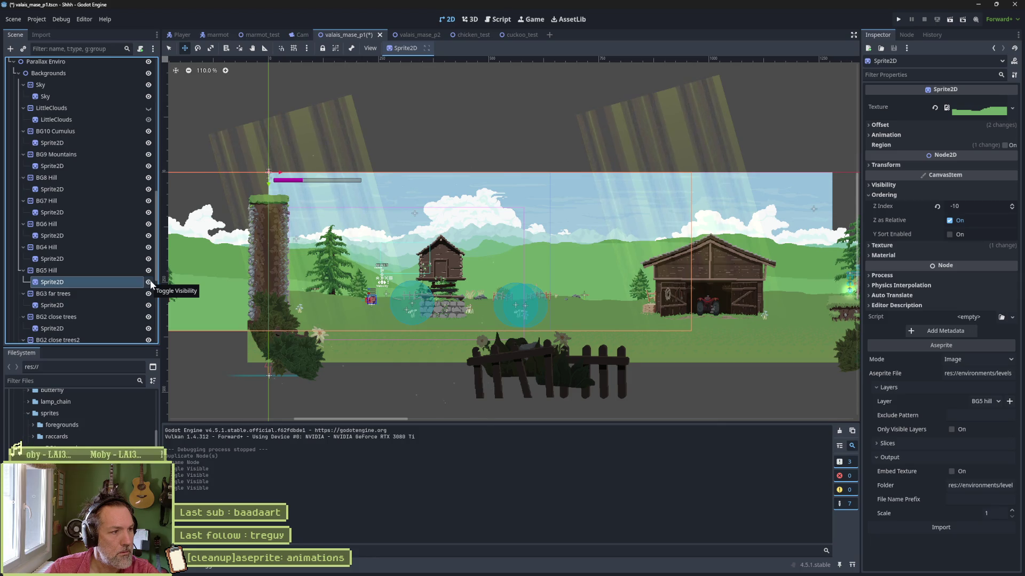
click(104, 270)
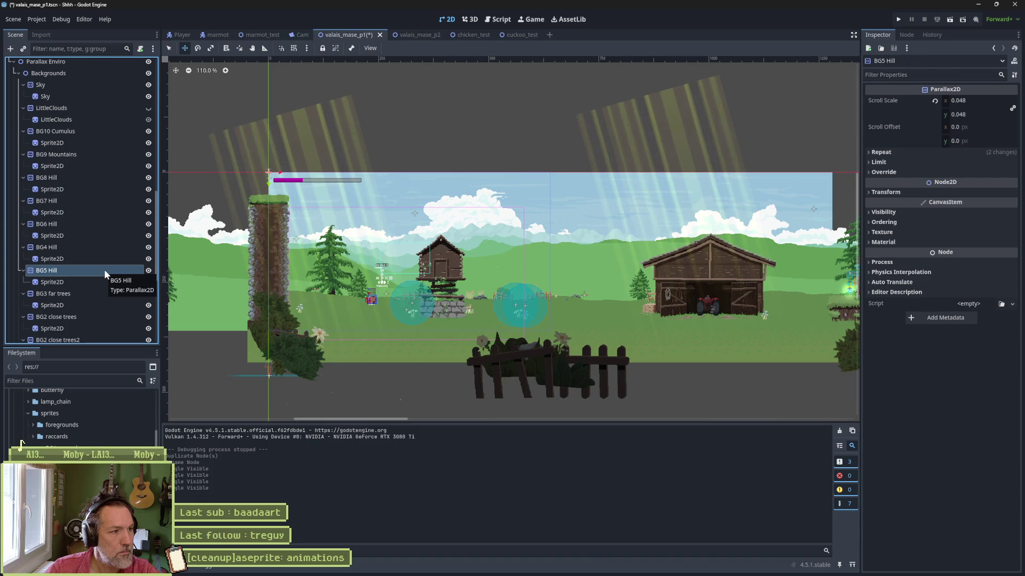
Move BG5 Hill above BG4 Hill, save the scene, and test-run the game.
drag(30, 270, 30, 244)
key(ctrl+s)
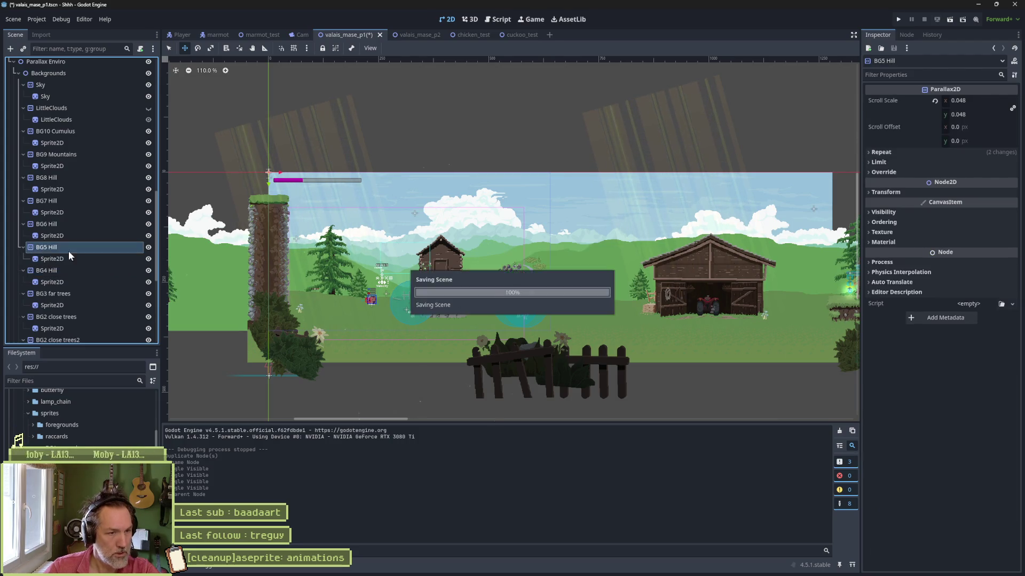
key(F5)
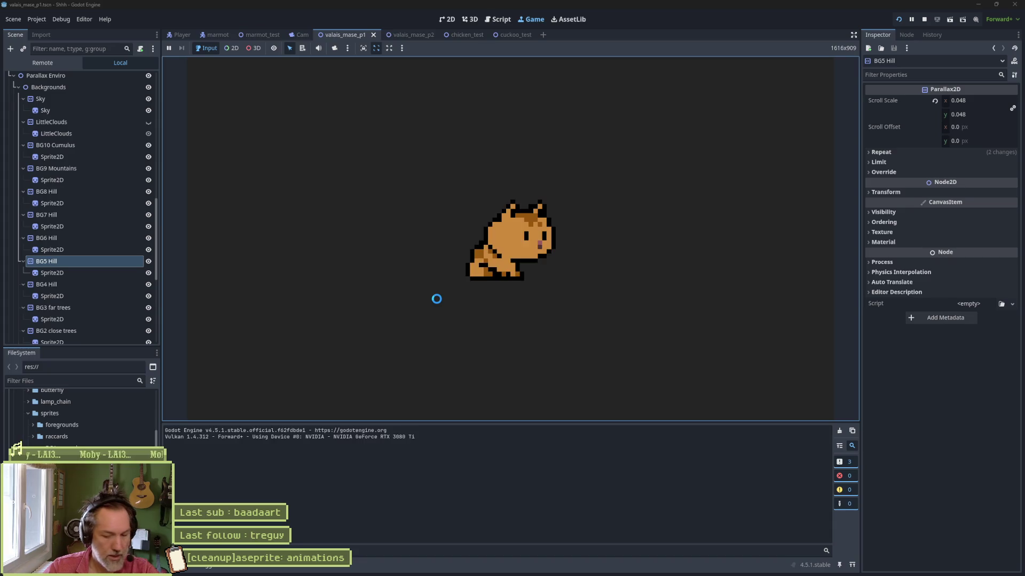
key(F8)
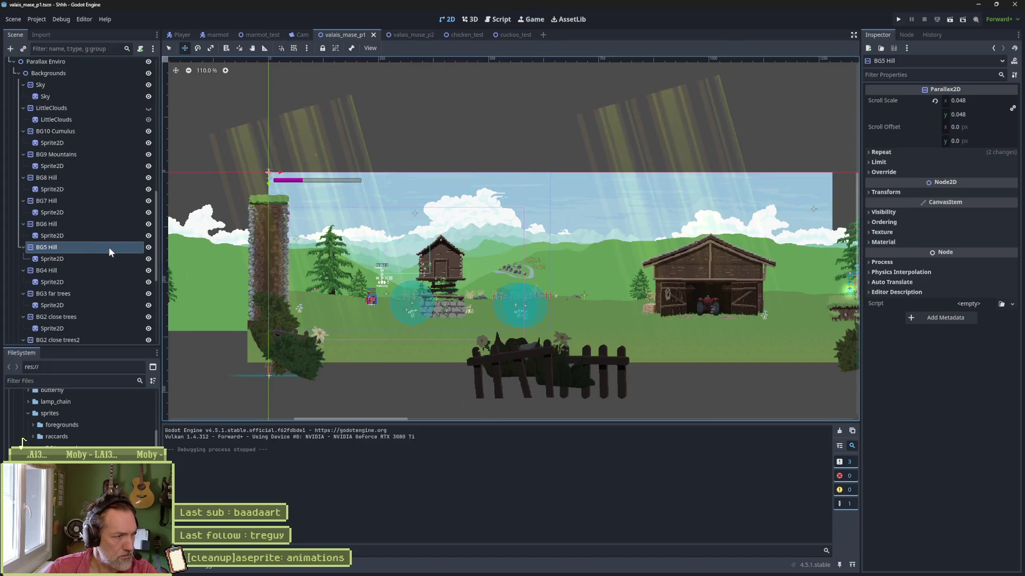
Compare the scroll scales of BG6, BG7 and BG5 Hill, keeping BG6 at 0.036.
click(92, 224)
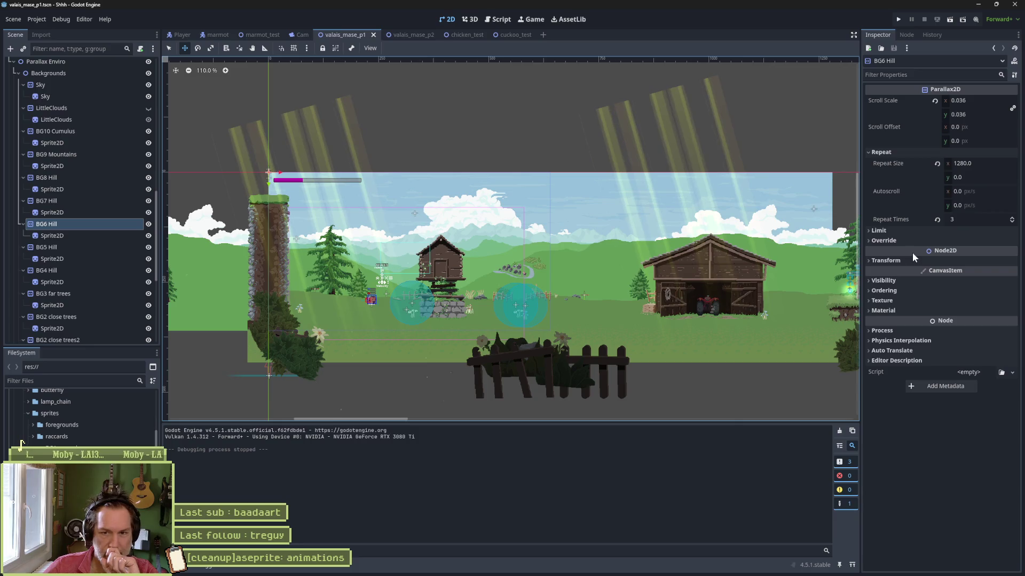
click(966, 115)
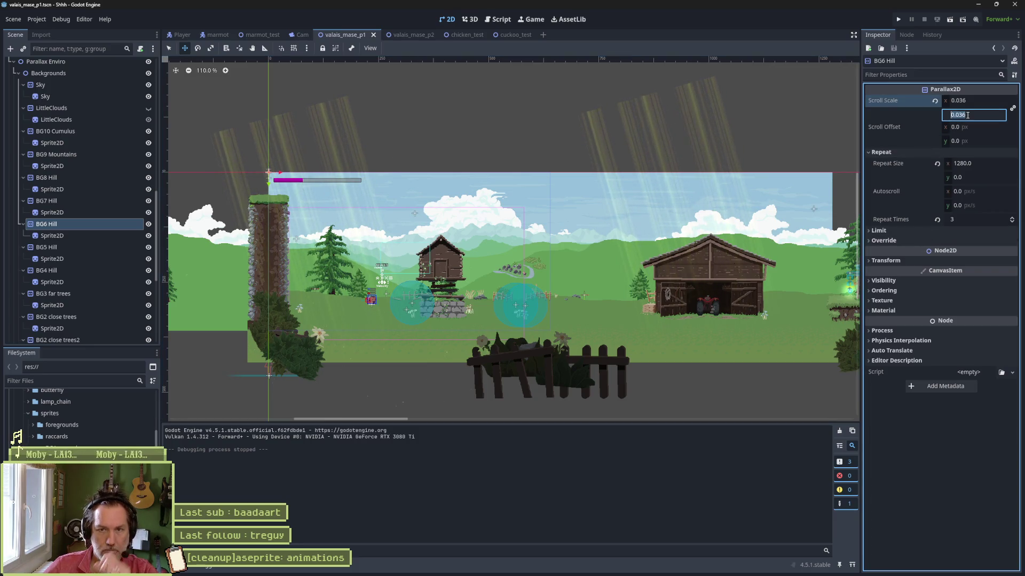
click(103, 204)
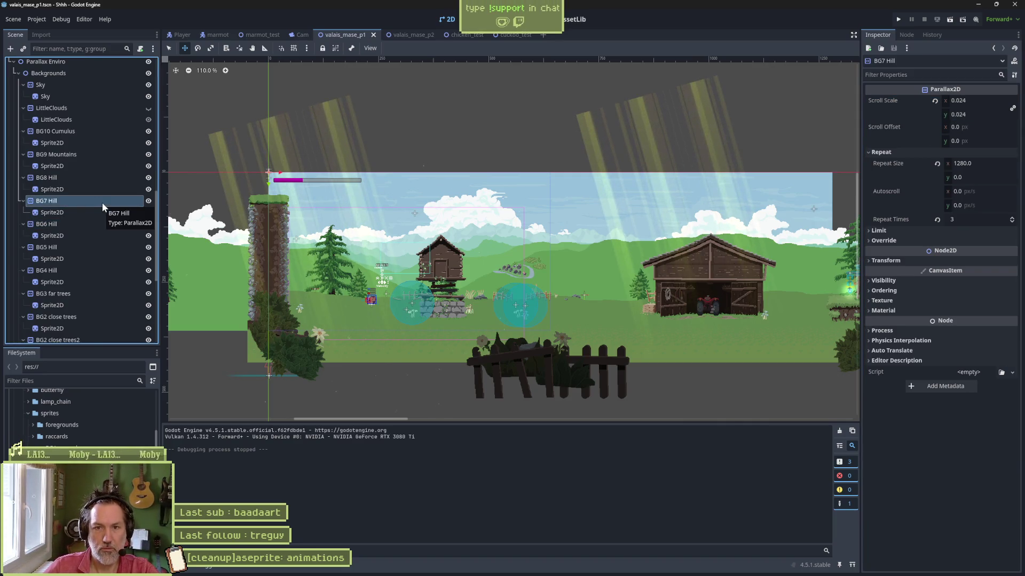
click(86, 225)
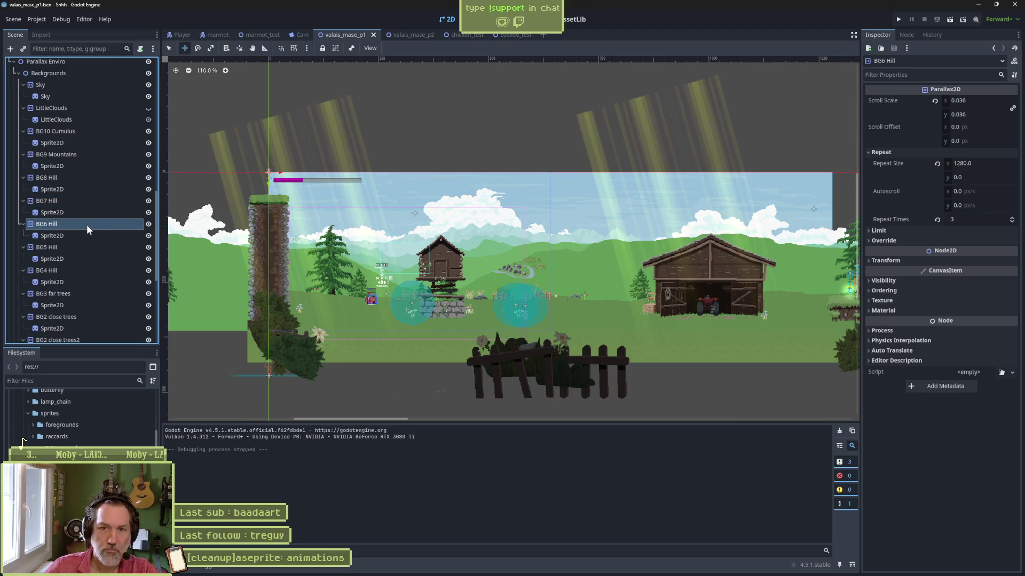
click(87, 248)
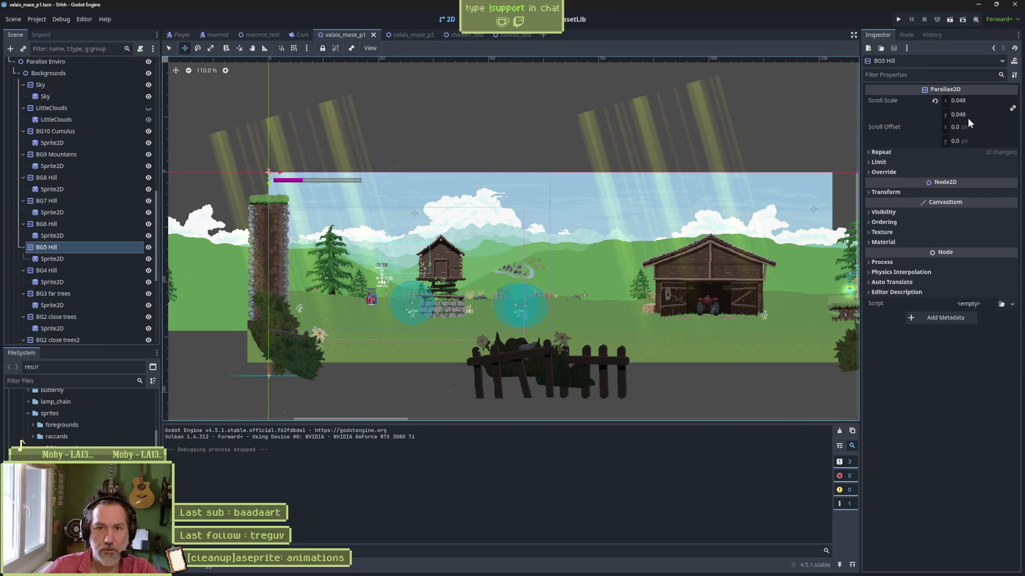
Set BG4 Hill's scroll scale to 0.06 and run the game to test it.
click(98, 270)
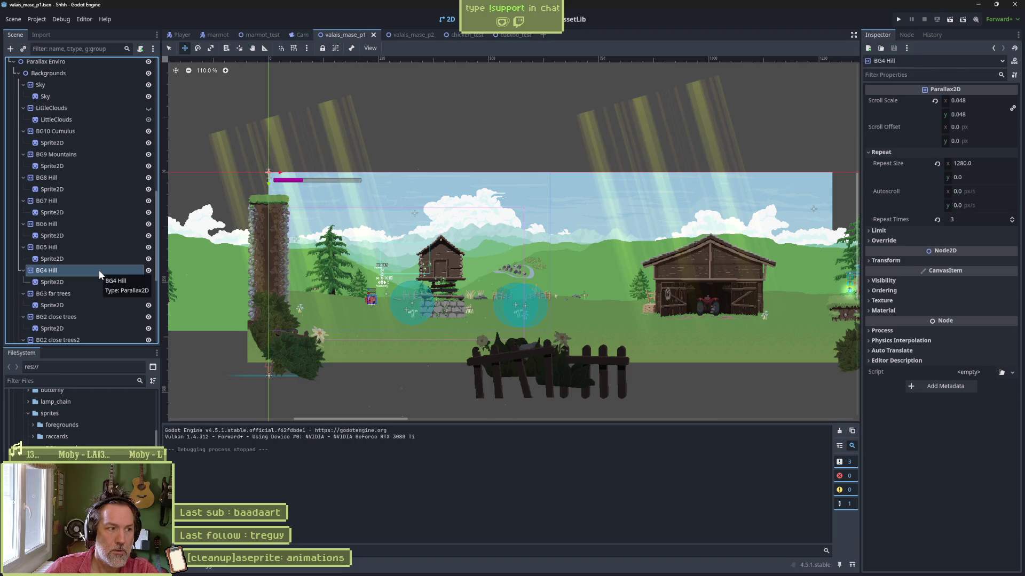
click(989, 106)
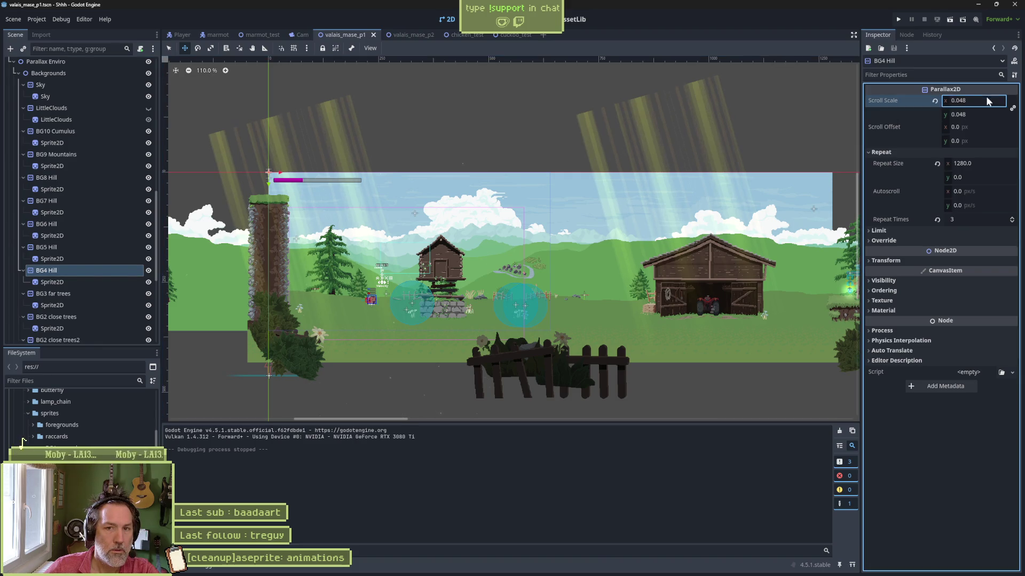
text(0.0)
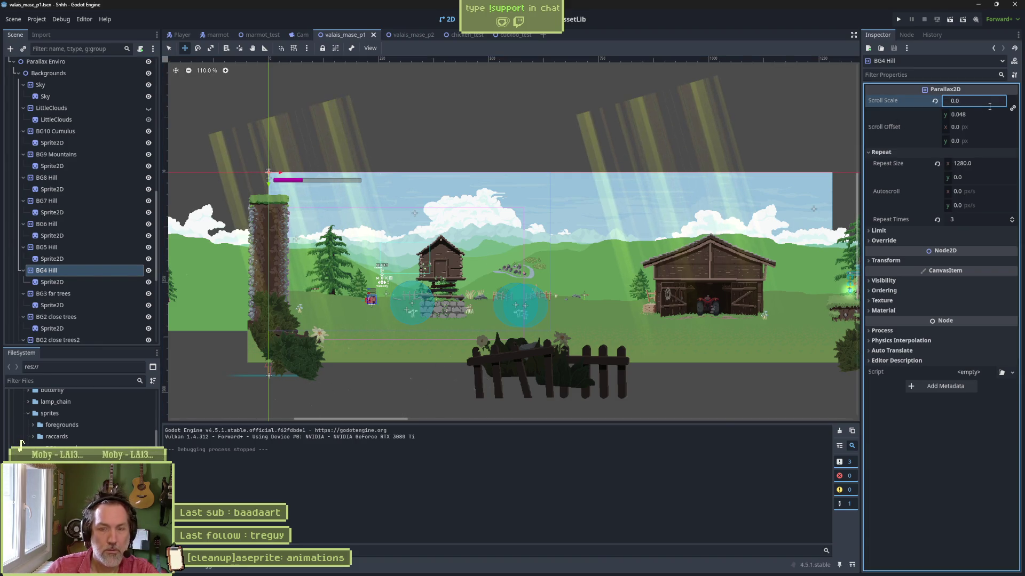
text(60)
key(Return)
key(F5)
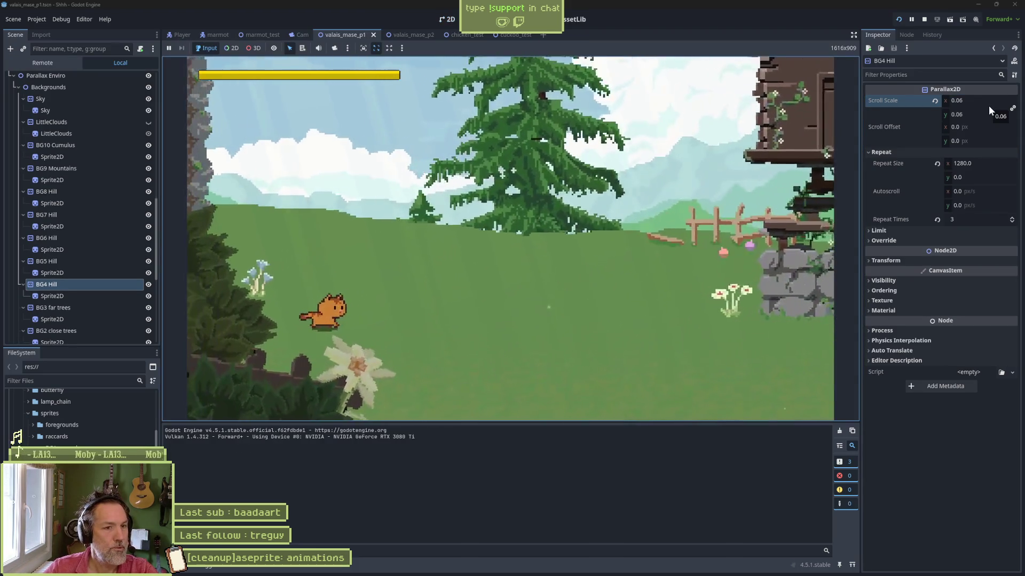
Run the cat back and forth between the hut and the barn to watch the hills shift.
key(Right)
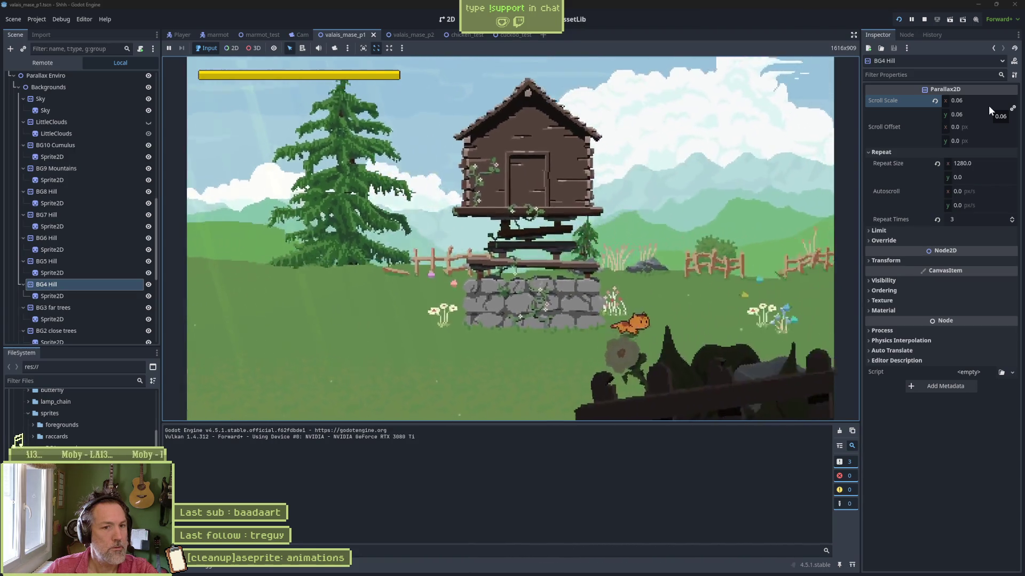
key(Right)
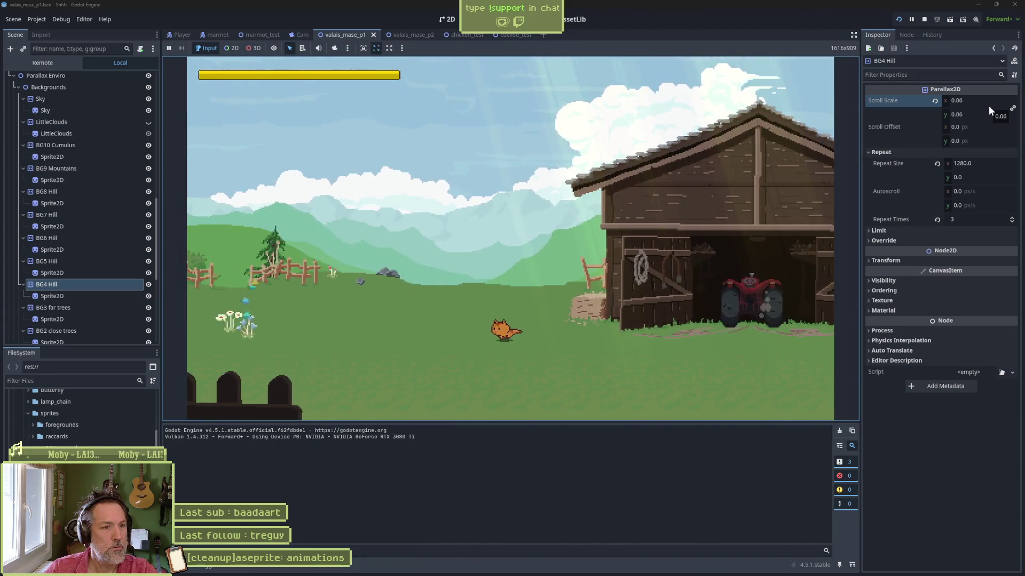
key(Left)
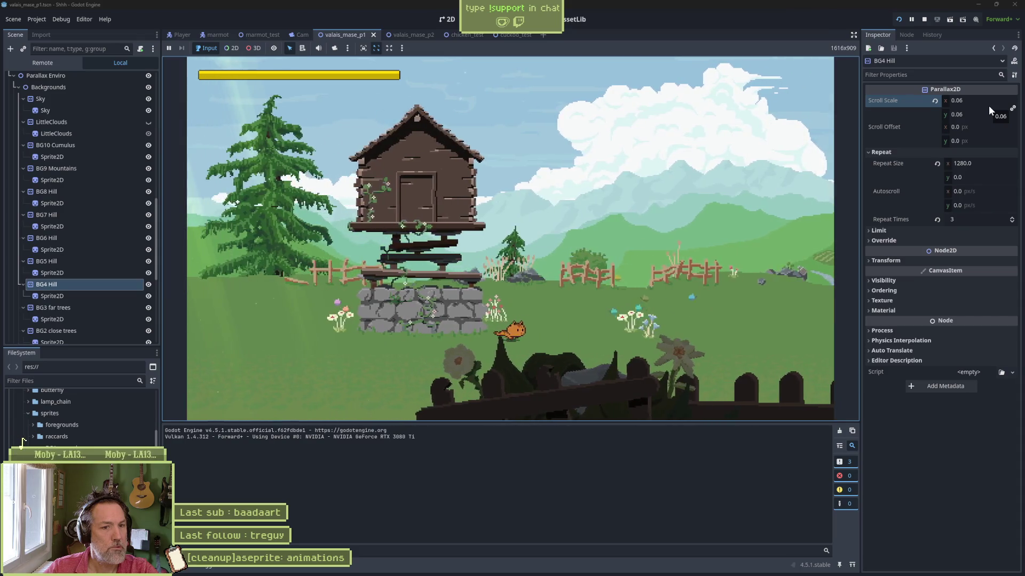
key(Right)
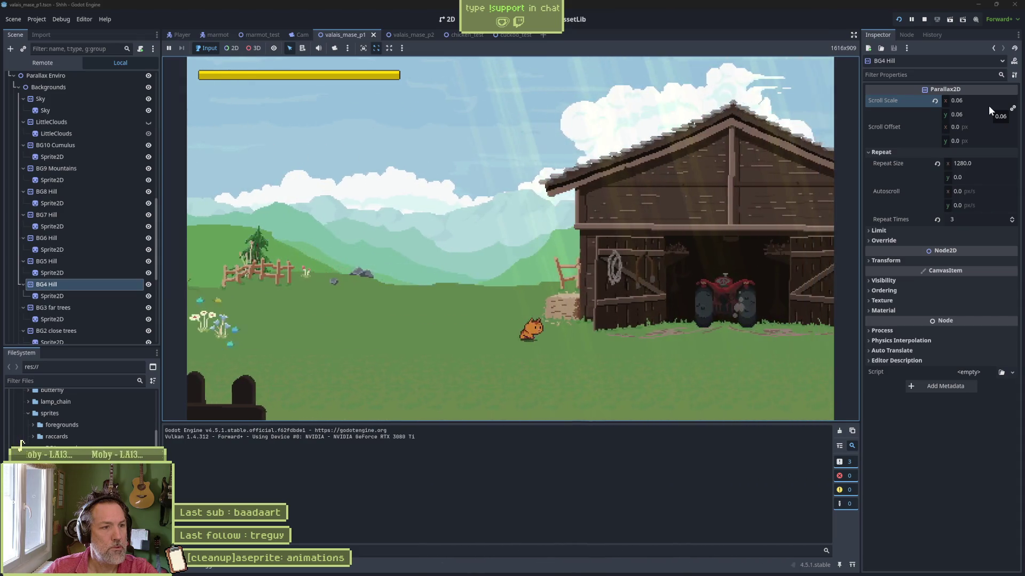
key(Left)
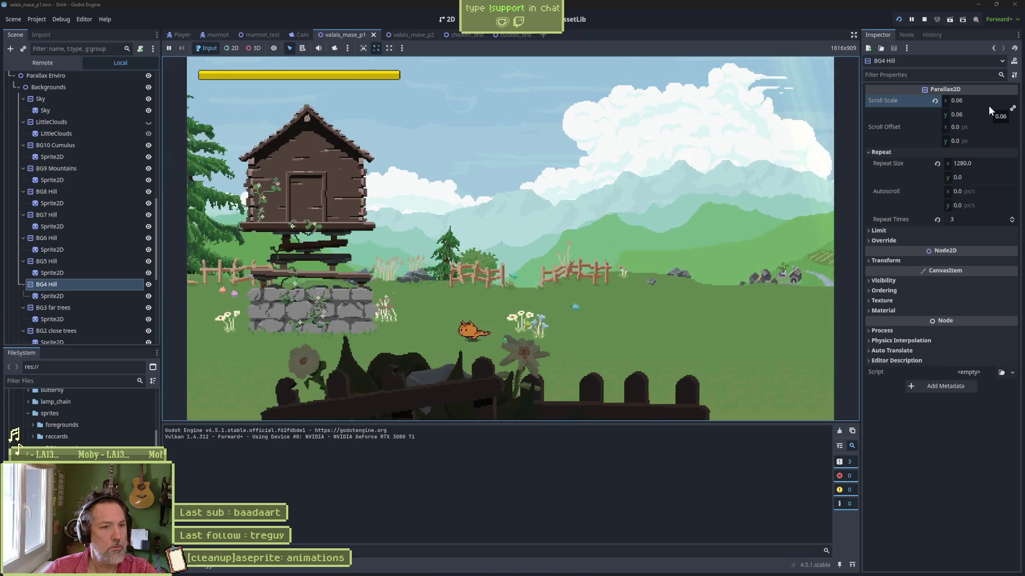
key(Right)
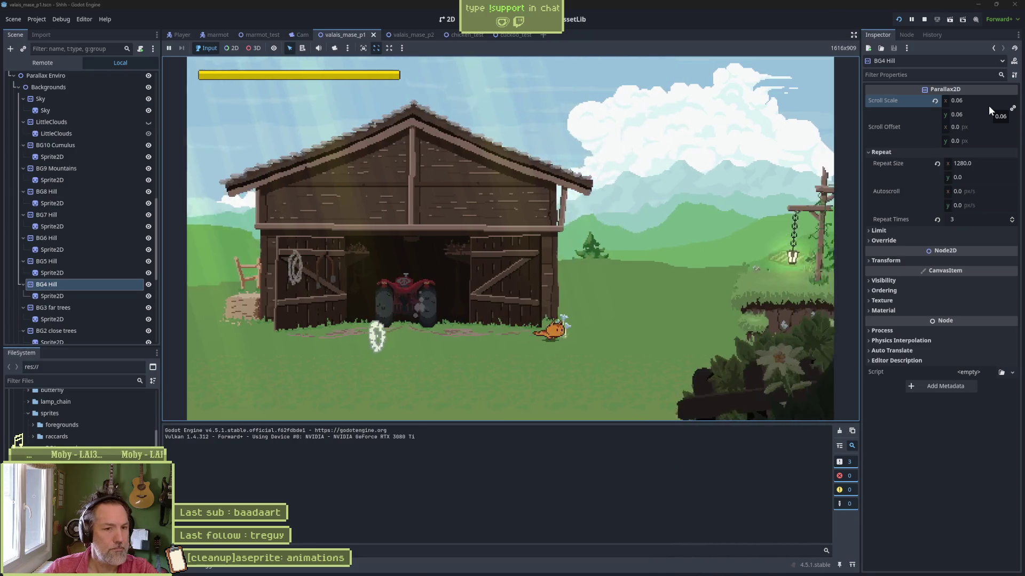
Run and jump right past the cross and downhill into the level exit, then stop the game.
key(space)
key(space)
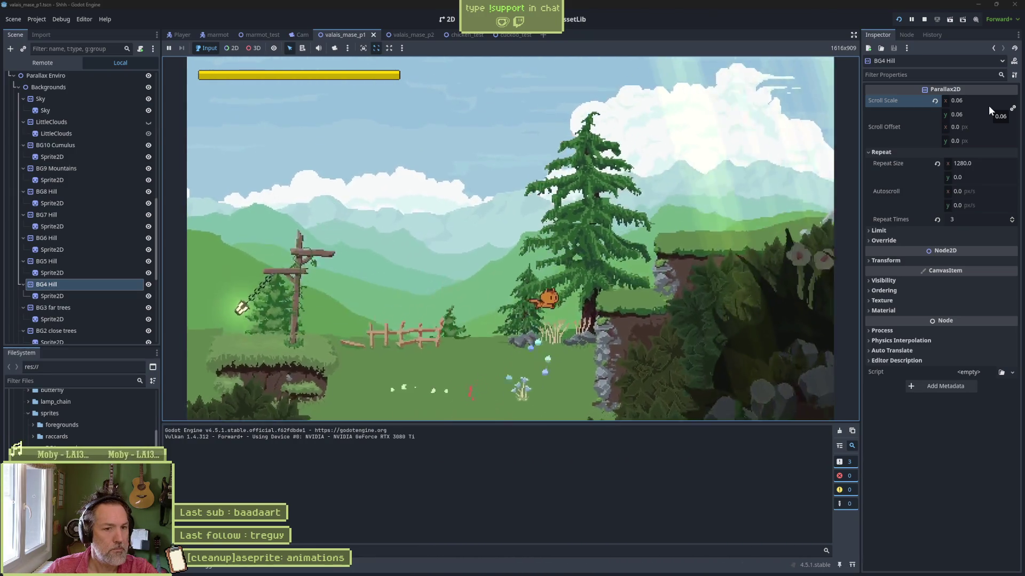
key(Right)
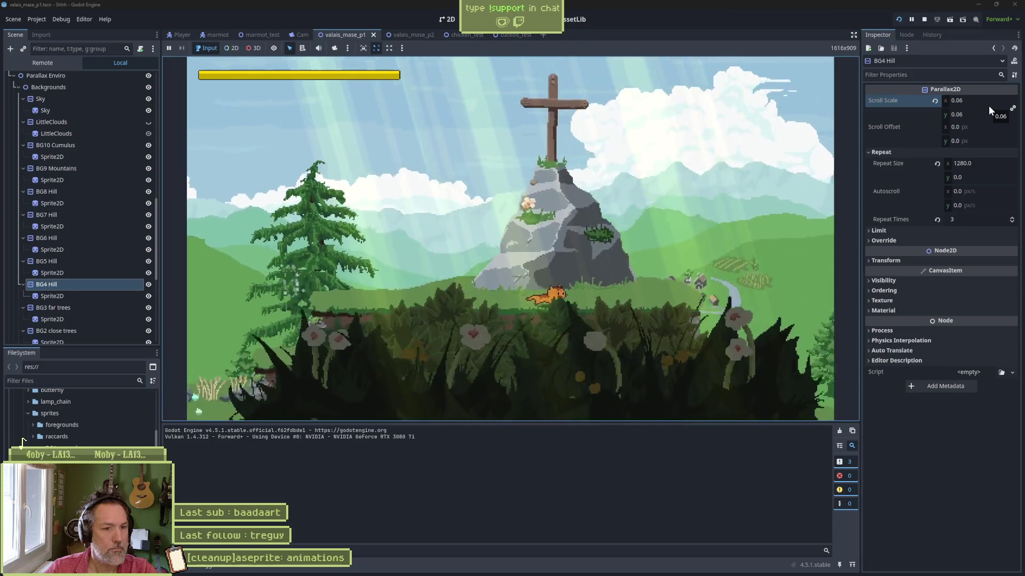
key(space)
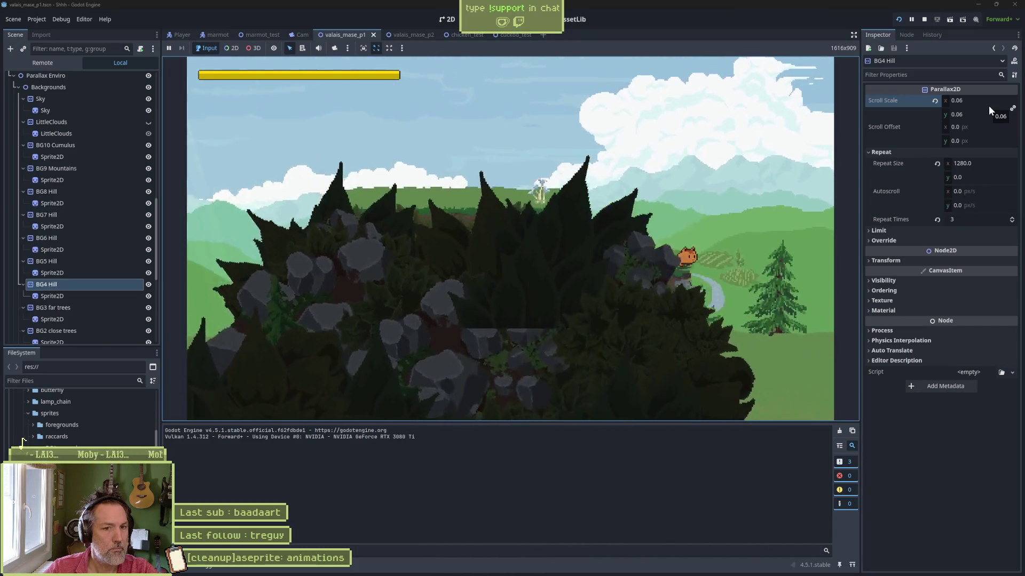
key(Right)
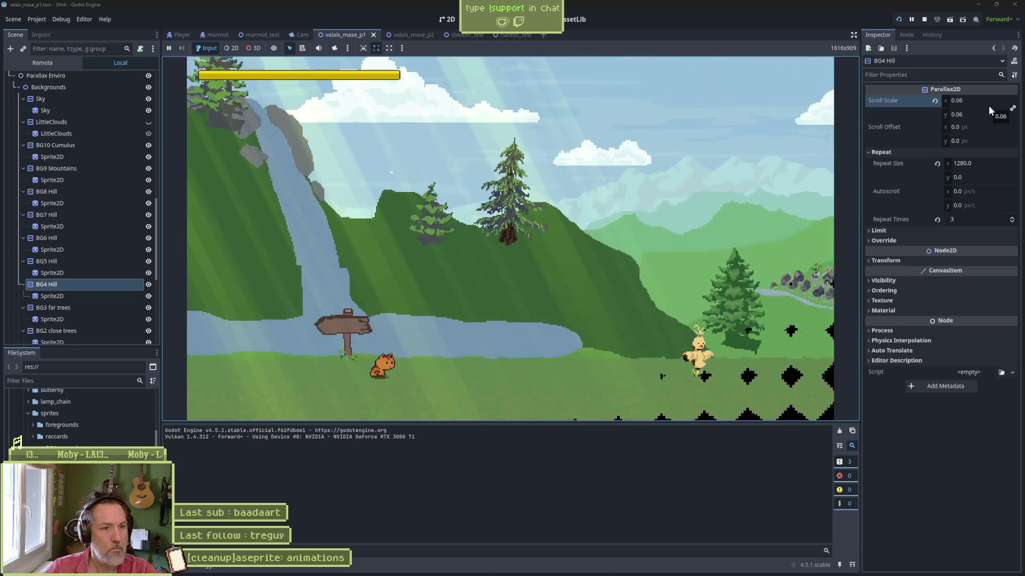
key(F8)
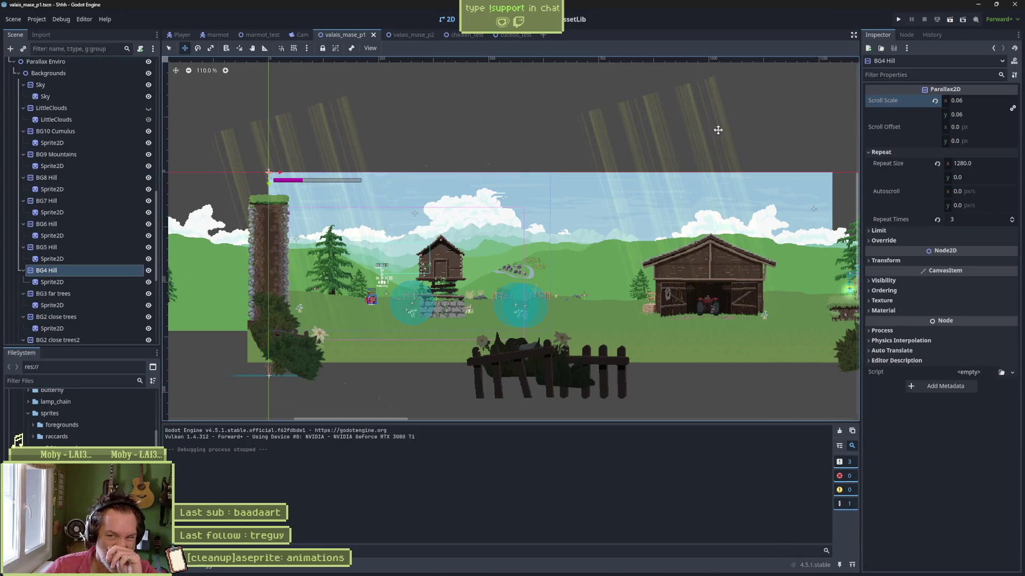
Switch to the valais_mase_p2 scene and inspect the Transition sprite's properties.
click(419, 34)
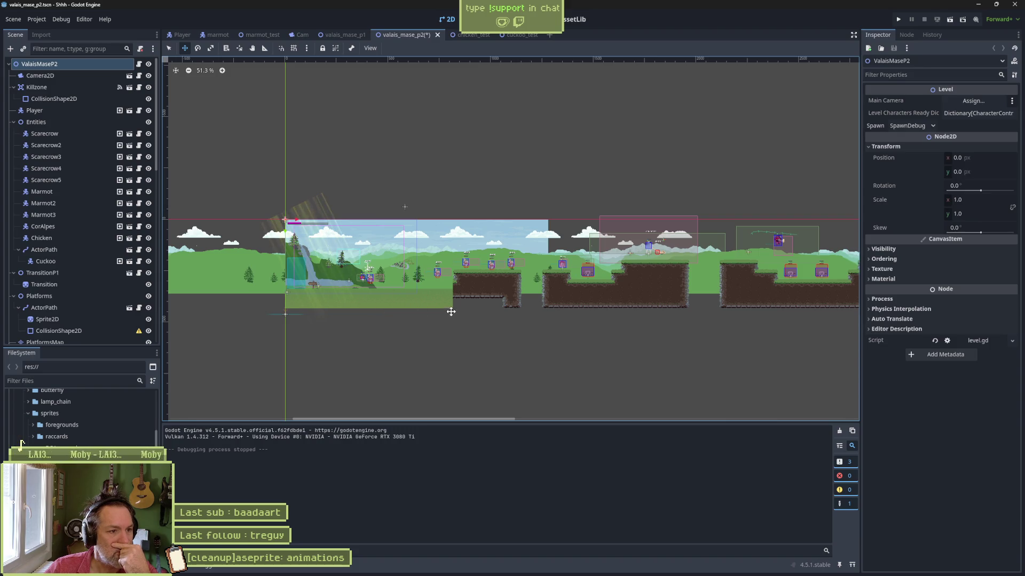
scroll(549, 288, right, 5)
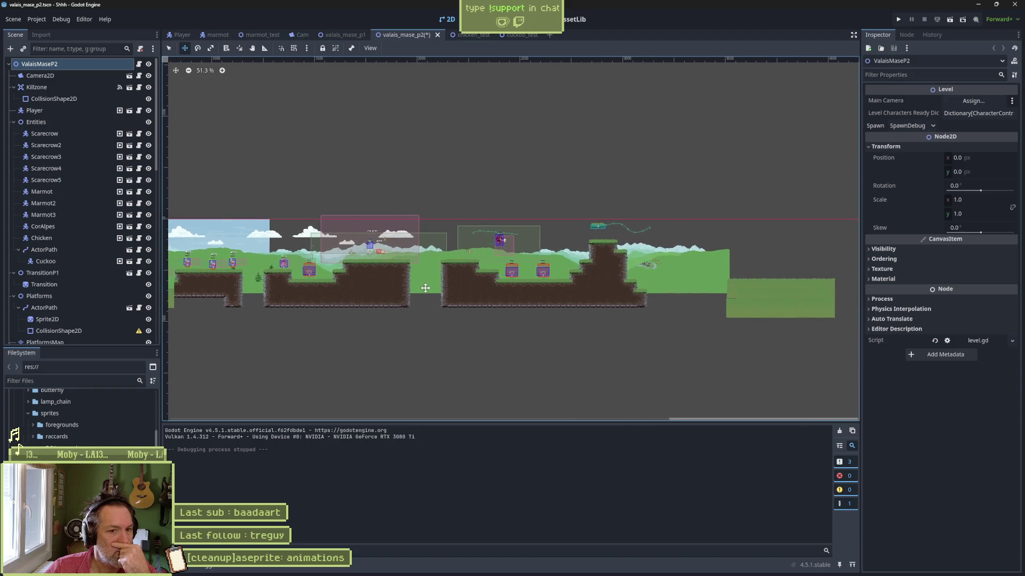
scroll(429, 287, left, 7)
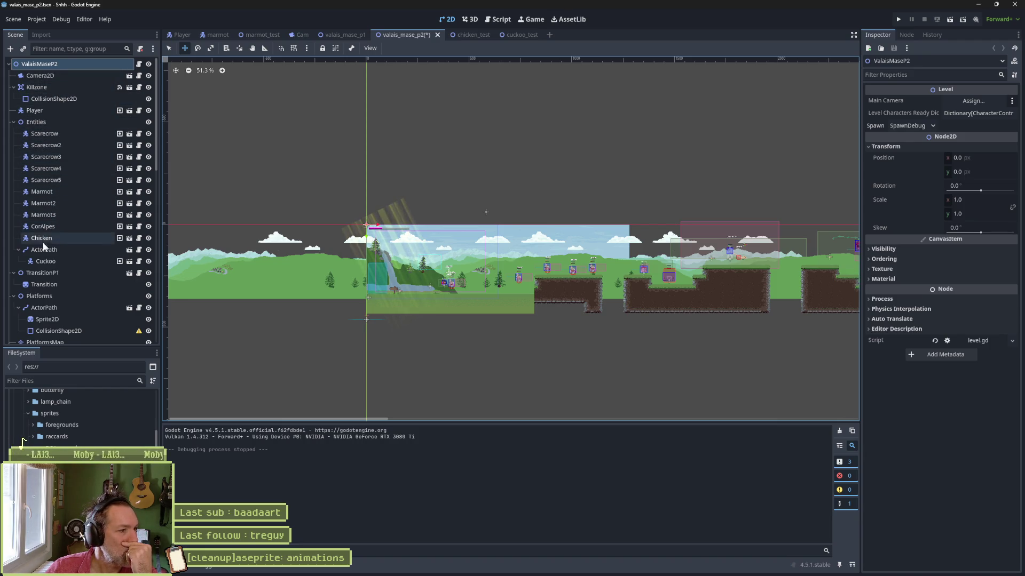
click(38, 284)
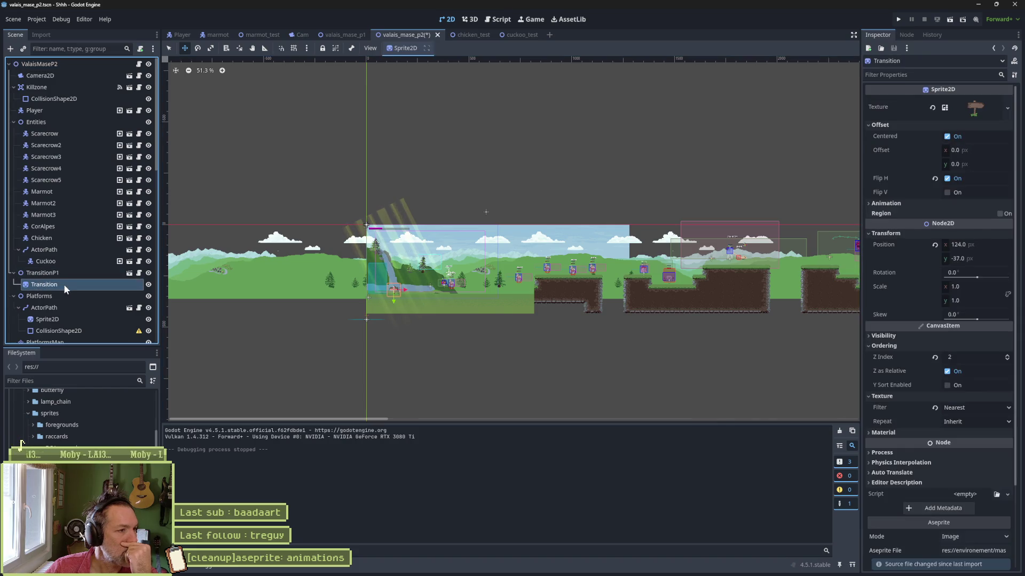
Select the Sprite2D under Platforms > ActorPath, then center the view and zoom in on it.
scroll(949, 452, down, 3)
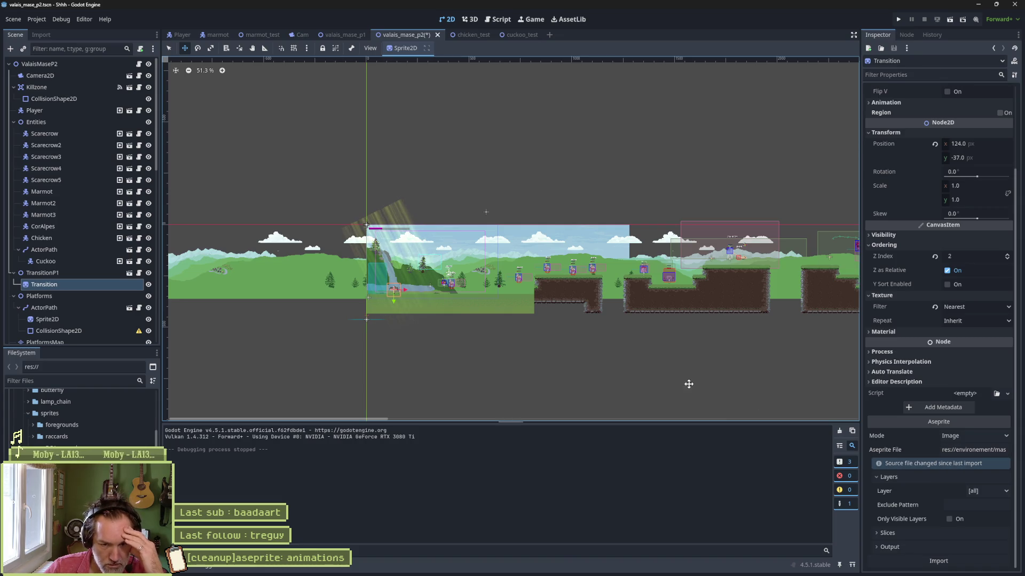
scroll(72, 212, down, 4)
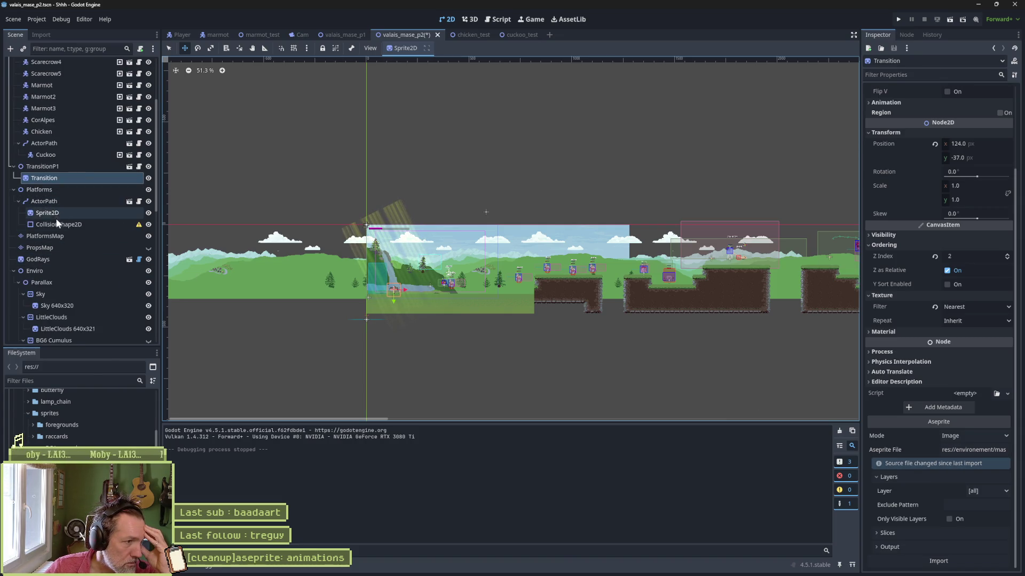
click(56, 211)
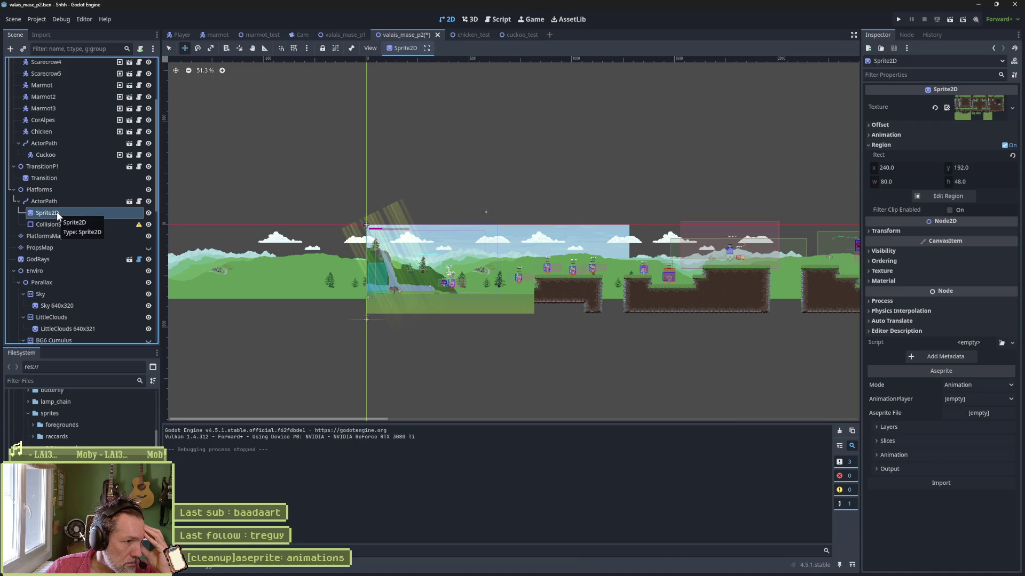
key(f)
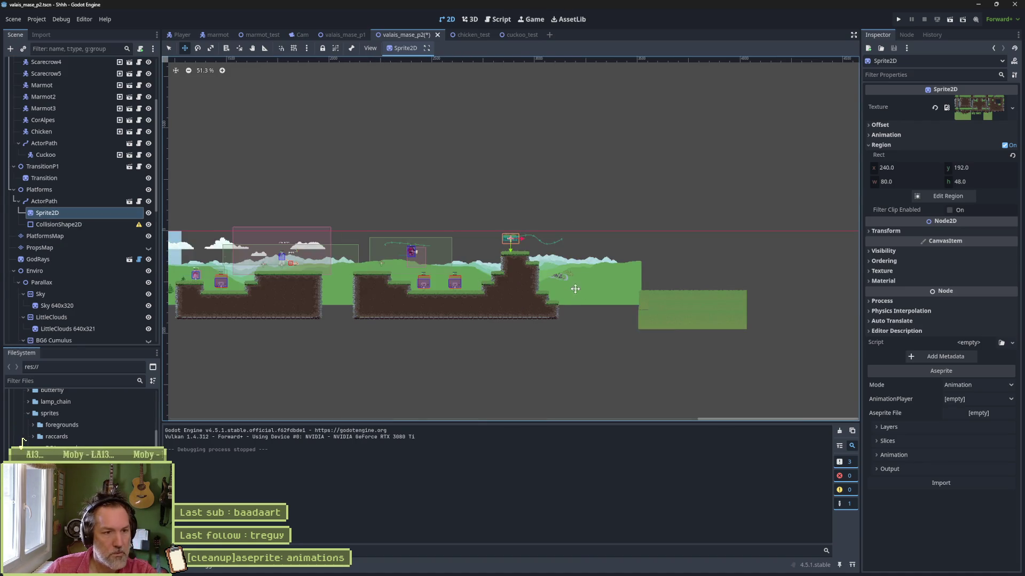
scroll(507, 248, up, 5)
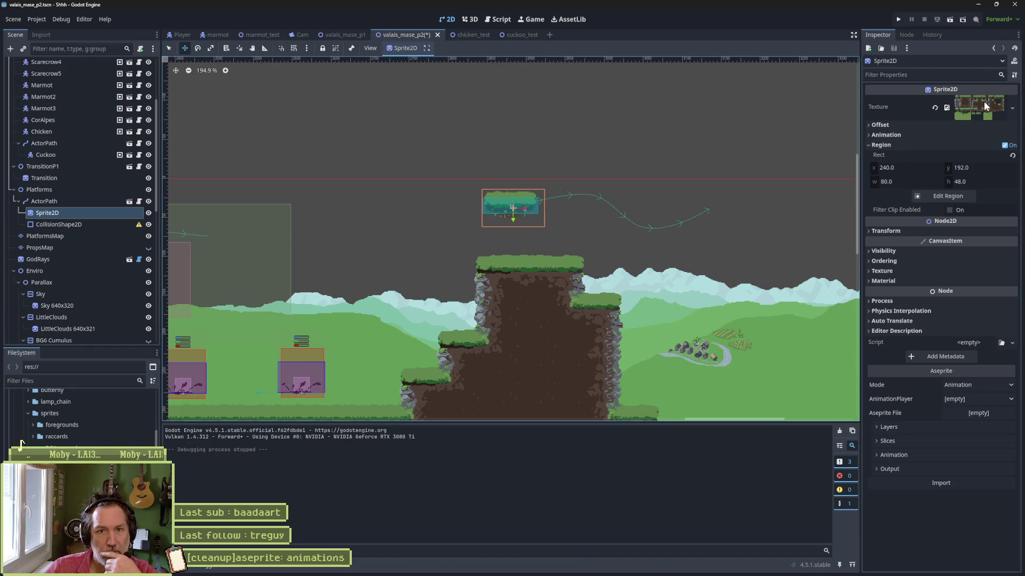
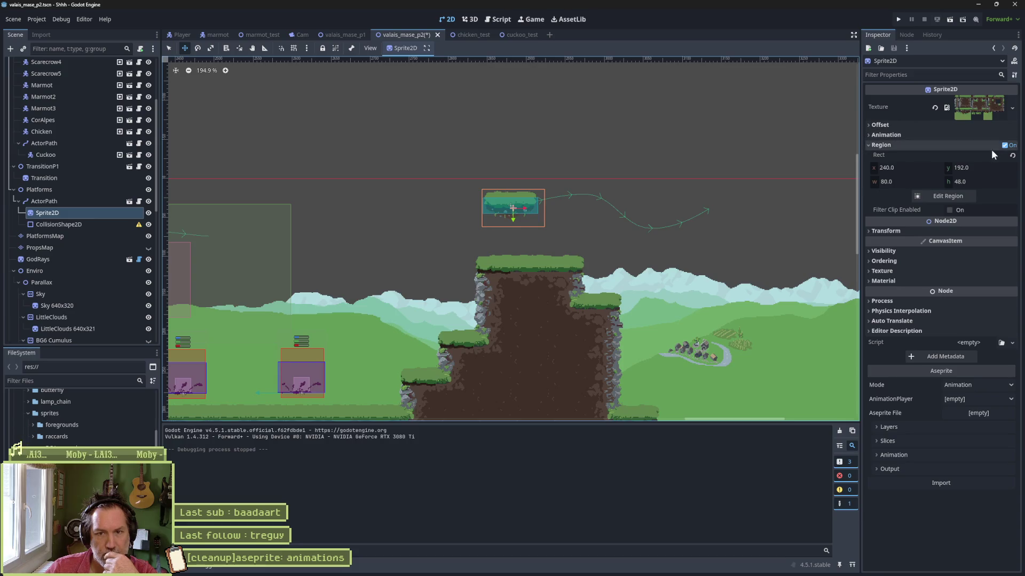
Rename the Sky 640x320 sprite node to Sprite2D.
click(40, 260)
scroll(62, 266, down, 3)
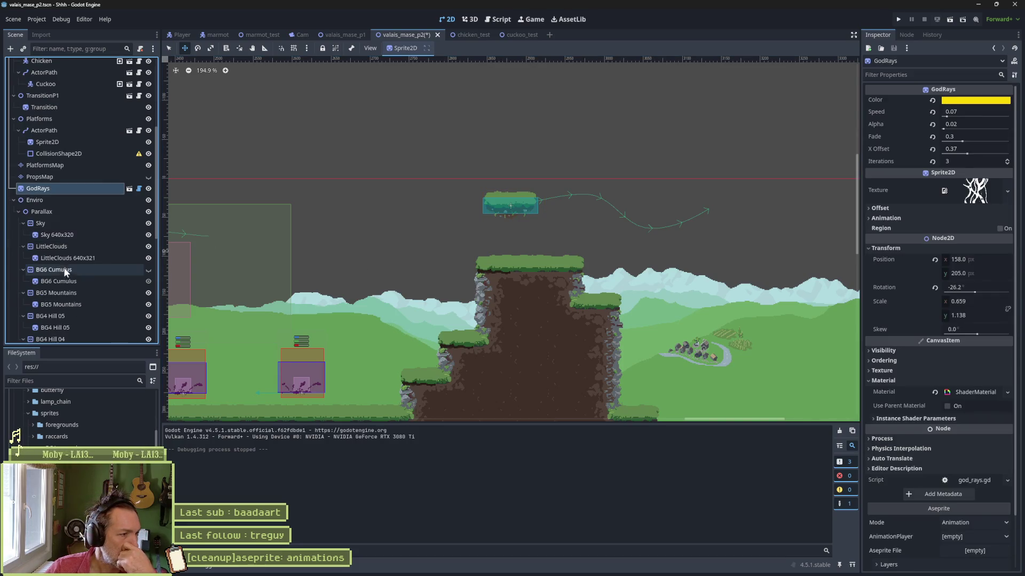
click(65, 235)
double_click(65, 236)
text(Sprite2D)
key(Return)
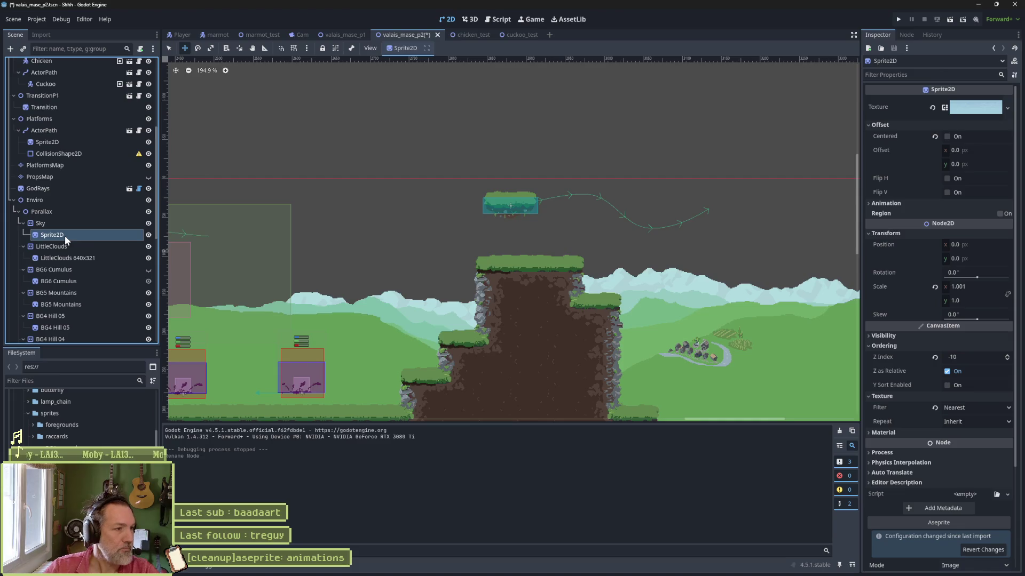
Set the sprite's Aseprite File to valais_parallax.aseprite.
scroll(848, 59, down, 2)
scroll(946, 453, down, 3)
click(947, 454)
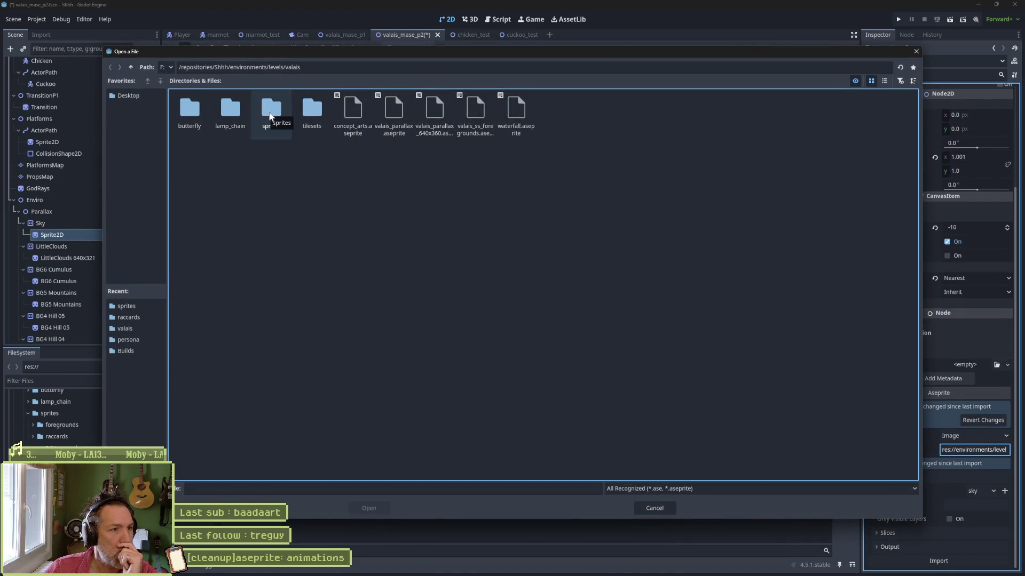
double_click(269, 112)
double_click(269, 112)
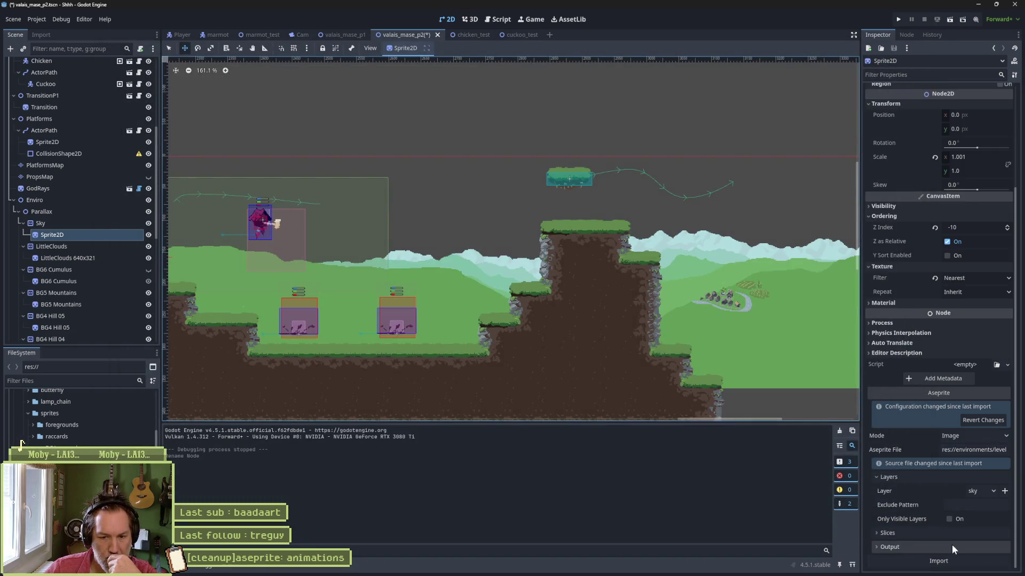
Set the output folder to environments/levels/valais/sprites, import, and save the scene.
click(939, 548)
scroll(950, 536, down, 2)
click(976, 519)
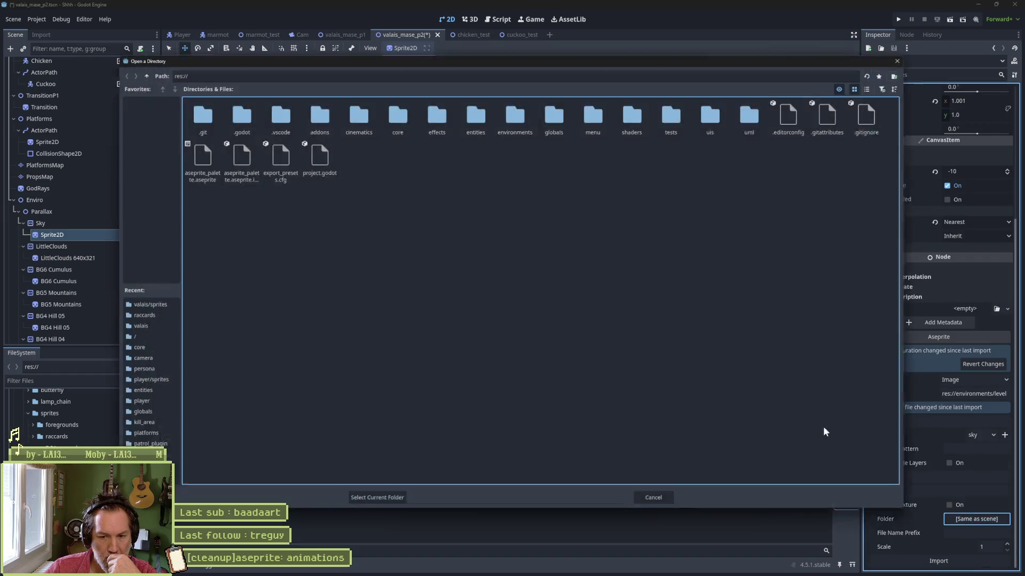
double_click(516, 112)
double_click(230, 112)
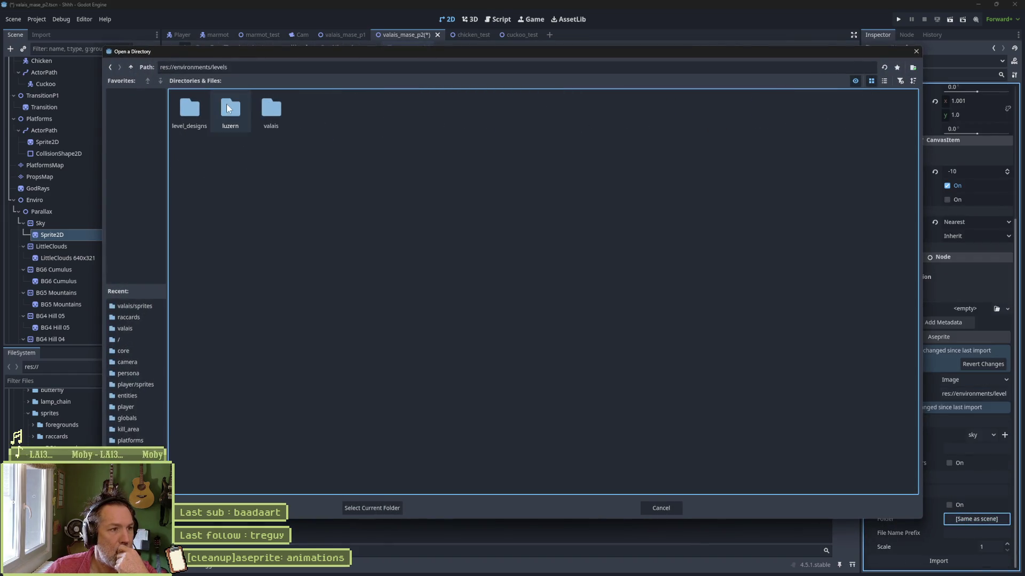
double_click(270, 112)
double_click(230, 112)
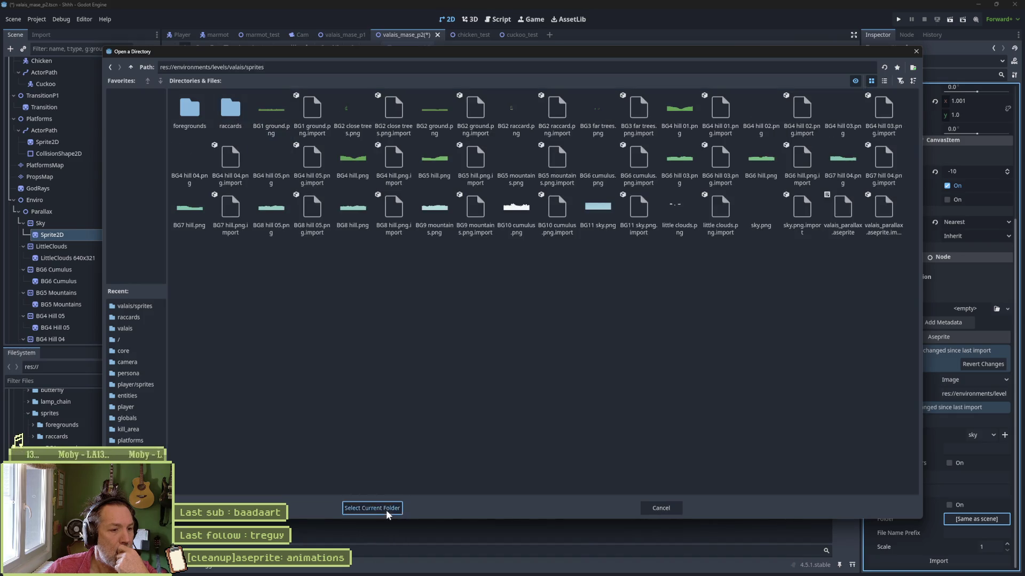
click(385, 509)
click(966, 560)
key(ctrl+s)
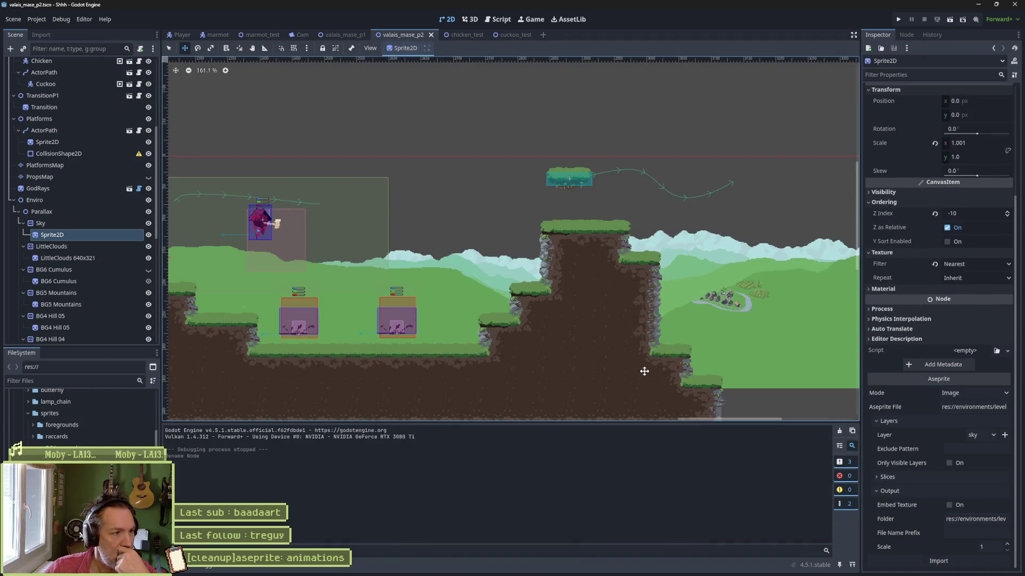
Switch the Sky sprite's Aseprite layer to BG11 sky.
click(989, 434)
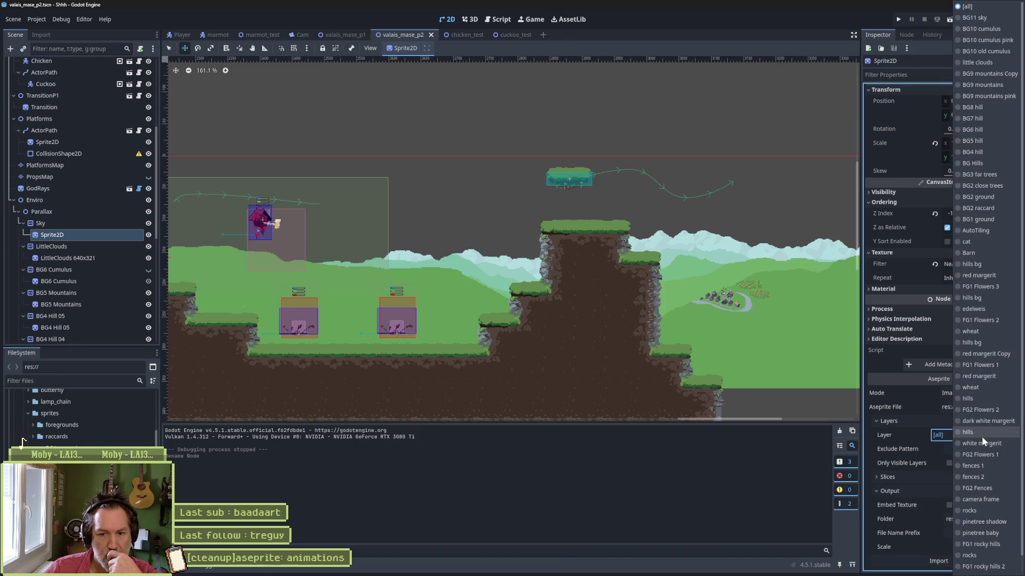
click(980, 18)
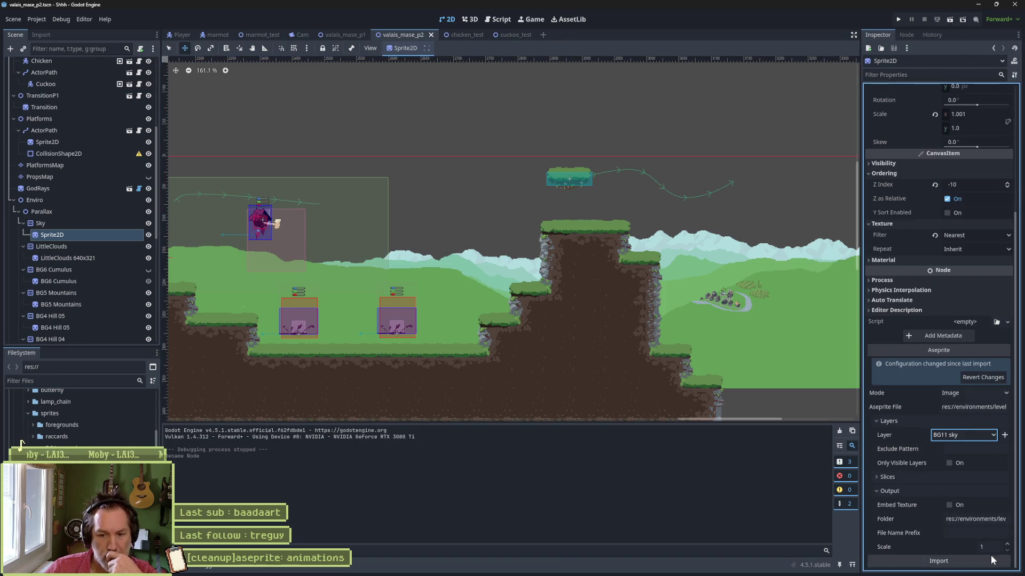
scroll(403, 263, down, 8)
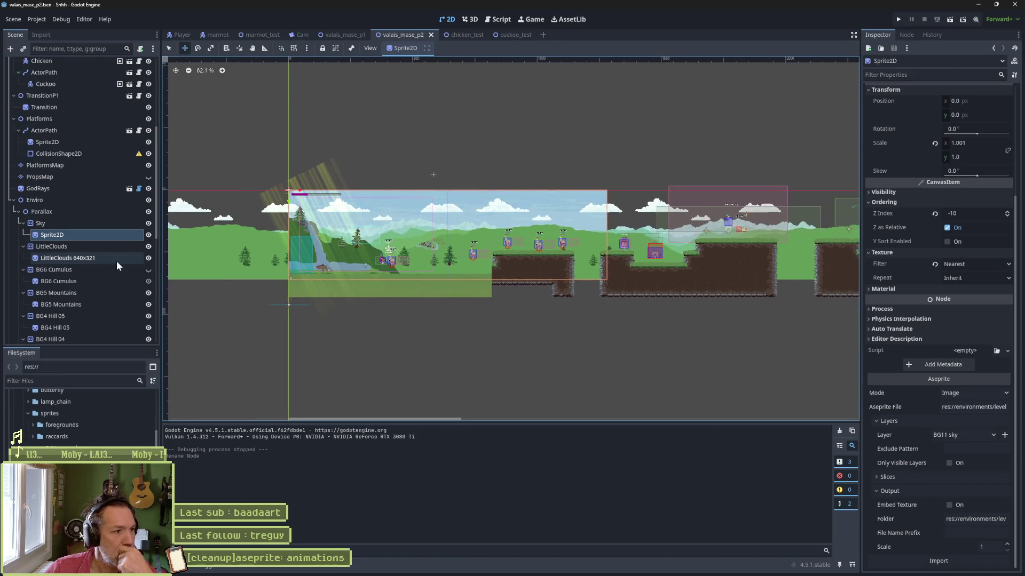
click(95, 257)
Rename the LittleClouds 640x321 node to Sprite2D.
key(F2)
text(Sprite2D)
key(Return)
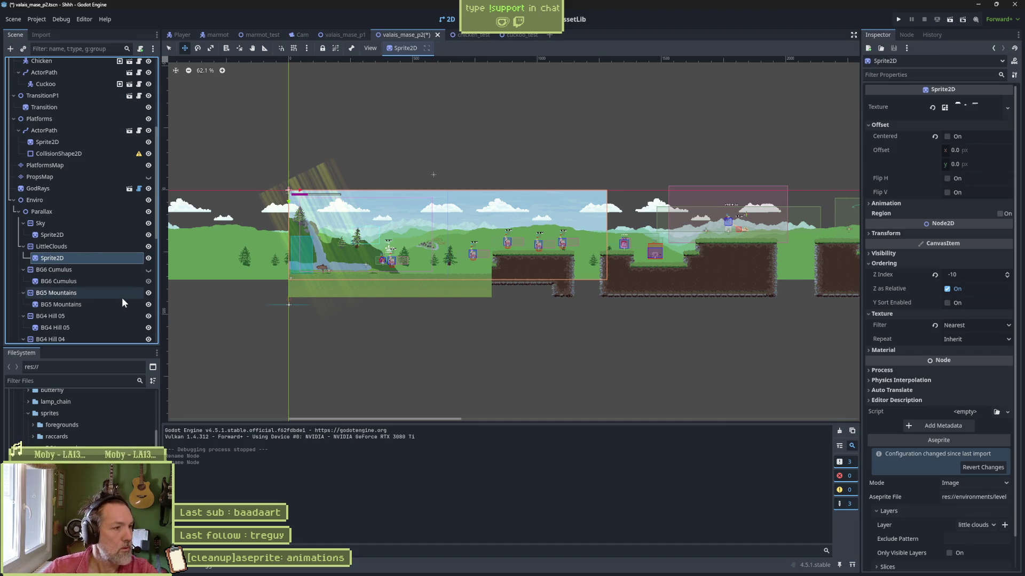
scroll(950, 453, down, 1)
Set the LittleClouds sprite's Aseprite File to valais_parallax.aseprite.
click(974, 462)
double_click(267, 109)
click(261, 113)
double_click(261, 113)
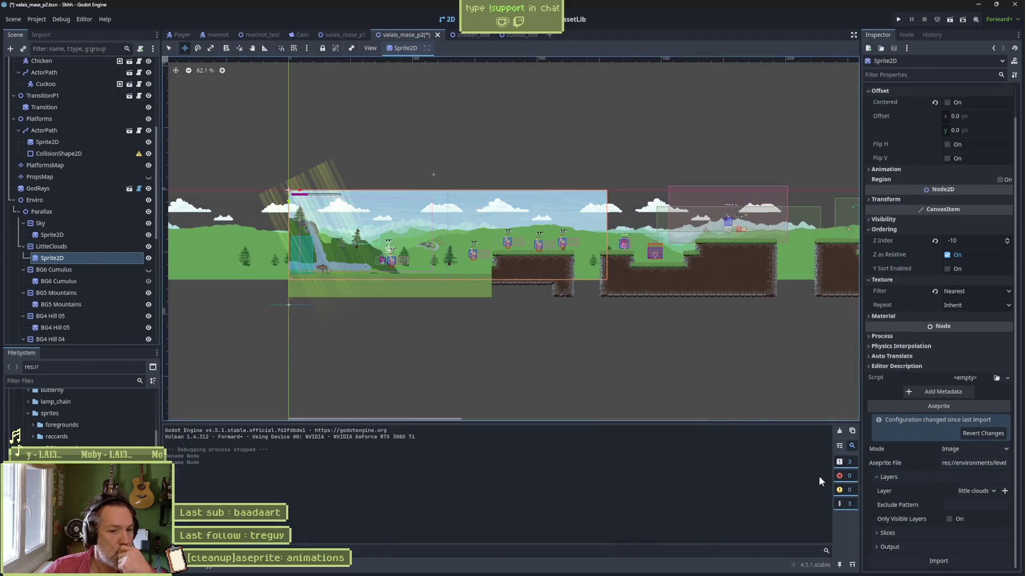
Import the little clouds into res://environments/levels/valais/sprites and check its visibility.
click(960, 548)
scroll(962, 530, down, 2)
click(972, 519)
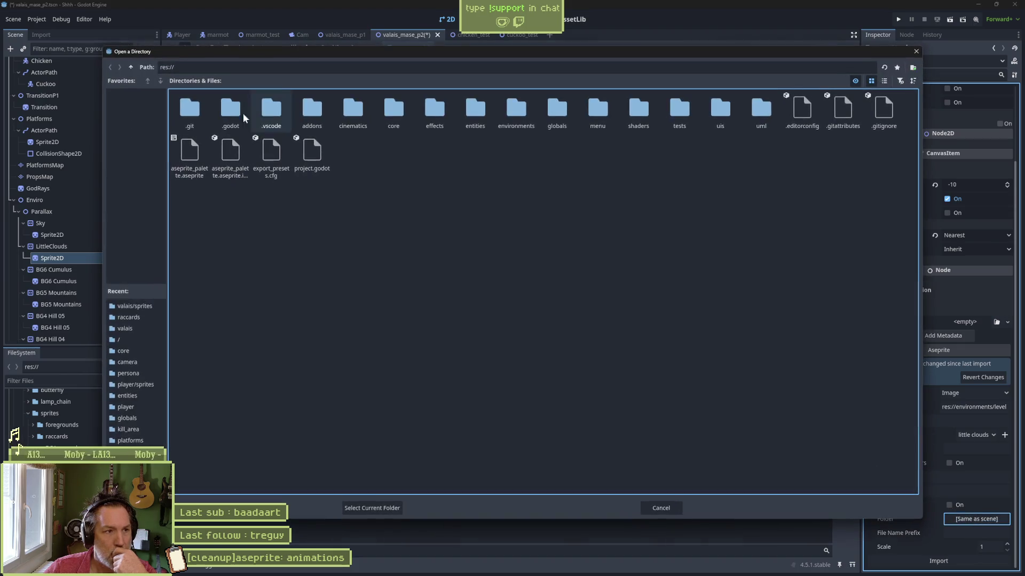
double_click(517, 110)
double_click(230, 110)
double_click(270, 110)
double_click(270, 109)
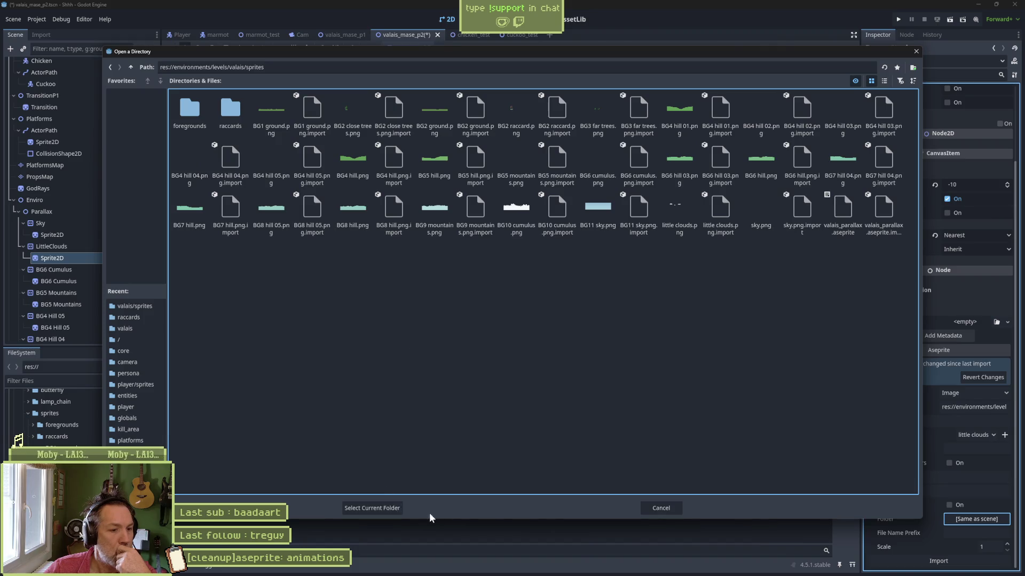
click(372, 508)
click(961, 561)
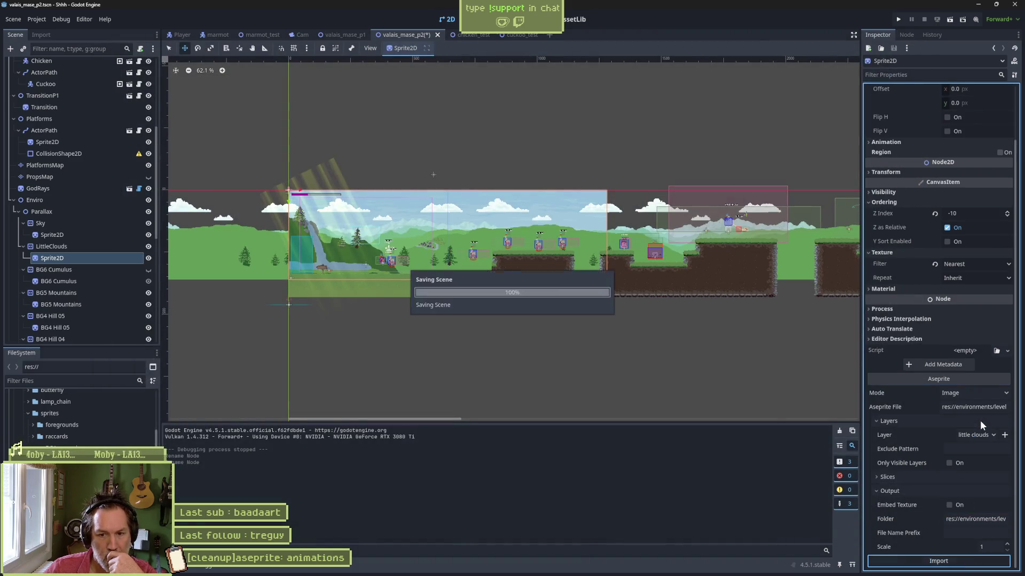
click(149, 258)
click(149, 258)
Make BG6 Cumulus visible and set its Aseprite File to valais_parallax.aseprite.
click(59, 281)
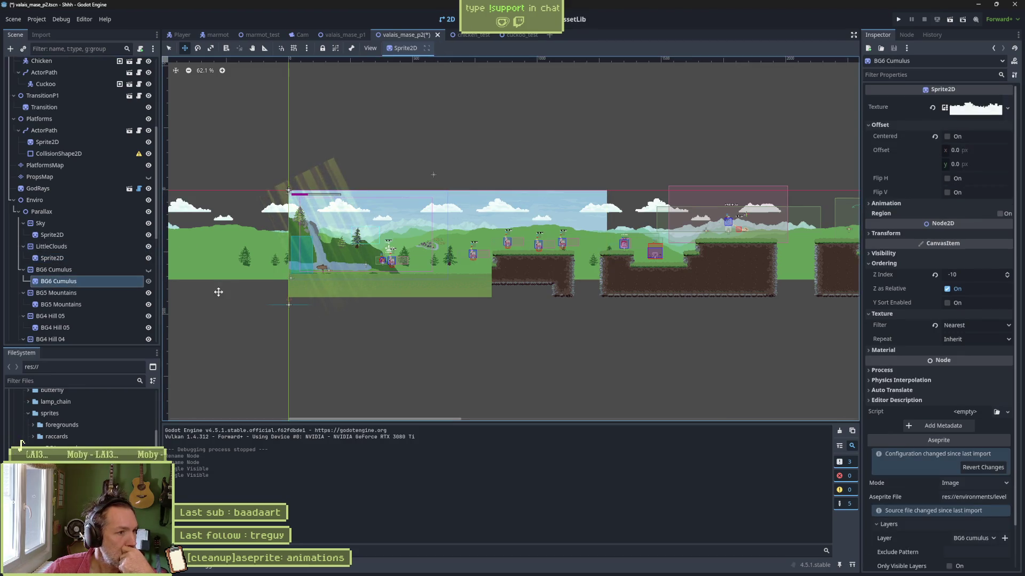
click(148, 272)
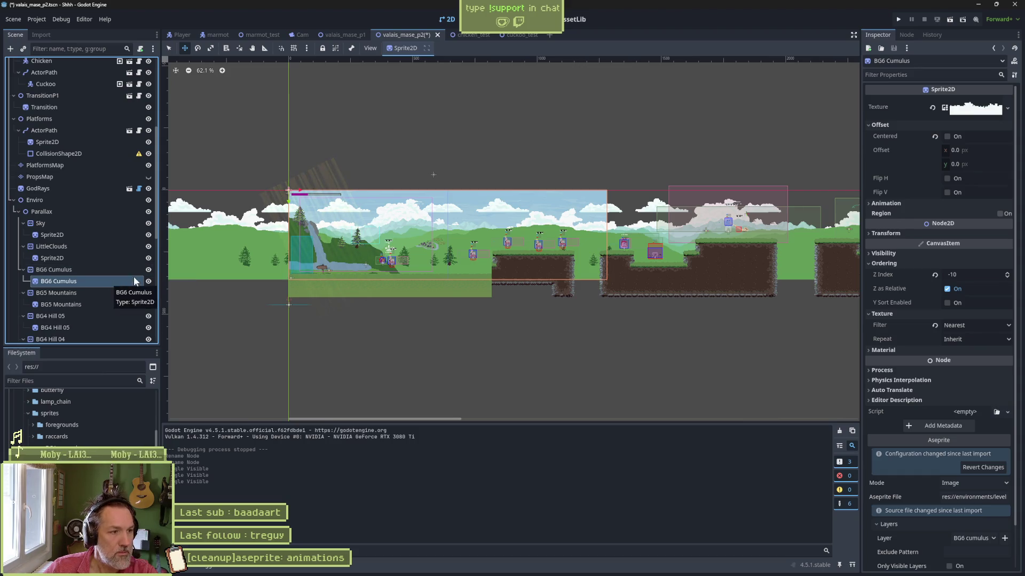
scroll(972, 457, down, 2)
click(978, 452)
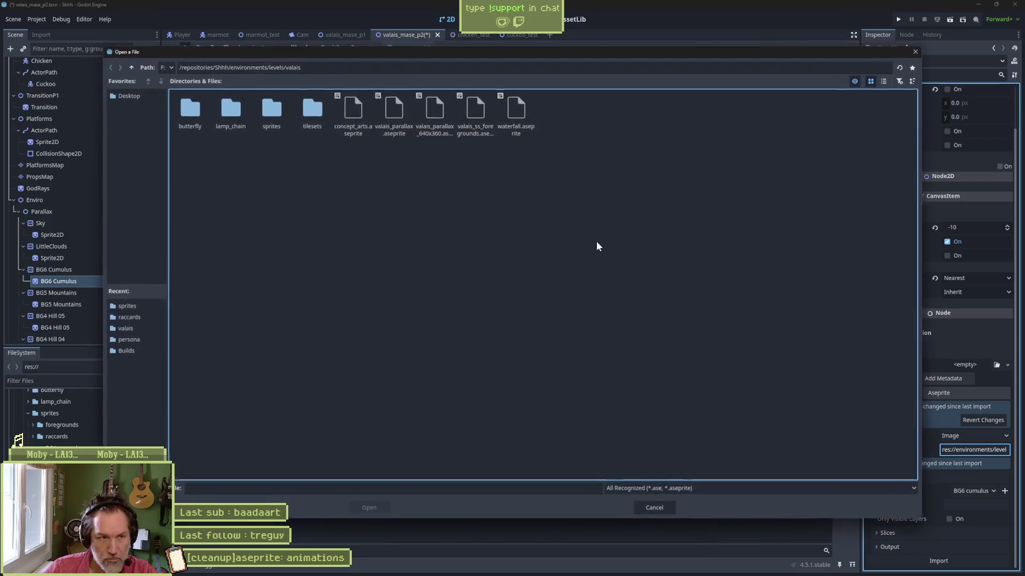
double_click(272, 112)
click(283, 115)
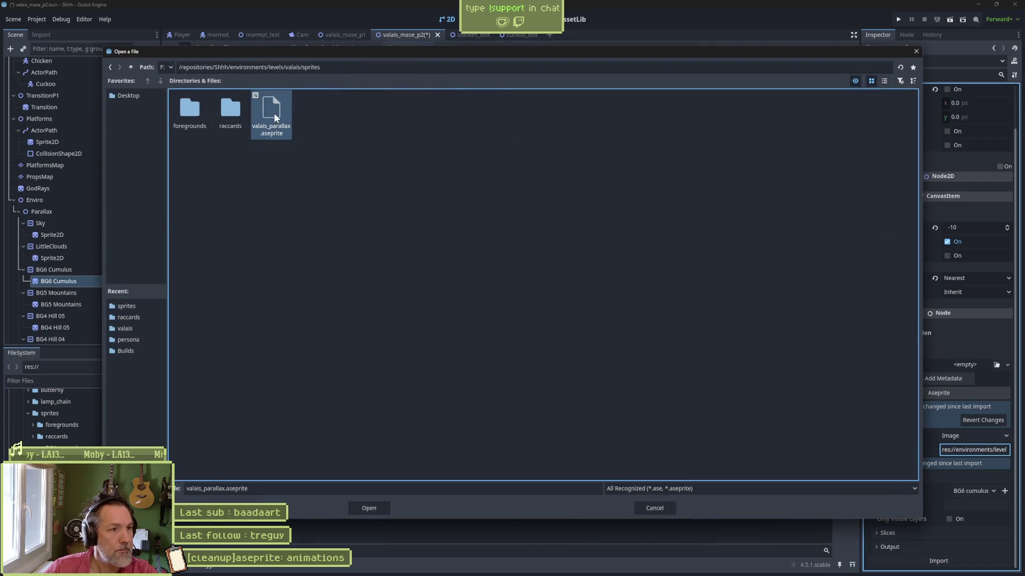
double_click(276, 117)
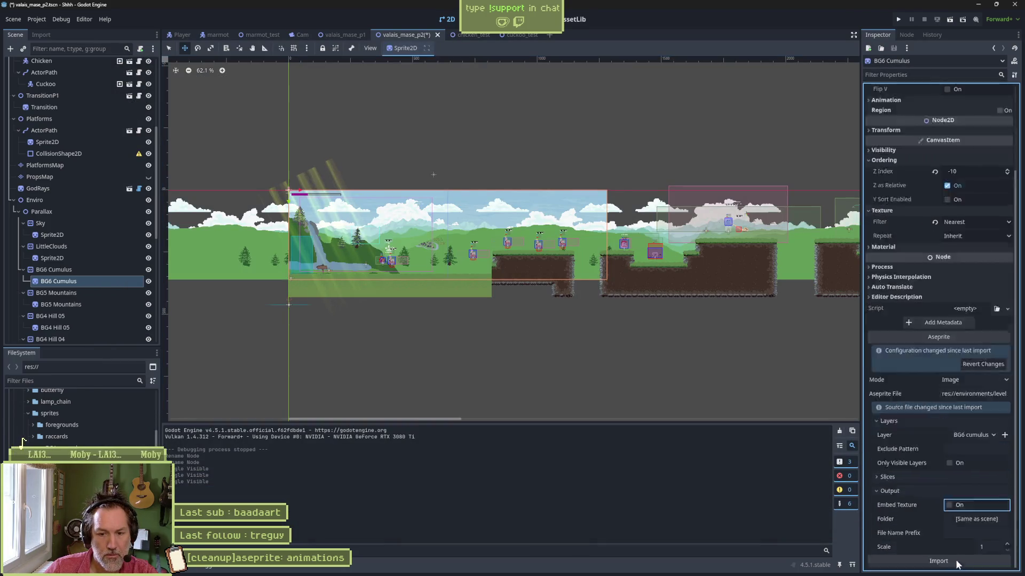
Import the cumulus sprite with output folder environments/levels/valais/sprites.
click(978, 520)
double_click(502, 112)
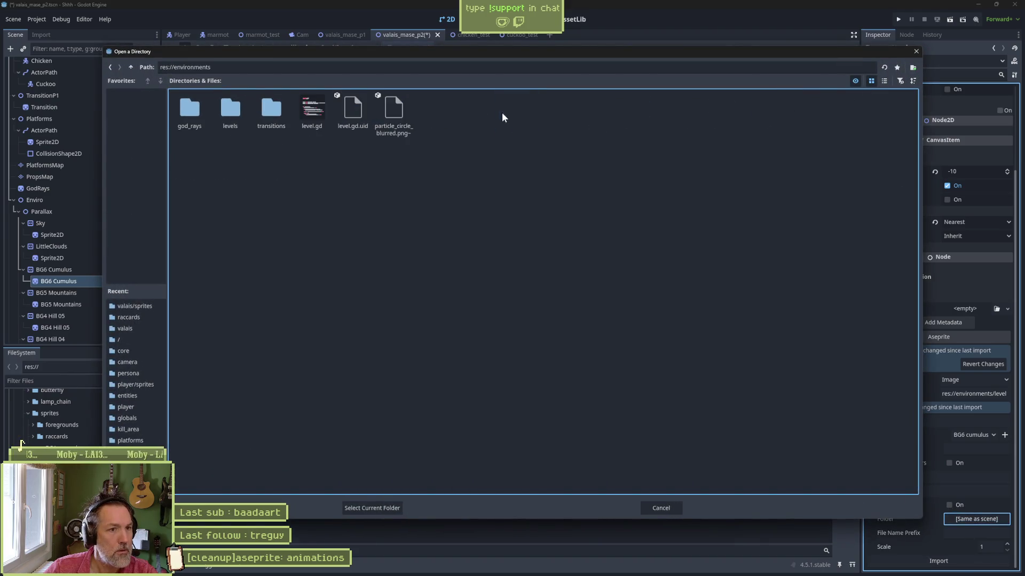
double_click(244, 107)
double_click(279, 114)
double_click(272, 112)
click(372, 508)
click(938, 560)
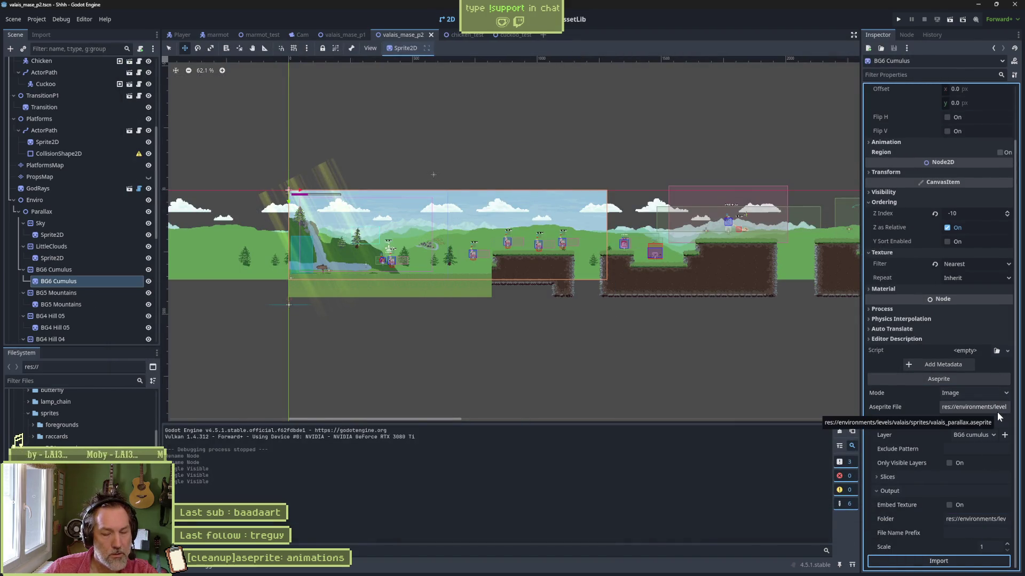
Reimport the cumulus from the BG10 cumulus pink layer, hide the little clouds, and run.
click(973, 435)
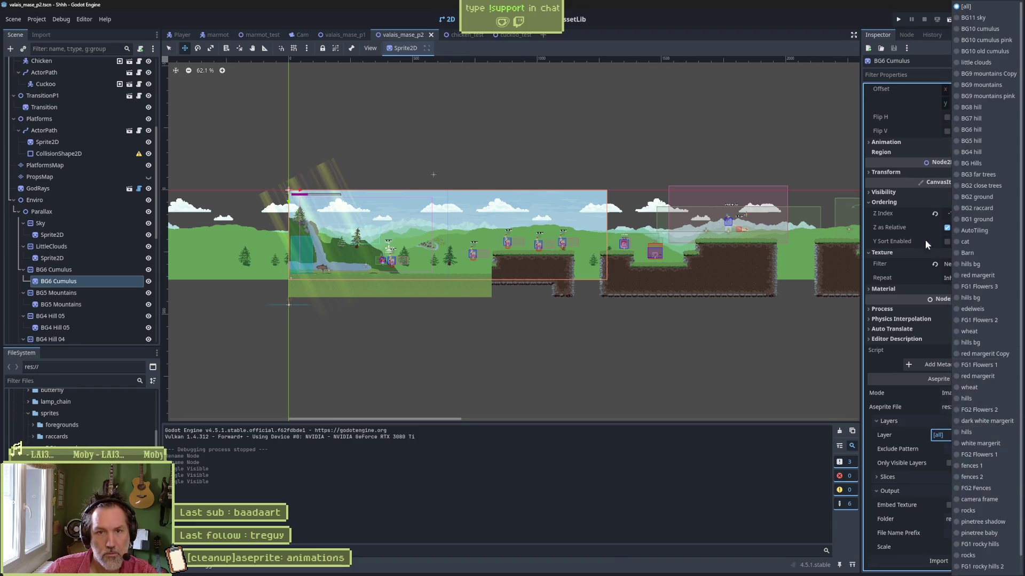
click(980, 29)
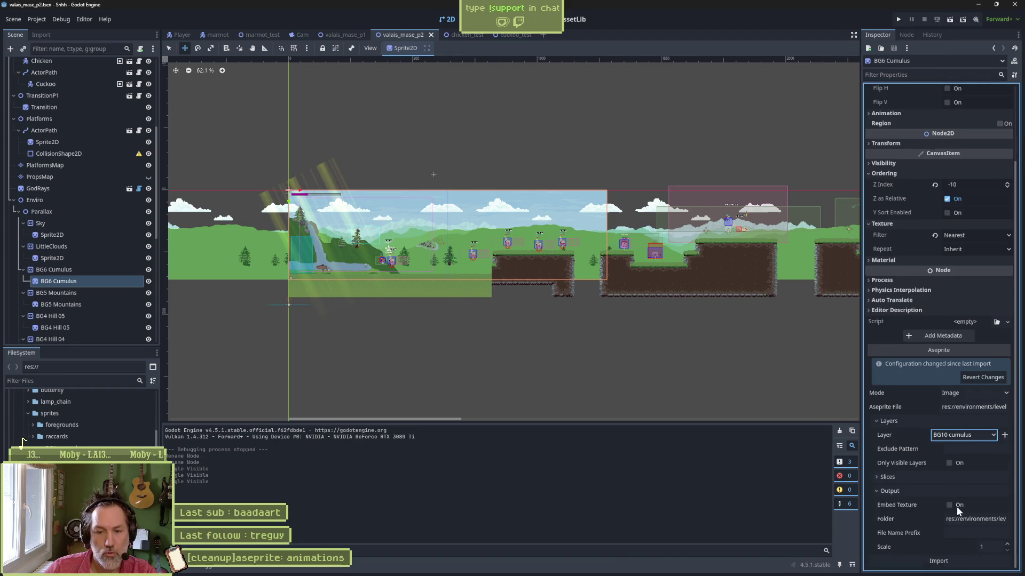
key(ctrl+s)
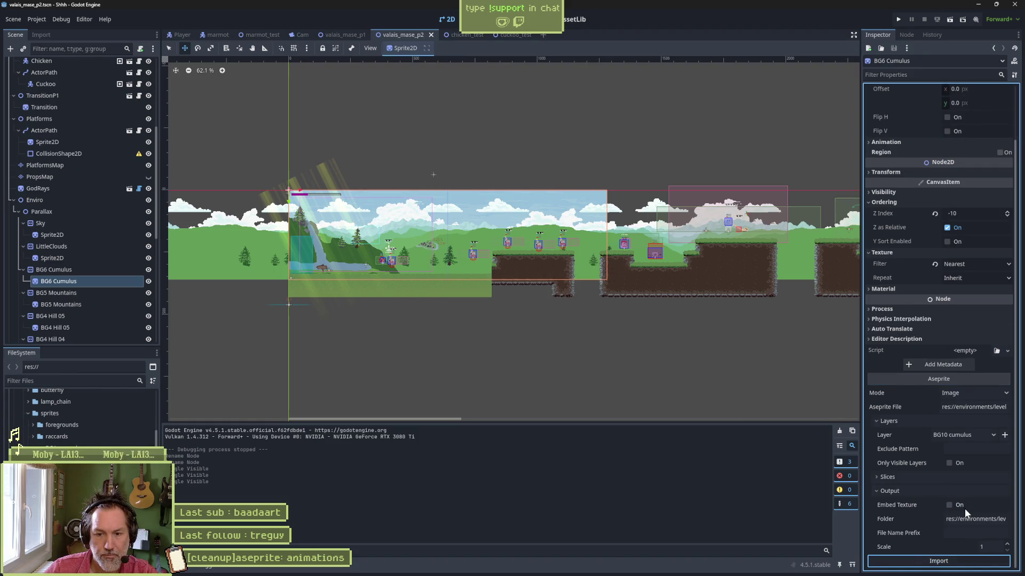
click(968, 435)
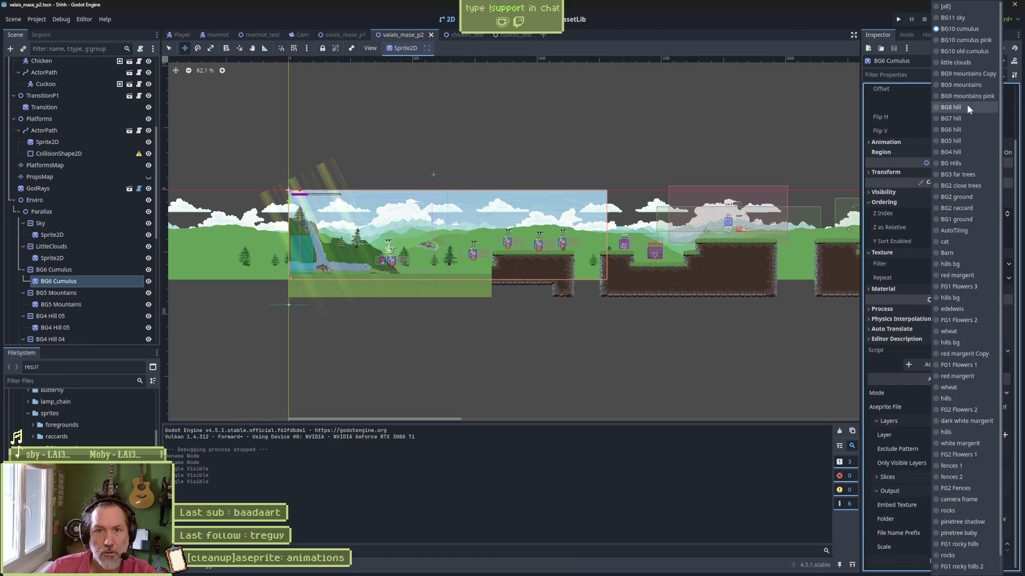
click(968, 41)
click(960, 562)
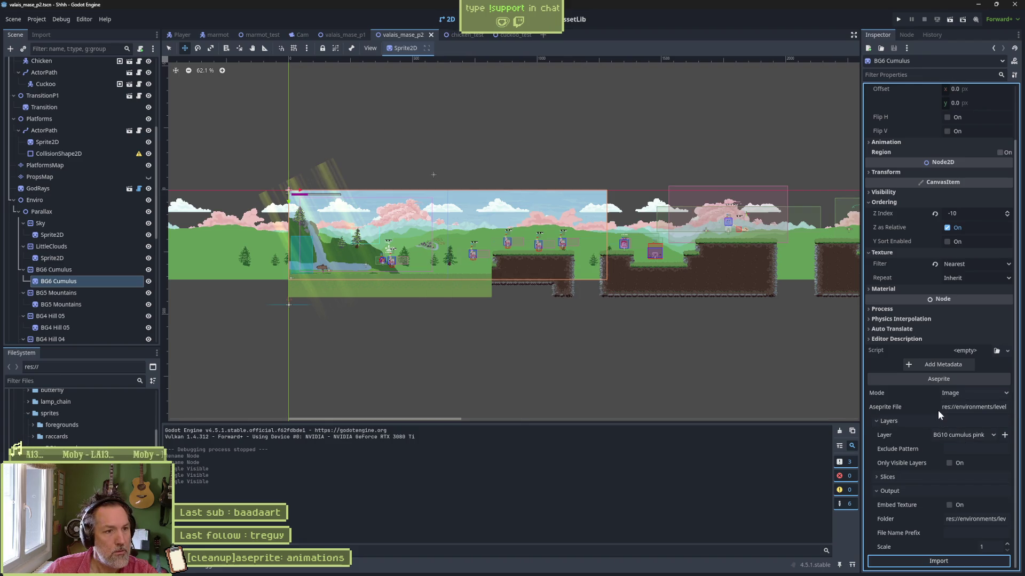
click(149, 247)
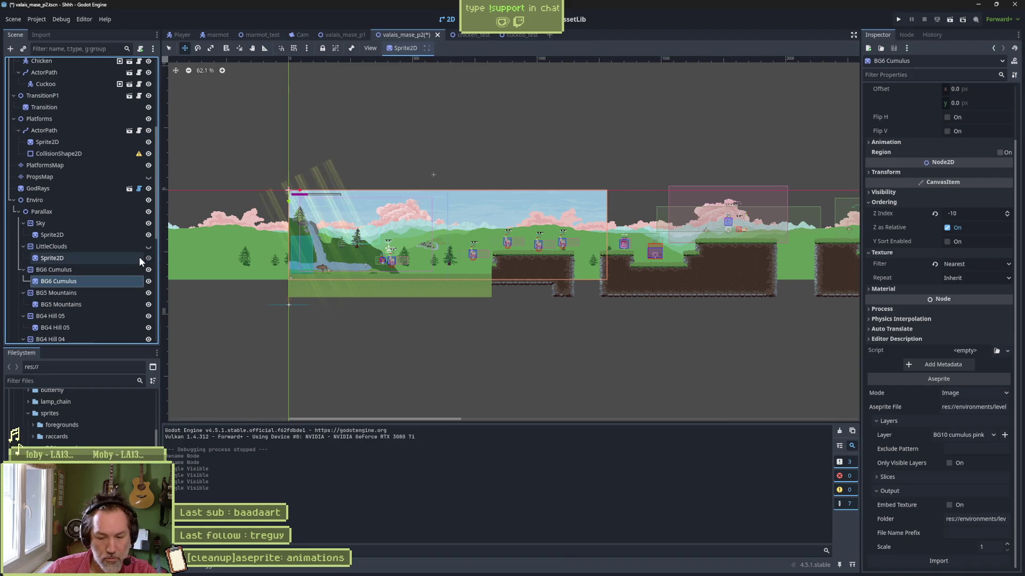
key(F5)
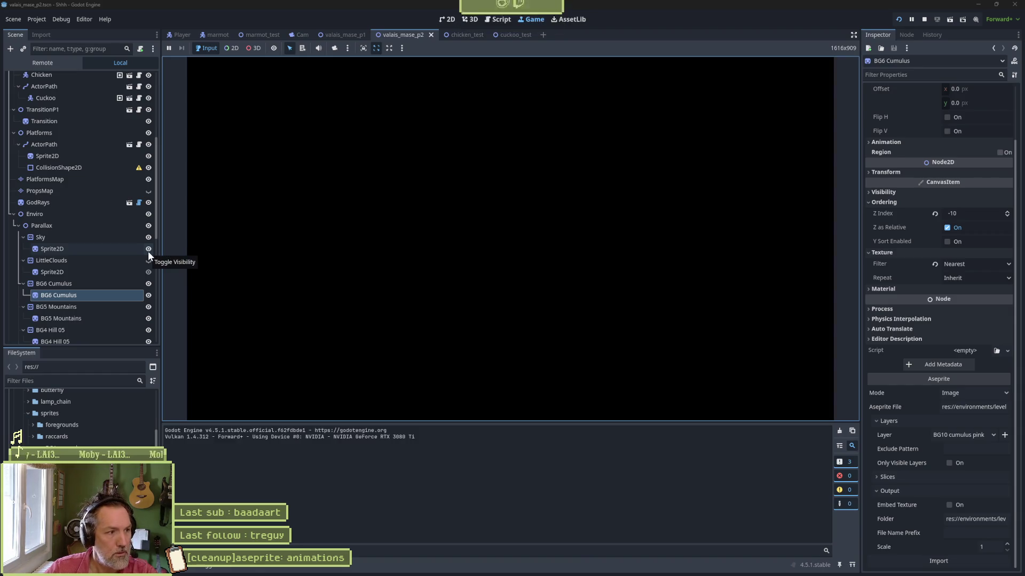
Stop the game and set the valais_mase_p1 root's Spawn to SpawnDebug3.
key(F8)
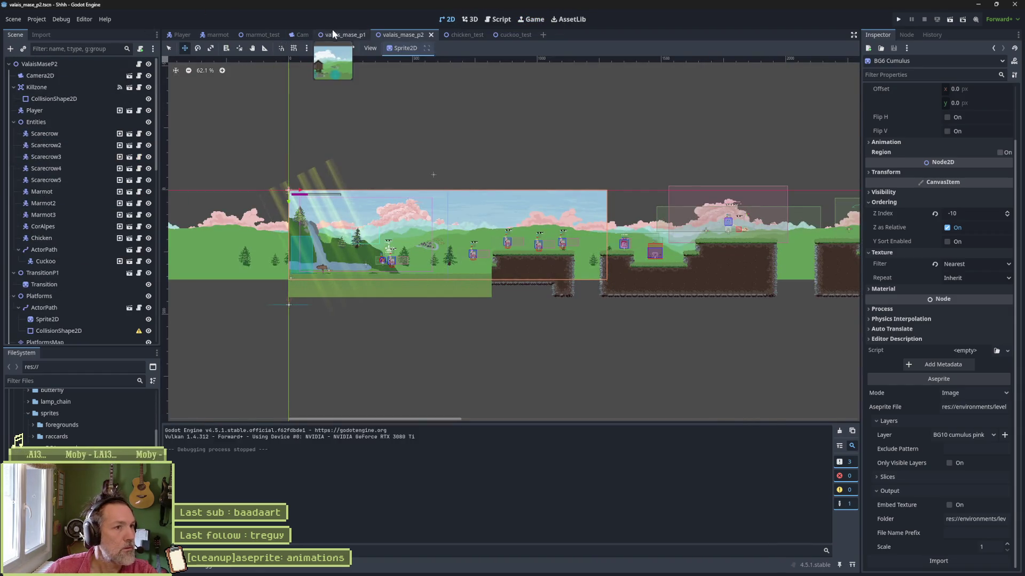
click(335, 35)
scroll(91, 91, up, 5)
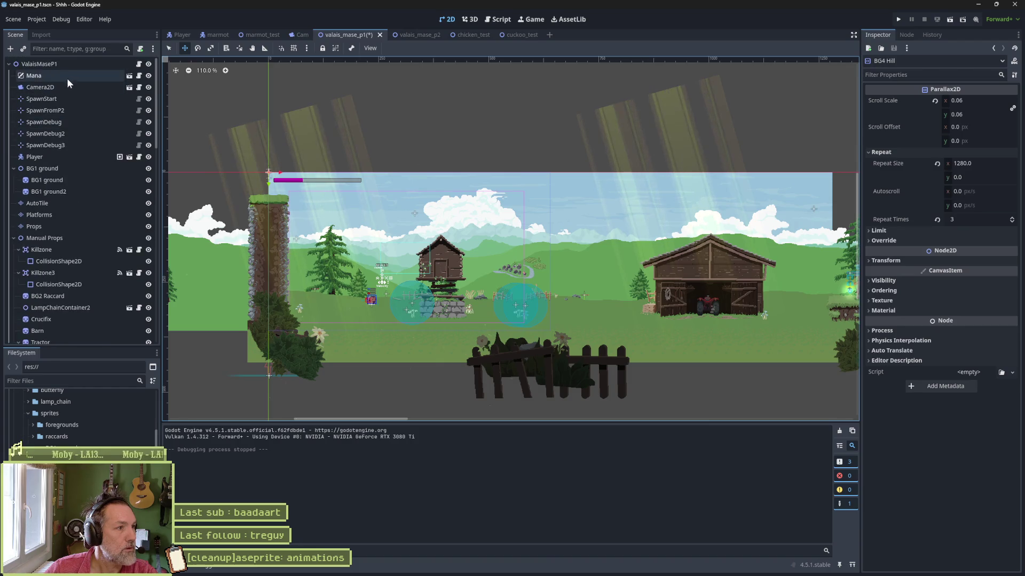
click(53, 63)
scroll(700, 278, down, 10)
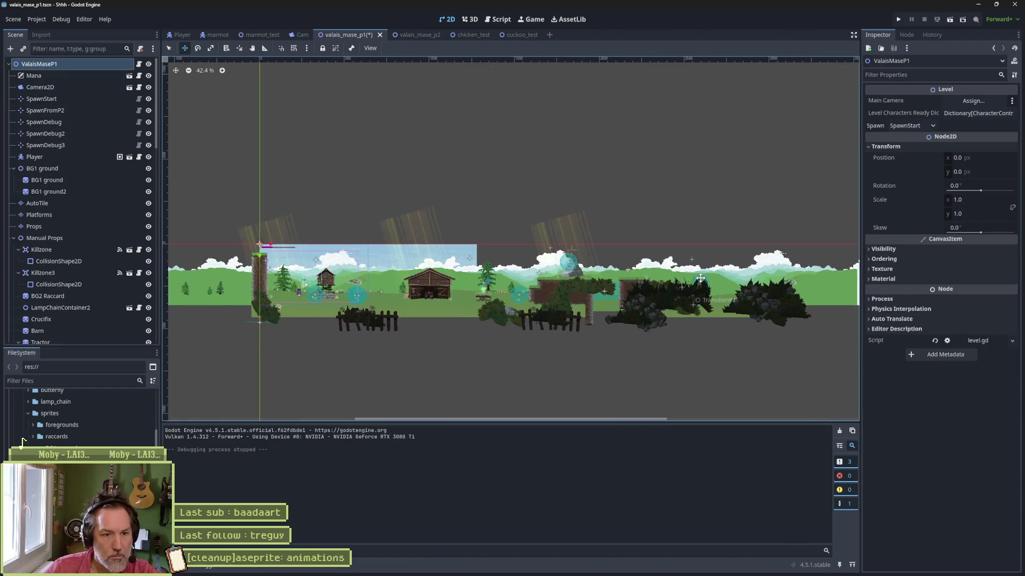
scroll(700, 278, up, 10)
click(493, 248)
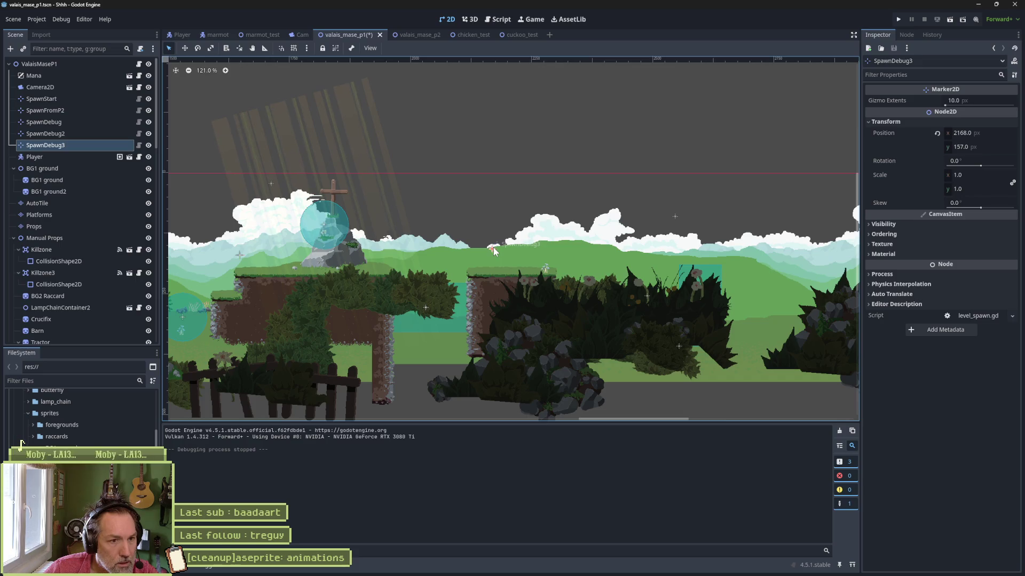
click(40, 63)
click(902, 125)
click(921, 168)
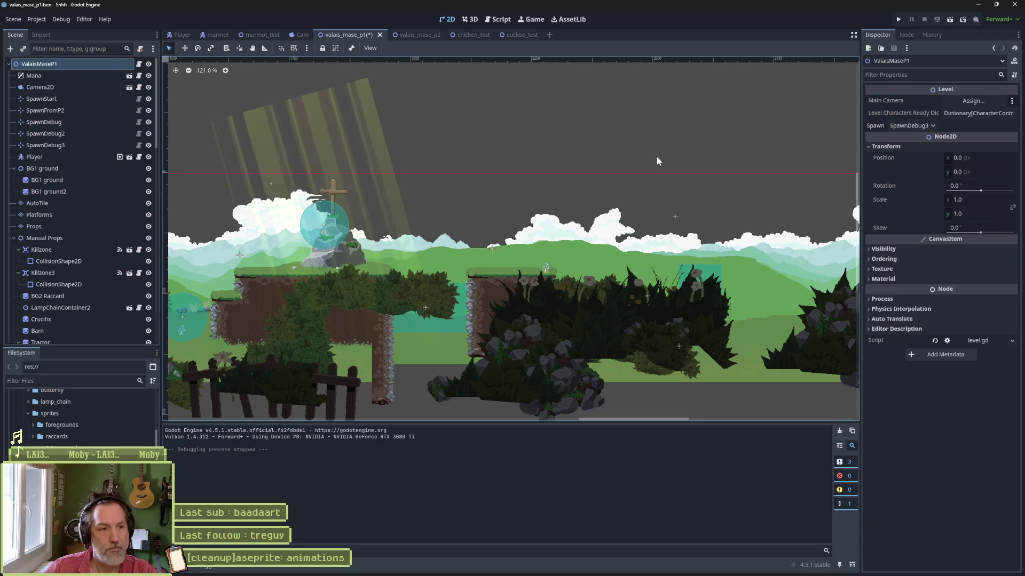
Test-run the level from SpawnDebug3, stop it, and return to valais_mase_p2.
key(F6)
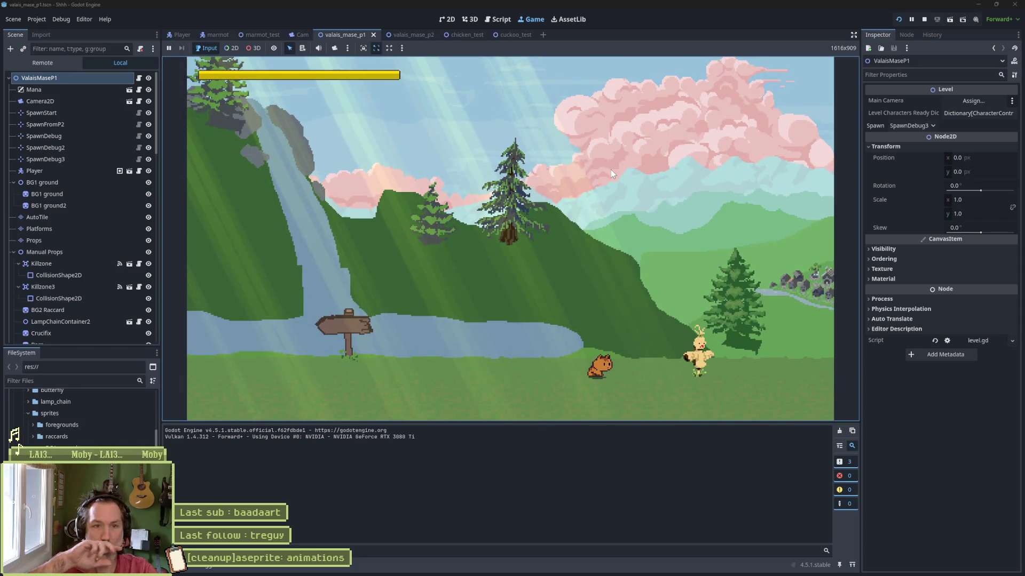
key(F8)
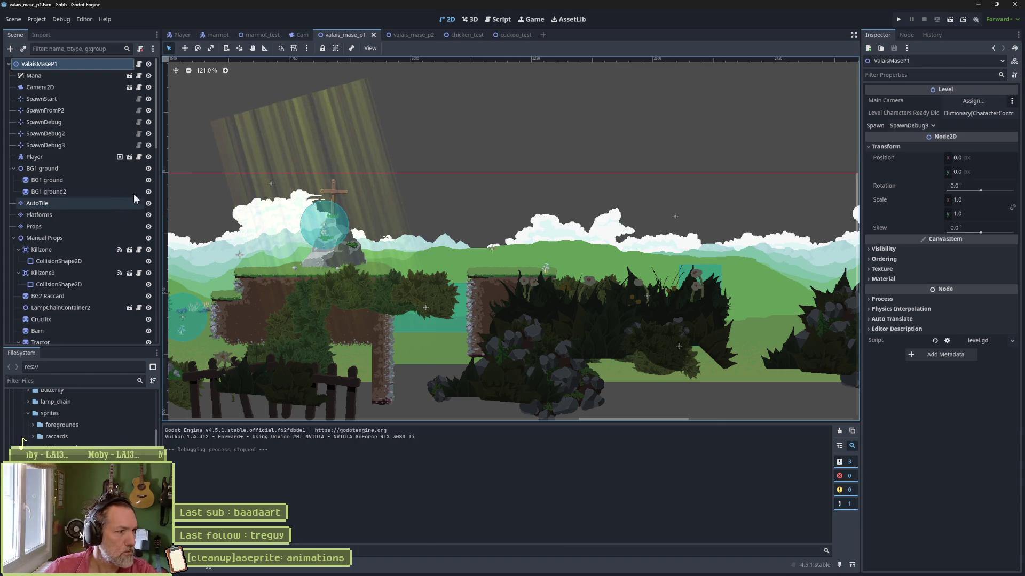
click(408, 35)
Set the BG5 Mountains sprite's Aseprite File to valais_parallax.aseprite.
scroll(73, 241, down, 5)
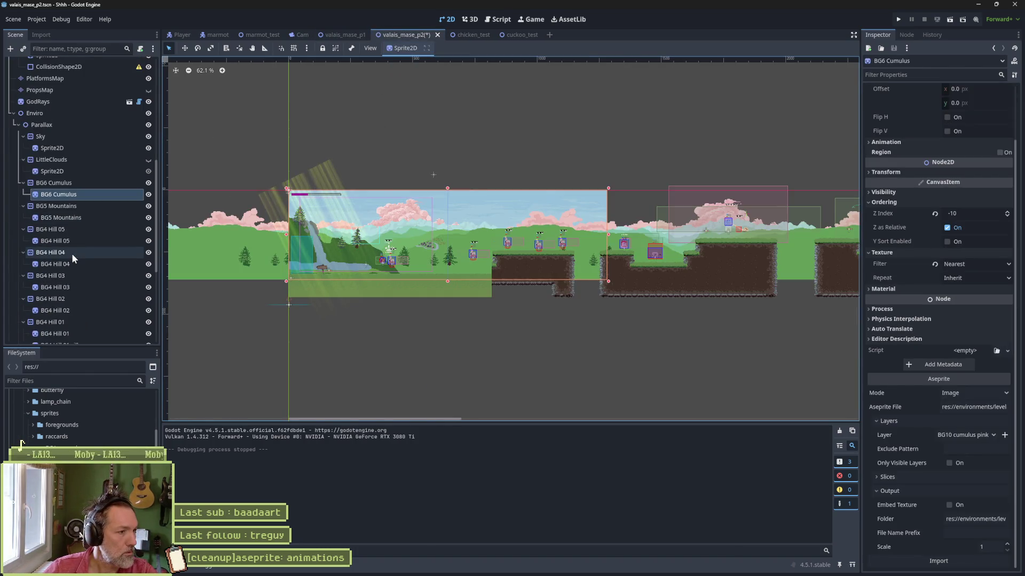
click(122, 216)
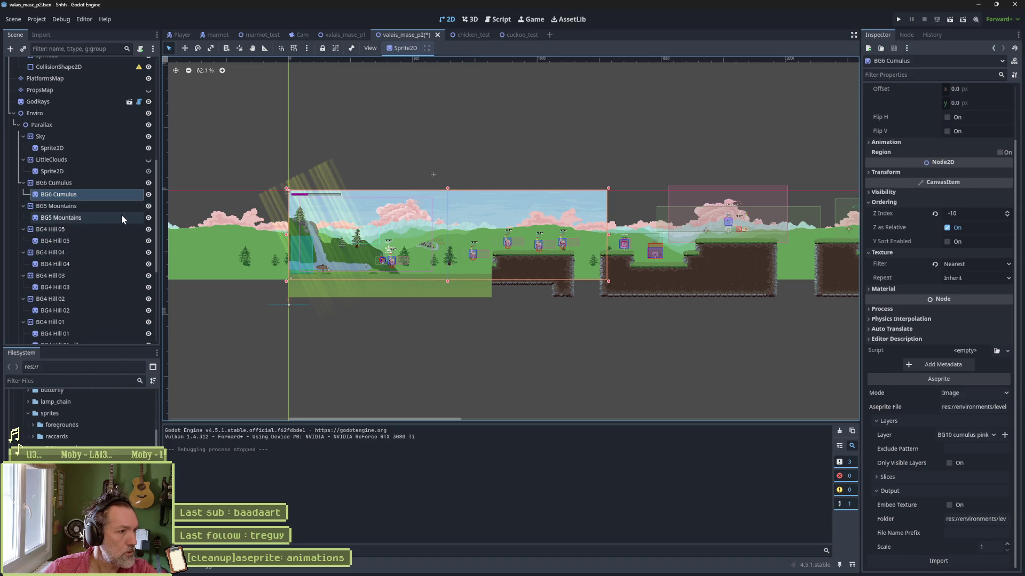
scroll(916, 361, down, 3)
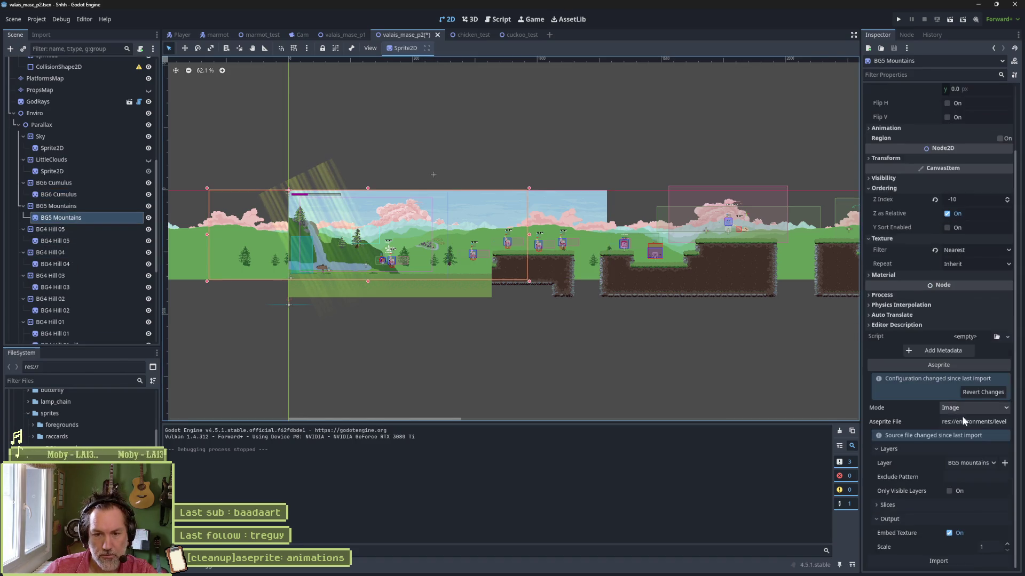
click(962, 420)
double_click(271, 109)
double_click(271, 109)
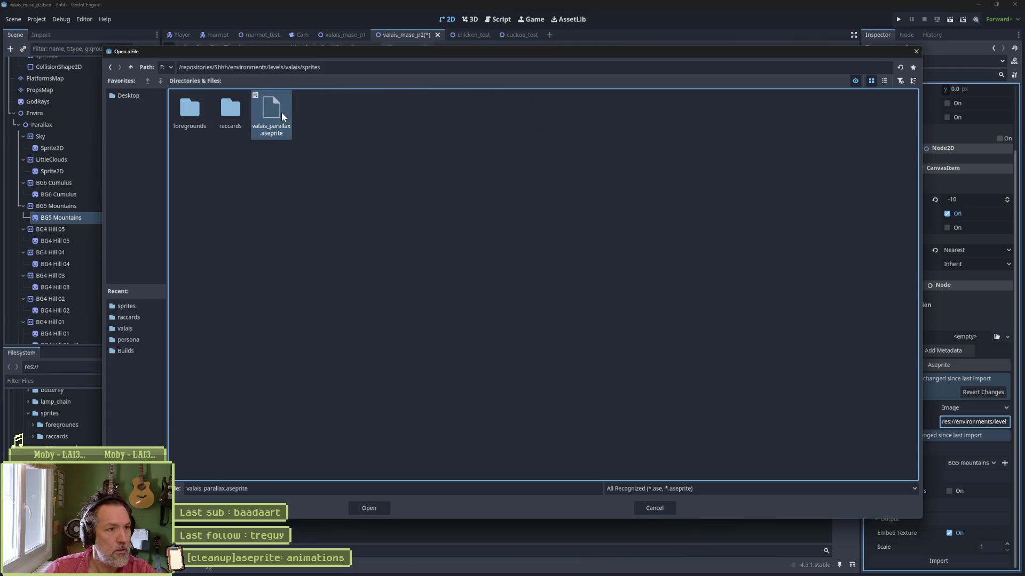
Uncheck Embed Texture, output to valais/sprites with no prefix, and import.
click(949, 533)
scroll(955, 544, down, 1)
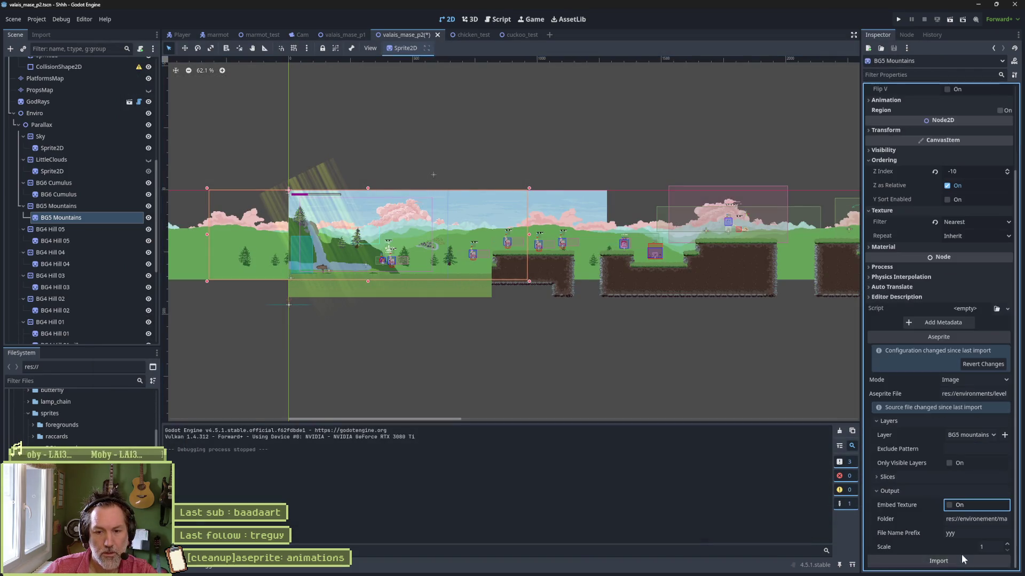
click(968, 518)
double_click(516, 109)
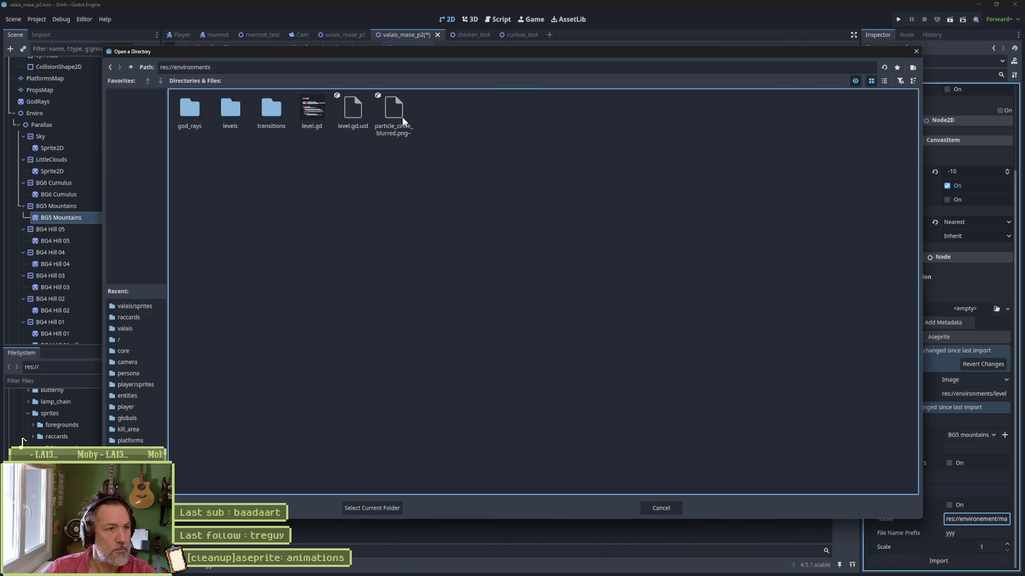
double_click(230, 109)
double_click(269, 111)
double_click(265, 110)
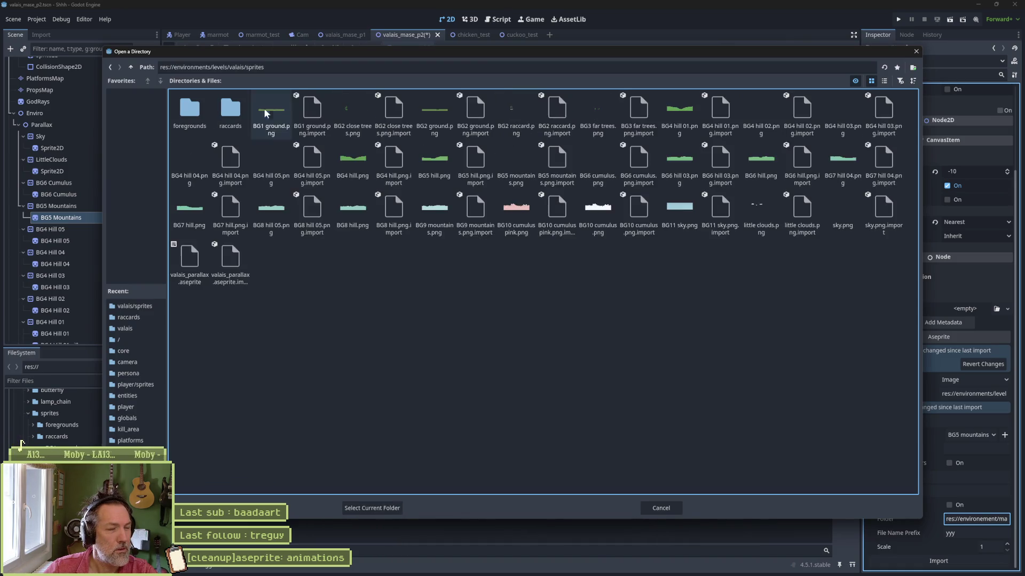
click(372, 508)
click(991, 531)
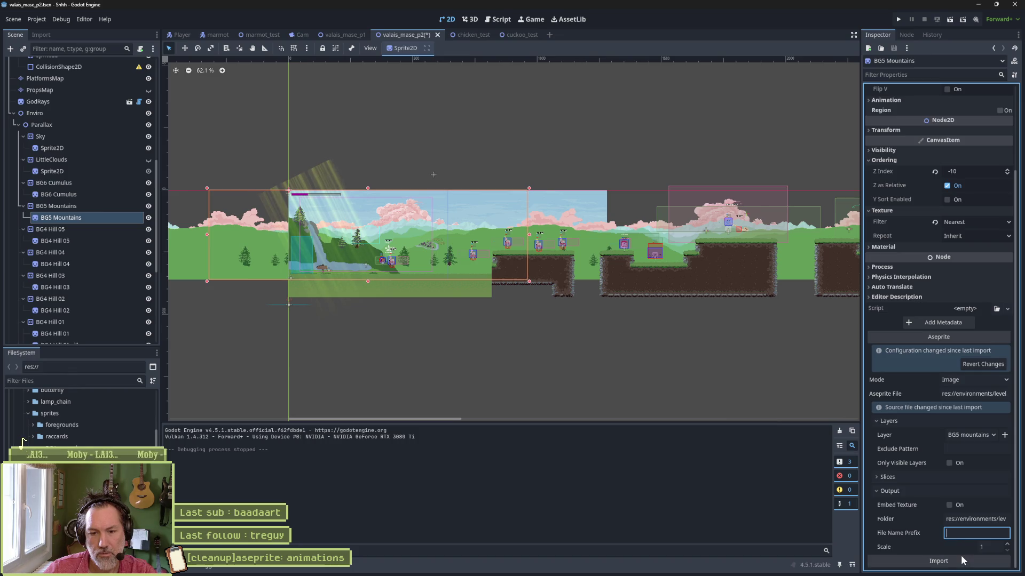
click(961, 556)
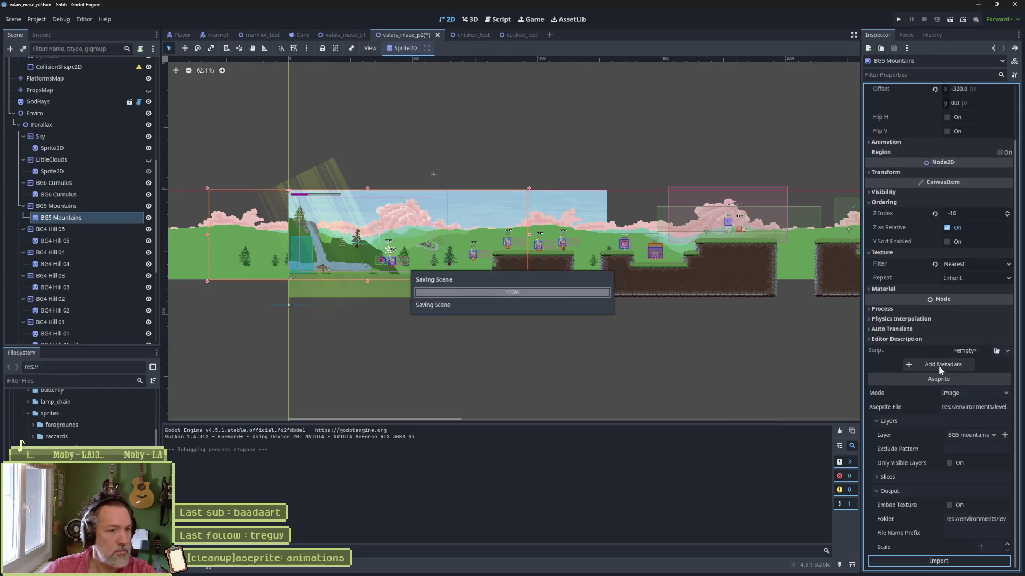
Import the mountains sprite from the BG9 mountains layer.
click(970, 435)
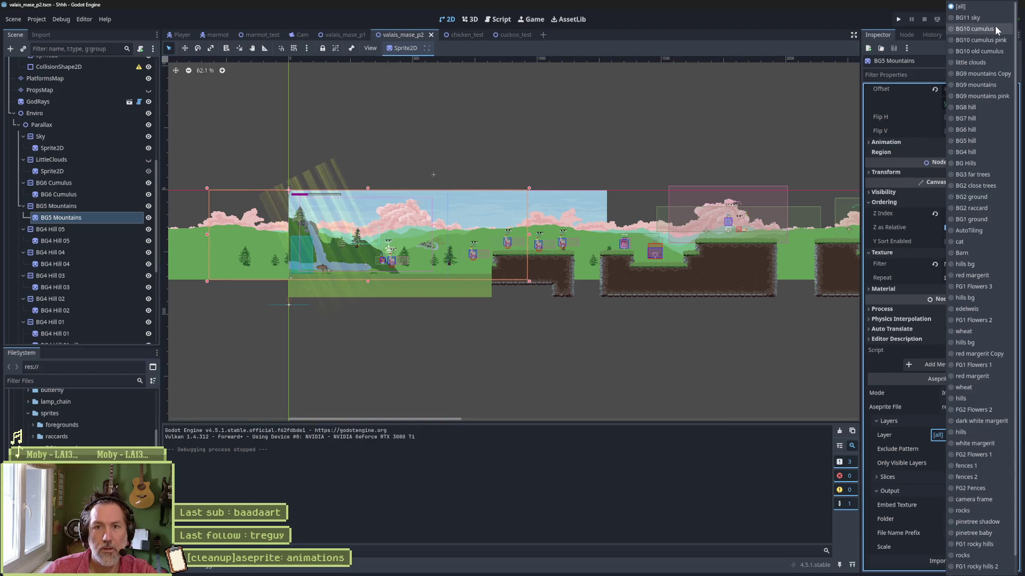
click(995, 84)
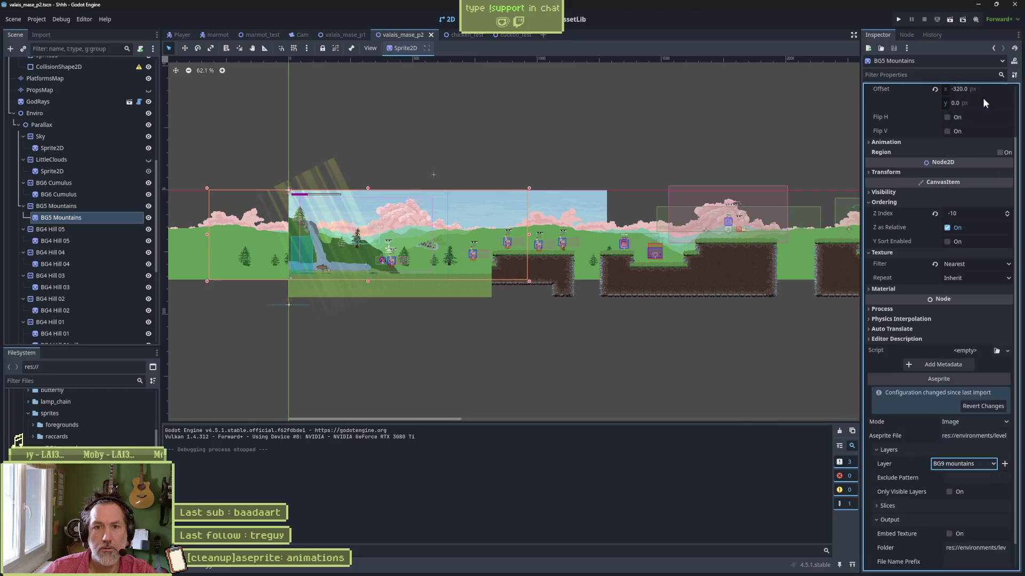
click(970, 409)
click(971, 561)
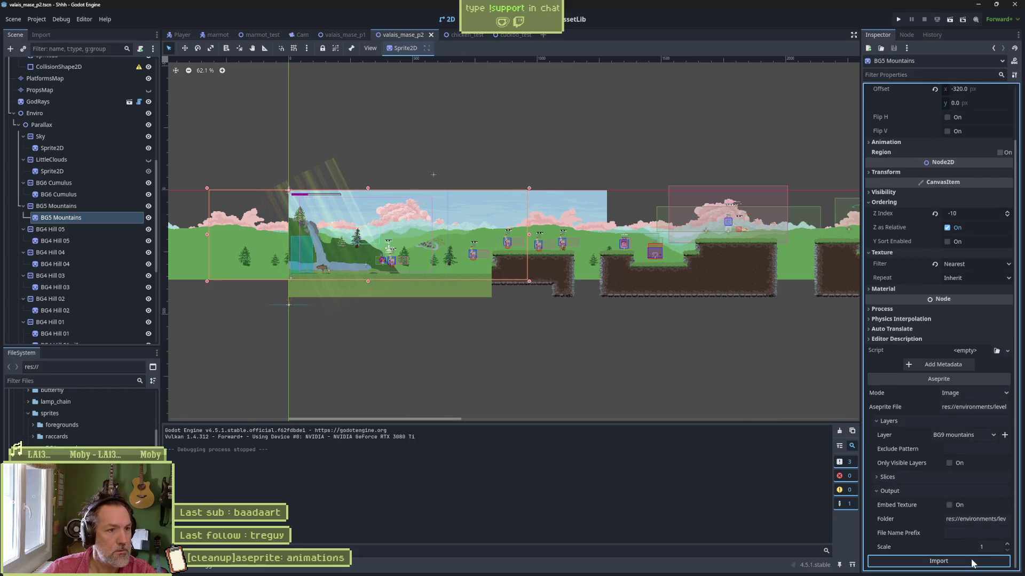
Rename the mountains sprite to Sprite2D and its parallax node to BG9 Mountains.
key(F2)
text(Sprite2D)
key(Return)
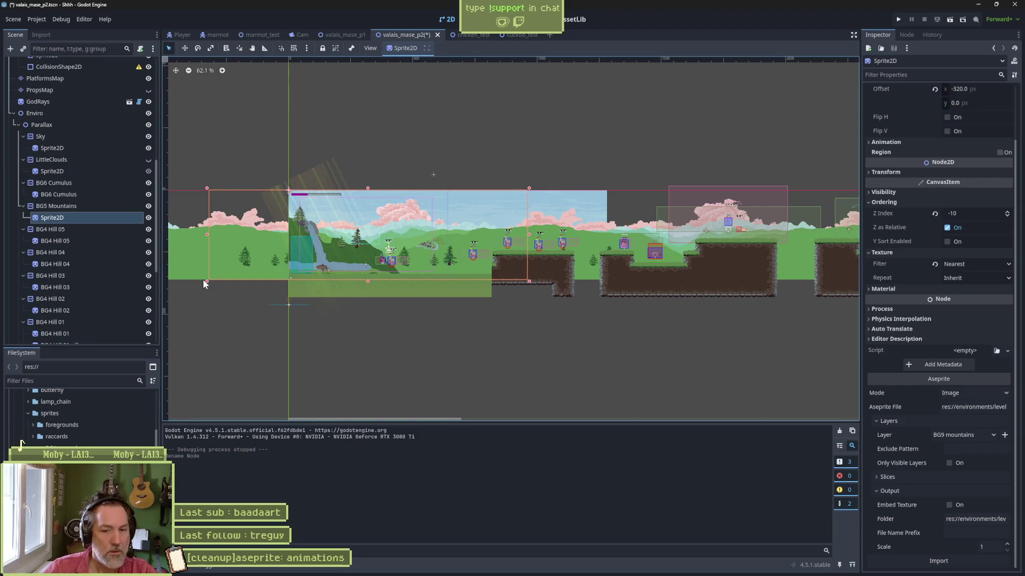
click(97, 206)
key(F2)
text(9)
key(Return)
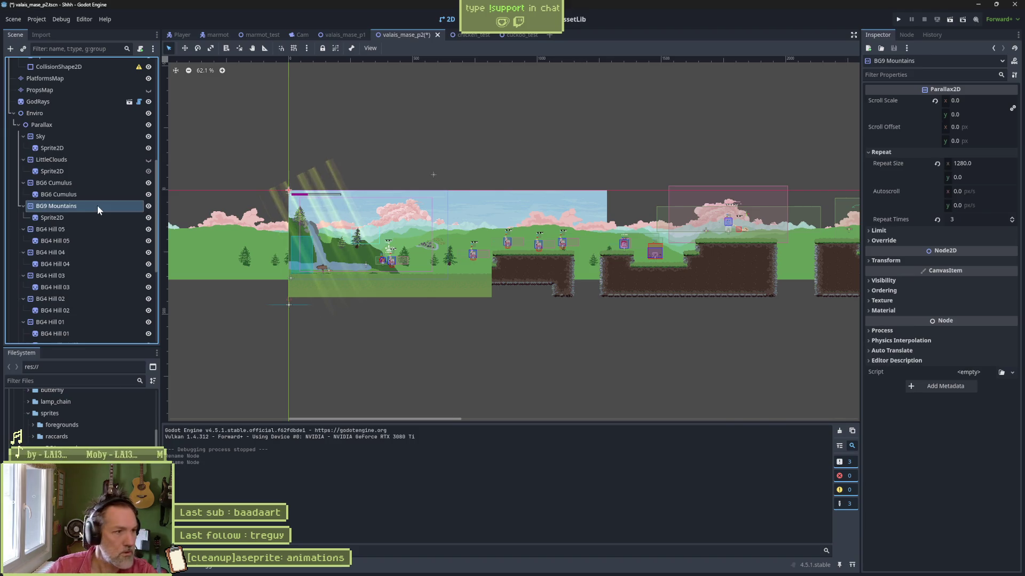
Rename the cumulus sprite node to Sprite2D.
click(82, 194)
key(F2)
text(Sprite2D)
key(Return)
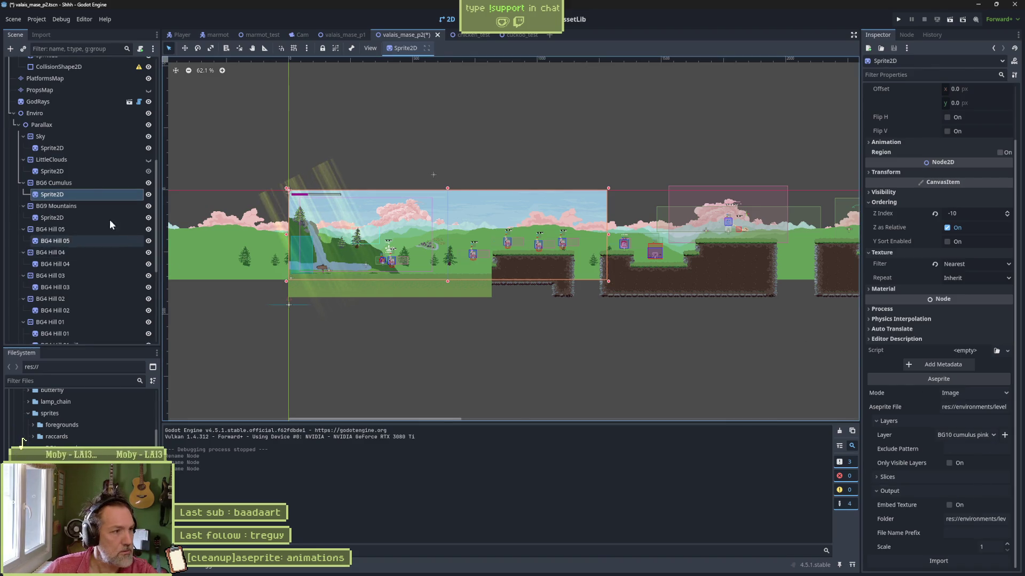
Rename the BG6 Cumulus parallax node to BG10 Cumulus.
click(91, 184)
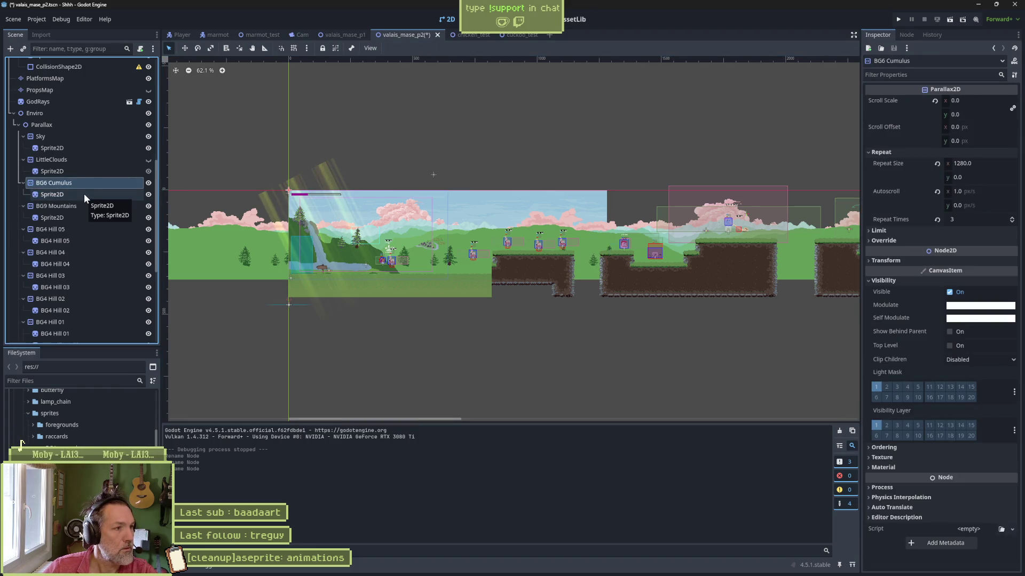
key(F2)
key(Delete)
text(10)
key(Return)
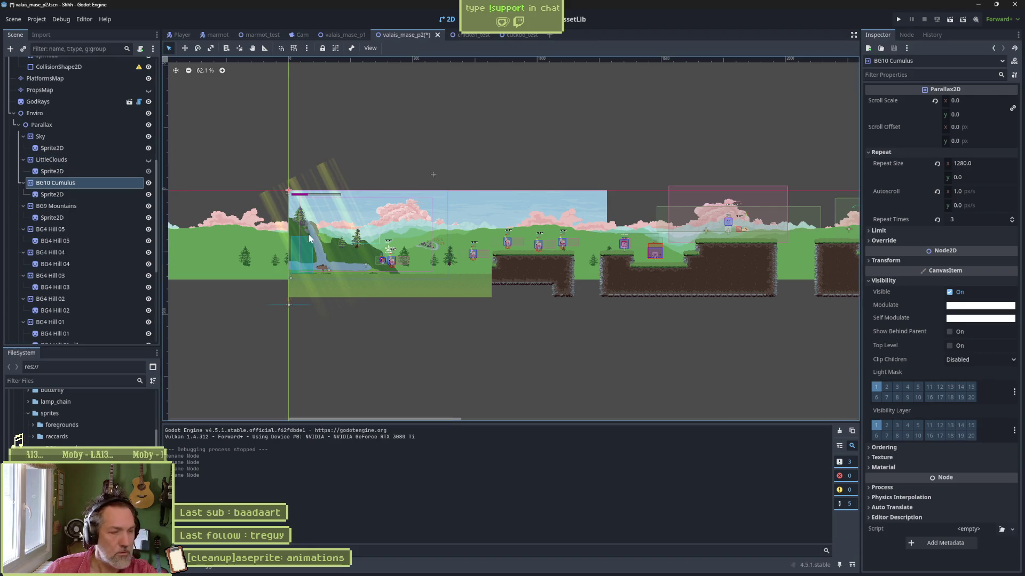
click(56, 172)
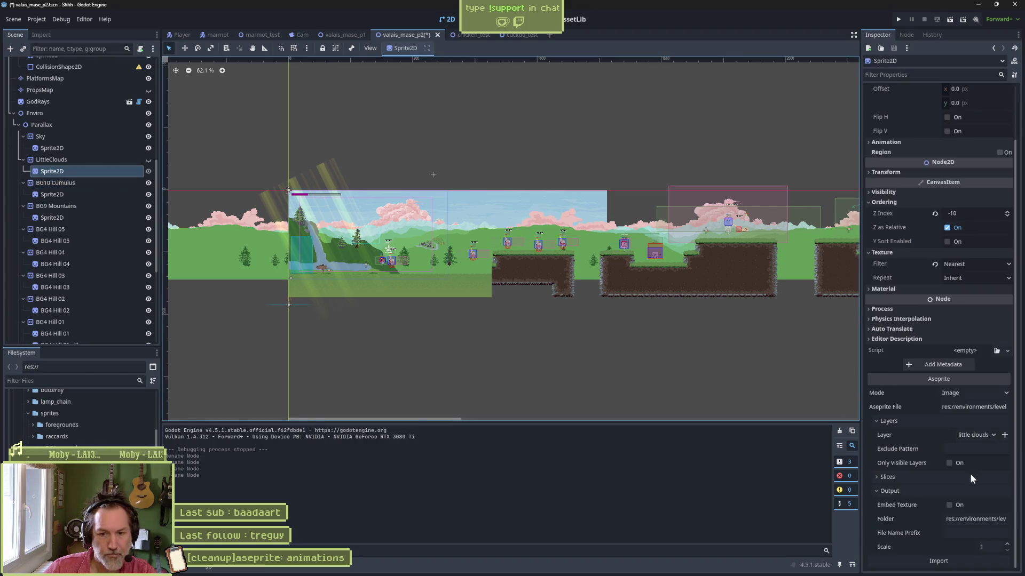
Rename the BG4 Hill 05 parallax node to BG8 Hill.
click(66, 231)
key(F2)
key(BackSpace)
key(BackSpace)
key(BackSpace)
text(8)
key(Return)
key(Down)
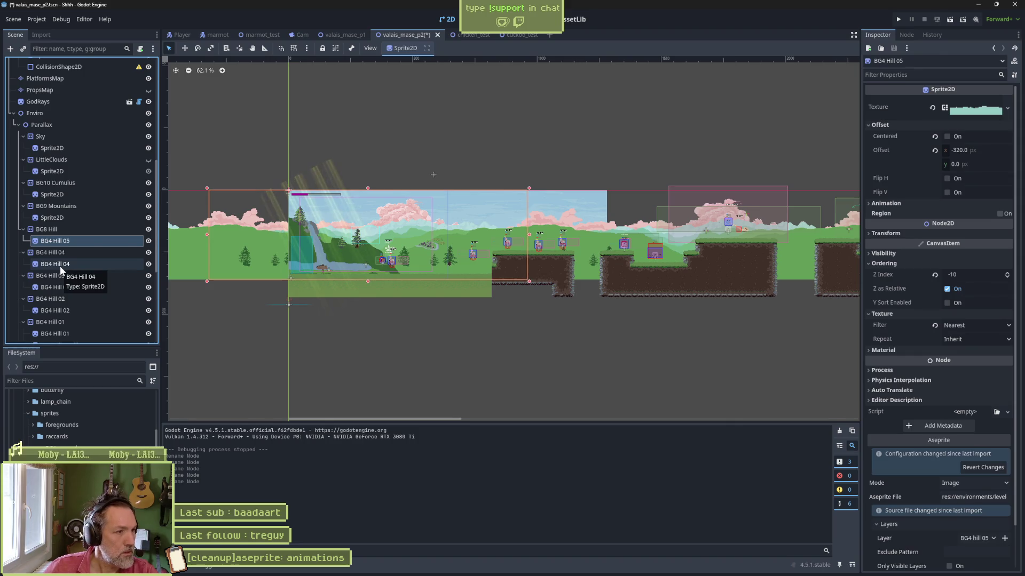
Rename the hill sprite node to Sprite2D, check its visibility, and save the scene.
key(F2)
text(Sprite2D)
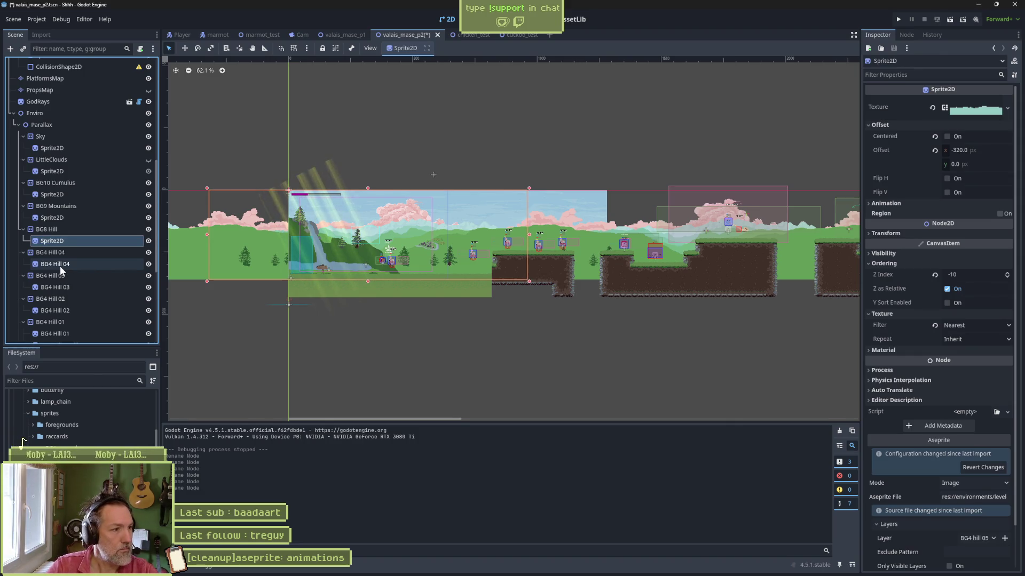
key(Return)
click(149, 241)
click(149, 241)
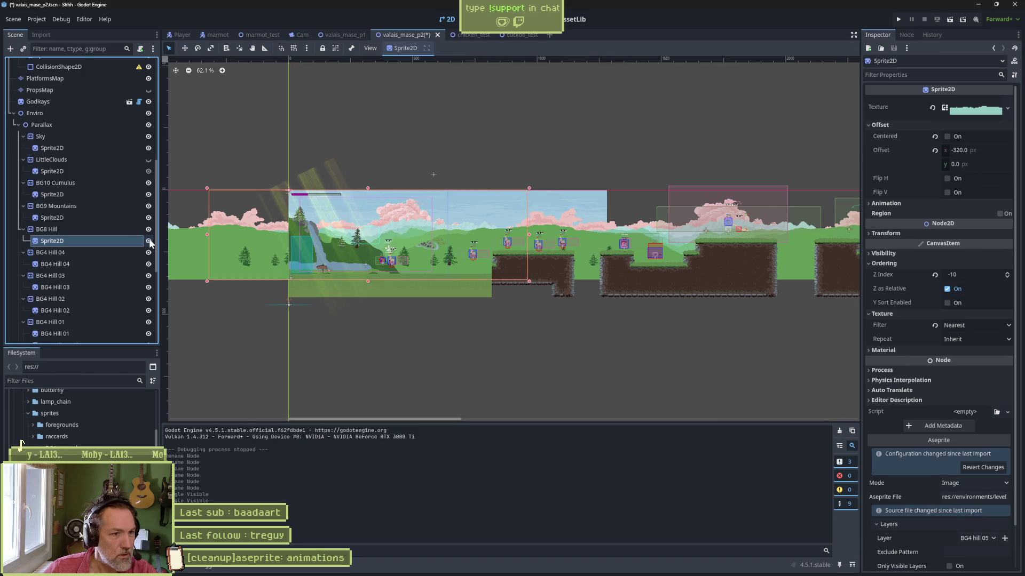
scroll(376, 242, up, 5)
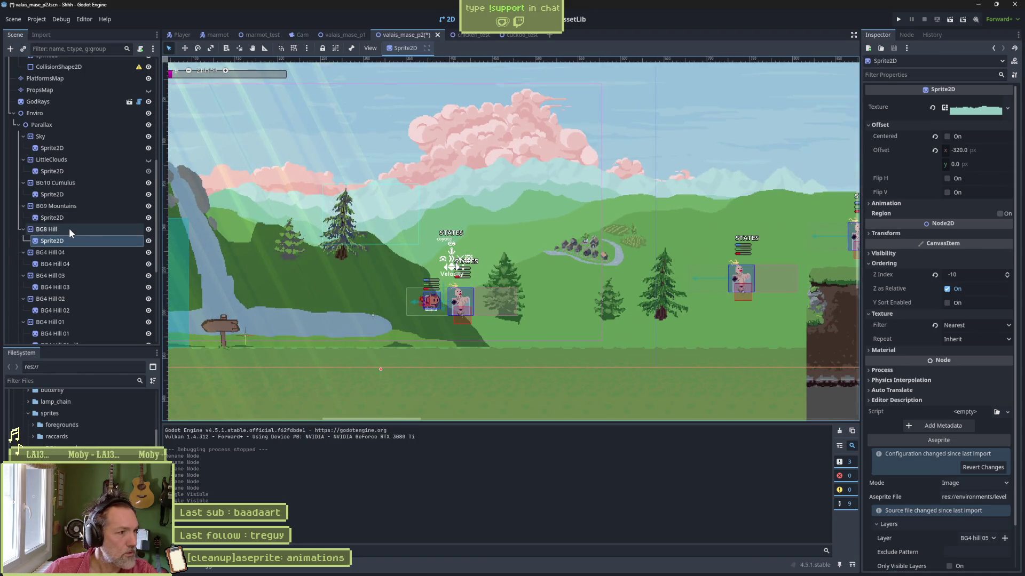
key(ctrl+s)
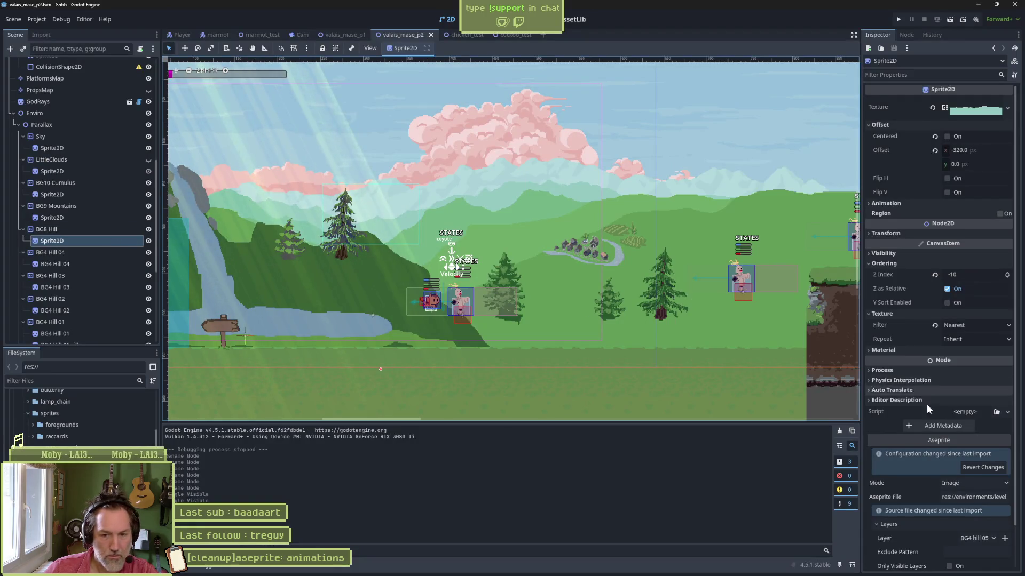
Set the sprite's Aseprite source file to valais_parallax in the sprites folder.
scroll(926, 405, down, 2)
click(966, 449)
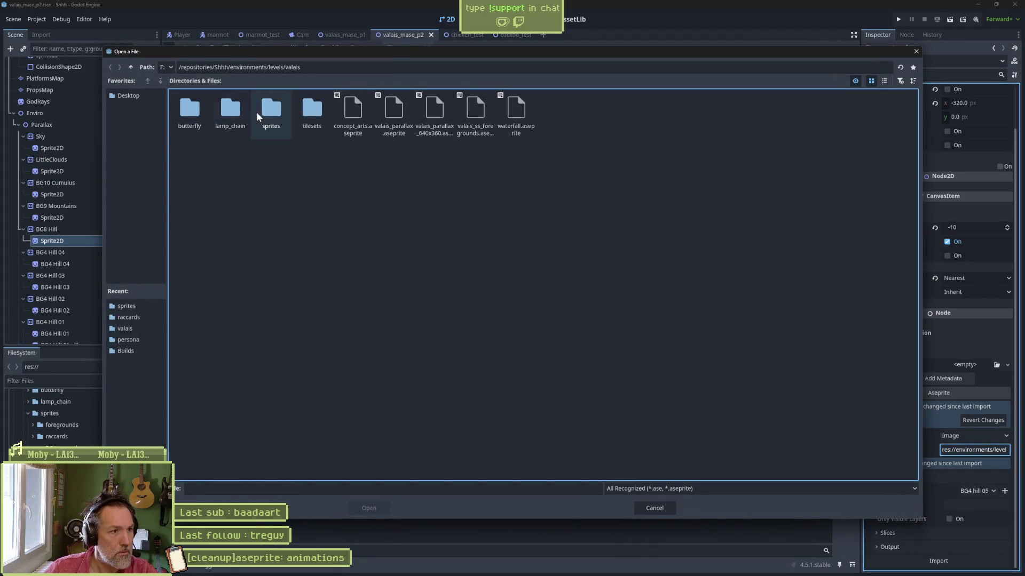
double_click(271, 118)
double_click(271, 115)
Set the import output folder to environments/levels/valais/sprites.
click(889, 547)
scroll(956, 554, down, 3)
click(966, 520)
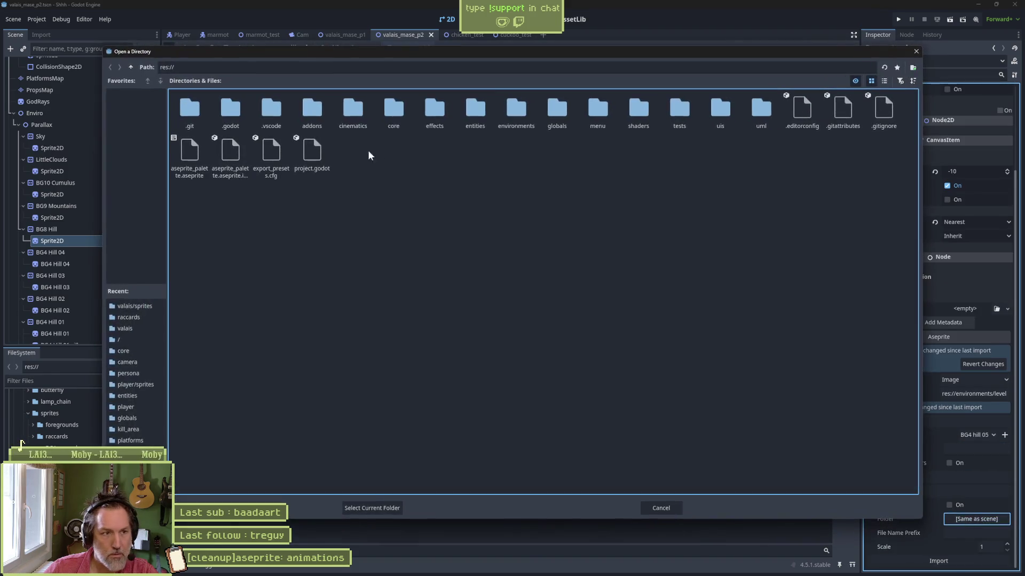
double_click(525, 109)
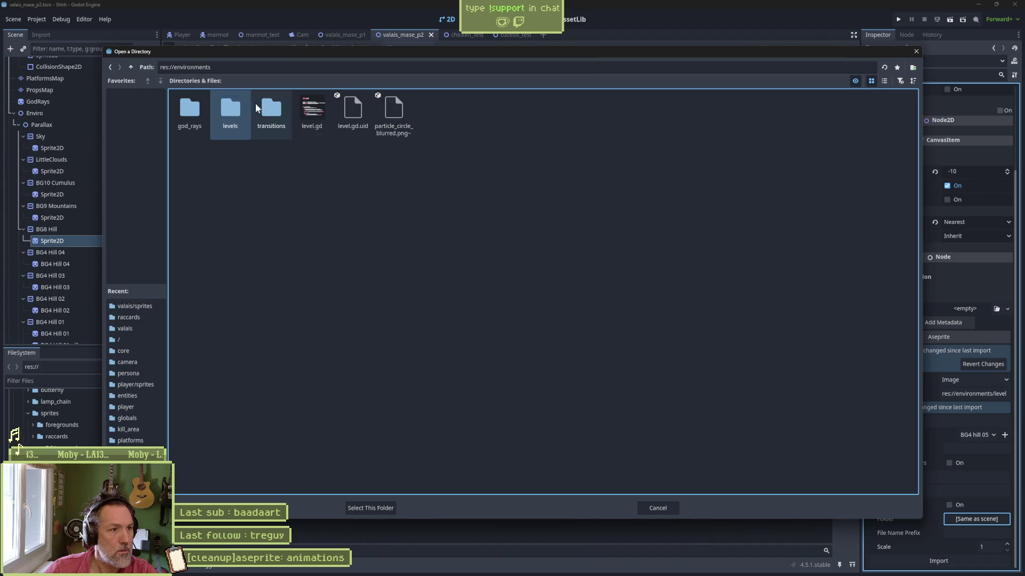
double_click(231, 112)
double_click(273, 112)
double_click(274, 111)
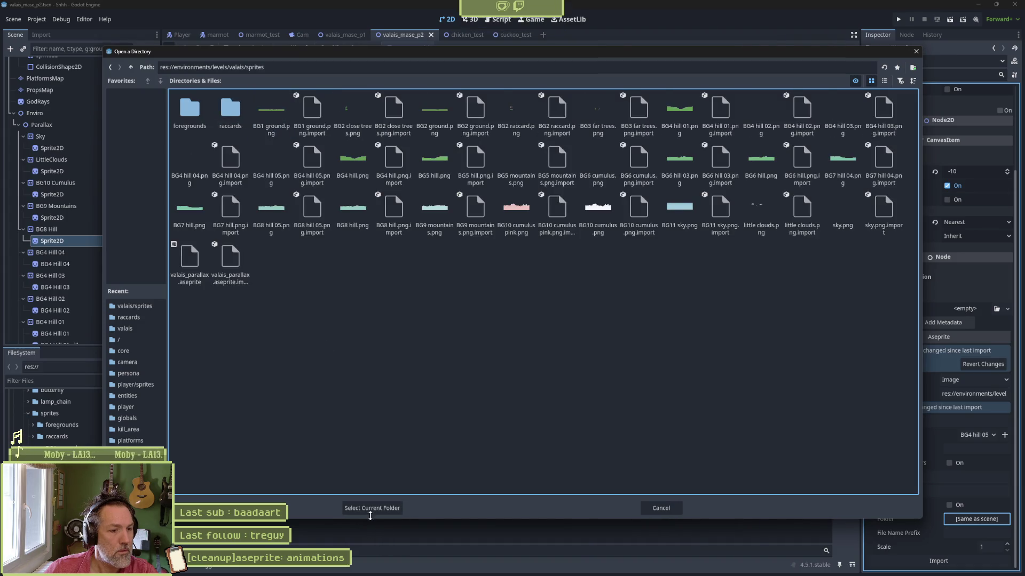
click(370, 508)
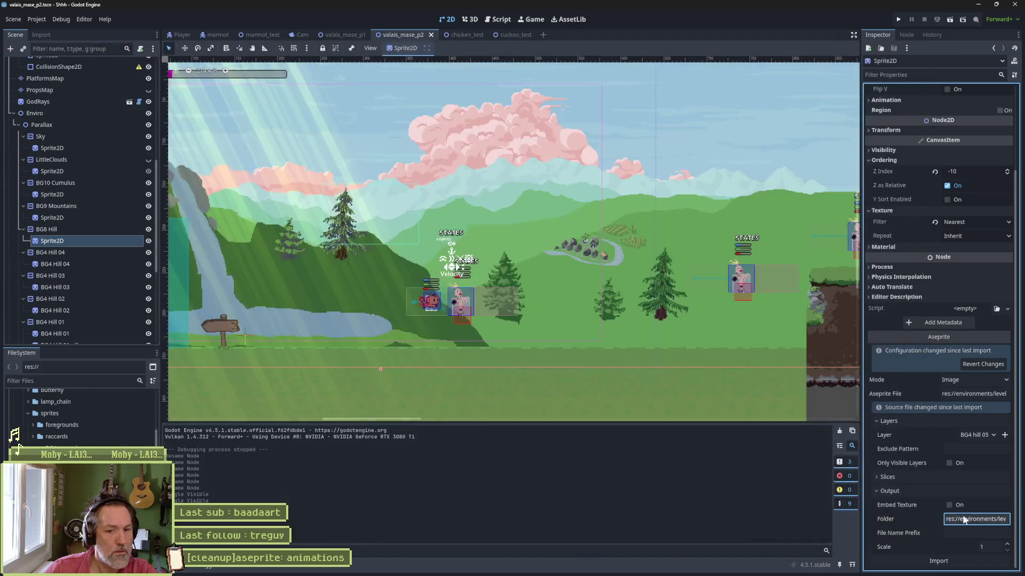
Import the BG8 hill layer, then begin renaming the BG4 Hill 04 node.
click(994, 437)
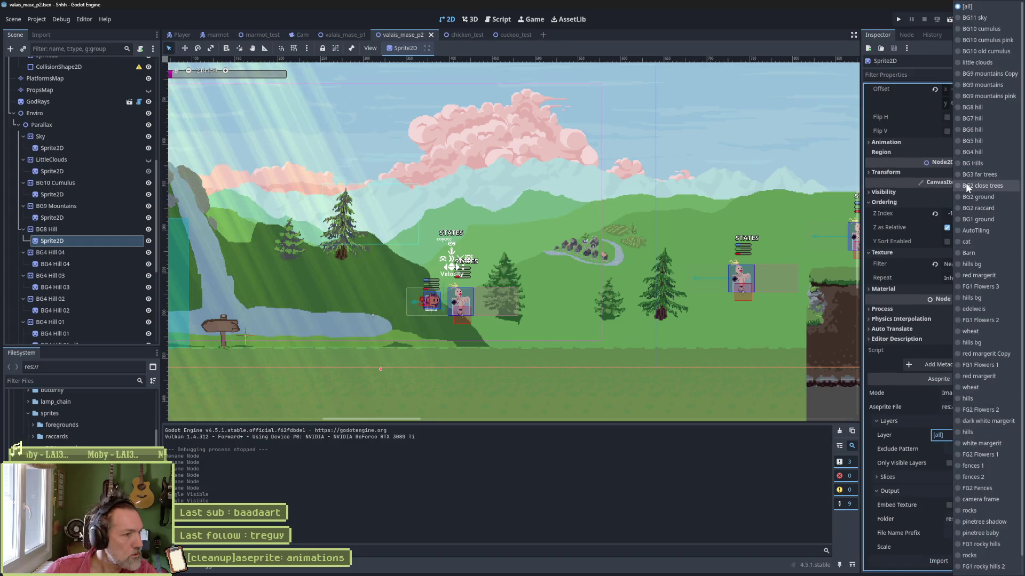
click(994, 107)
click(967, 561)
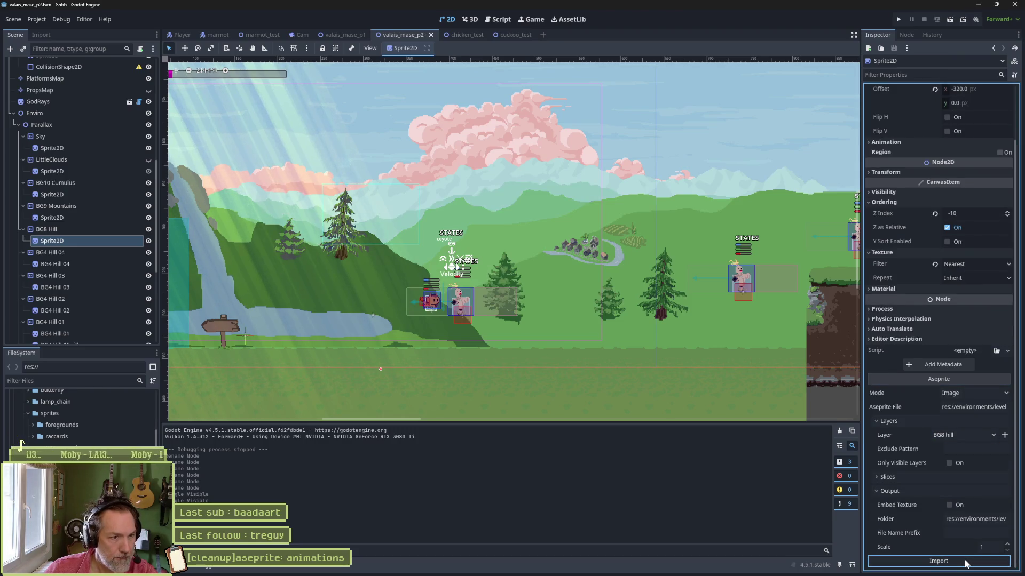
click(59, 252)
key(F2)
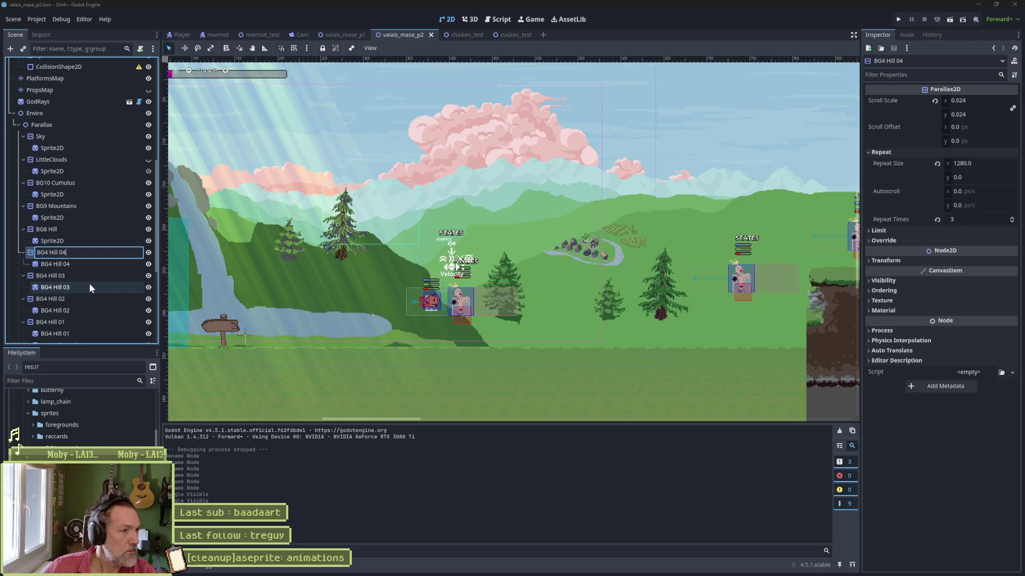
Rename the BG4 Hill 04 parallax node to BG7 Hill.
key(Left)
key(Left)
key(Left)
key(BackSpace)
text(7)
key(Return)
key(Down)
key(F2)
key(Escape)
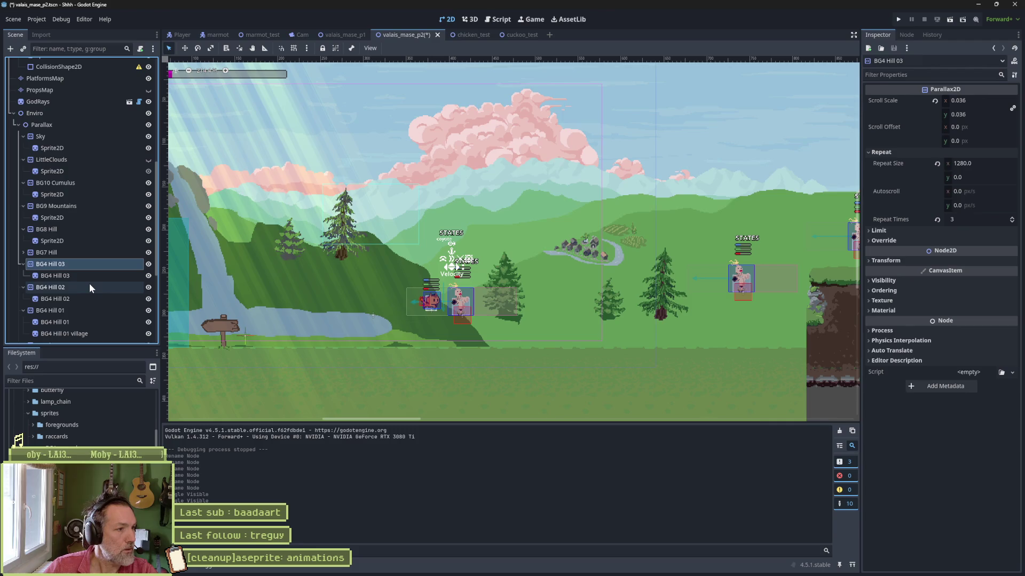
key(Up)
Rename BG7 Hill's child sprite to Sprite2D and save the scene.
key(Right)
key(Down)
key(F2)
text(Sprite2D)
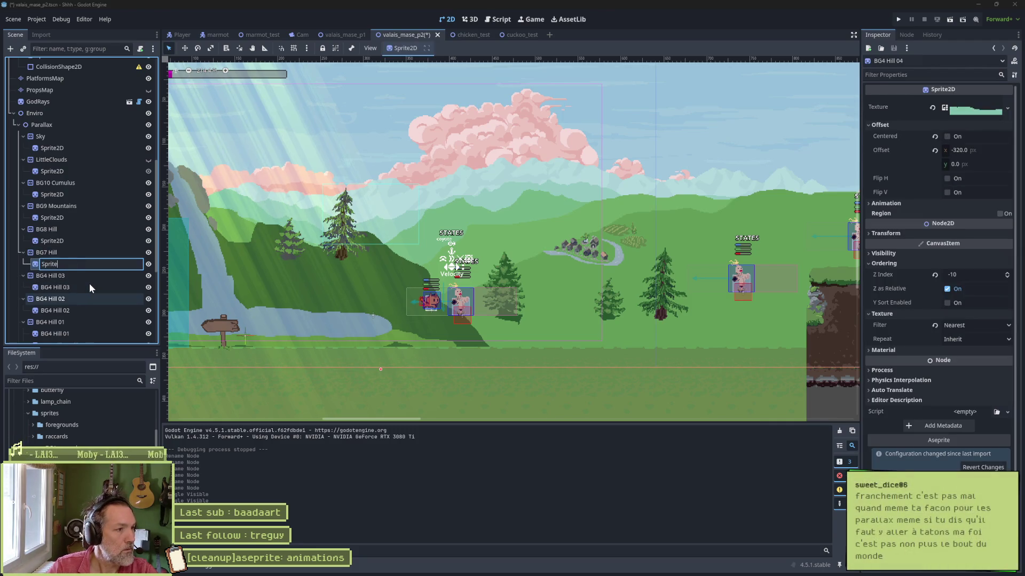
key(Return)
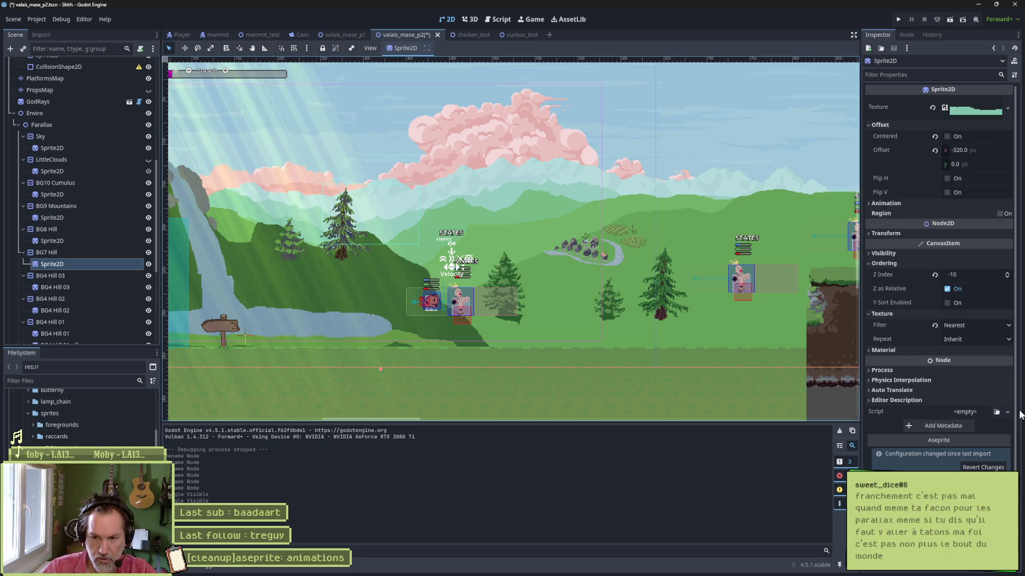
key(ctrl+s)
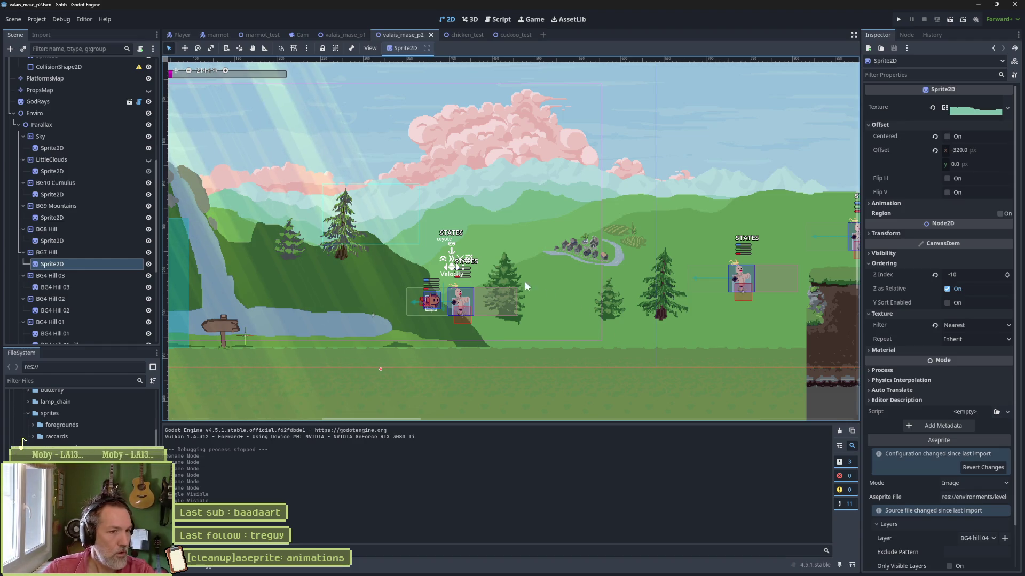
Toggle the BG7 Hill sprite's visibility off and on to compare it.
scroll(484, 280, down, 5)
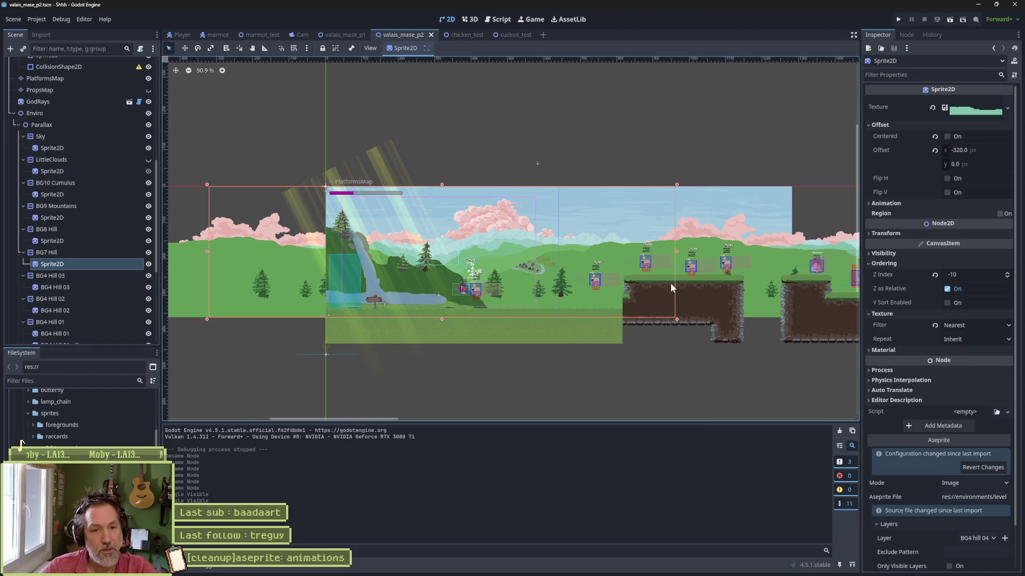
scroll(671, 287, right, 5)
scroll(675, 299, left, 6)
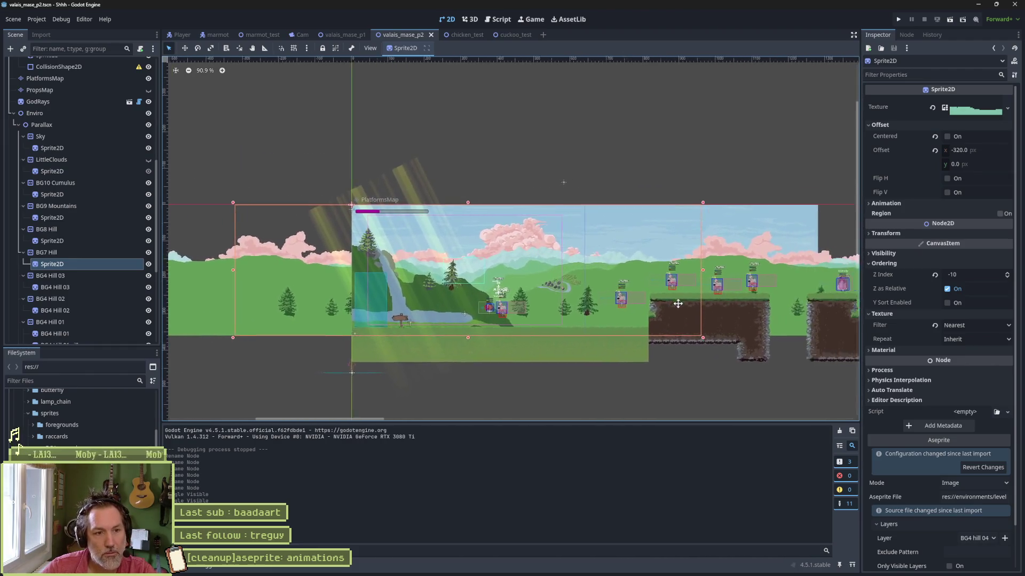
scroll(677, 303, right, 5)
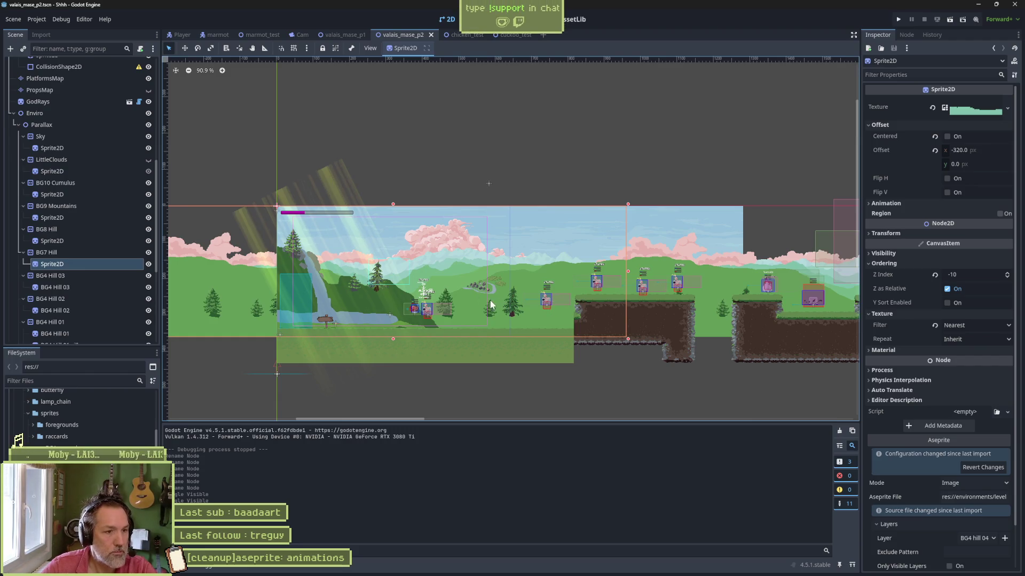
scroll(411, 294, up, 6)
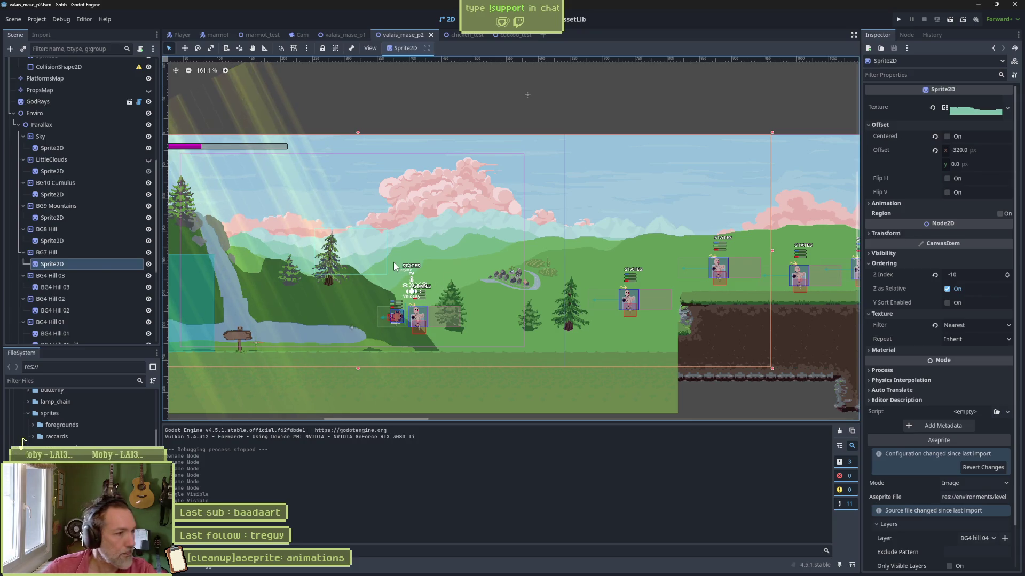
click(150, 264)
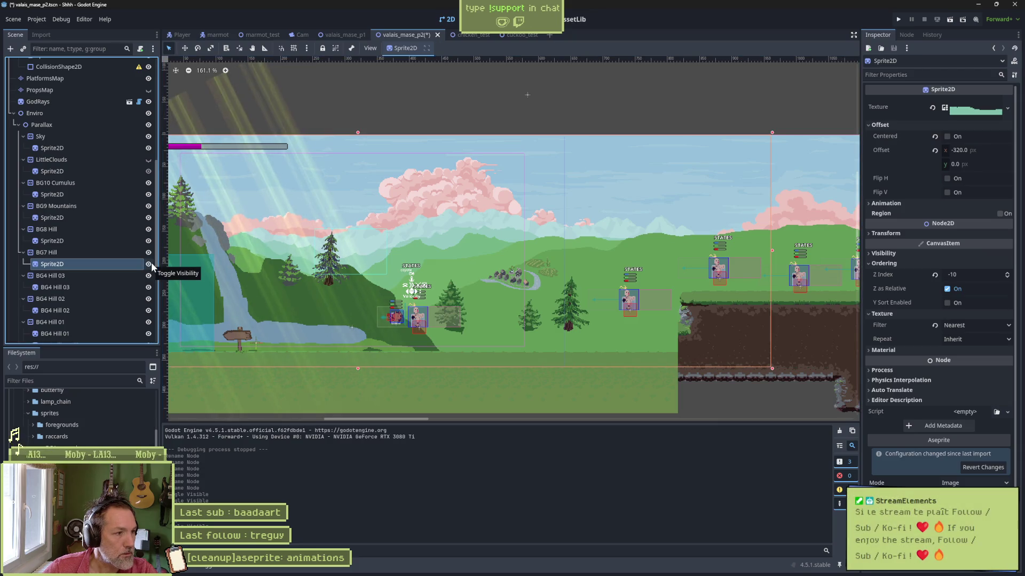
click(150, 263)
Set the BG7 Hill sprite's Aseprite File to the parallax file.
scroll(969, 395, down, 2)
click(974, 451)
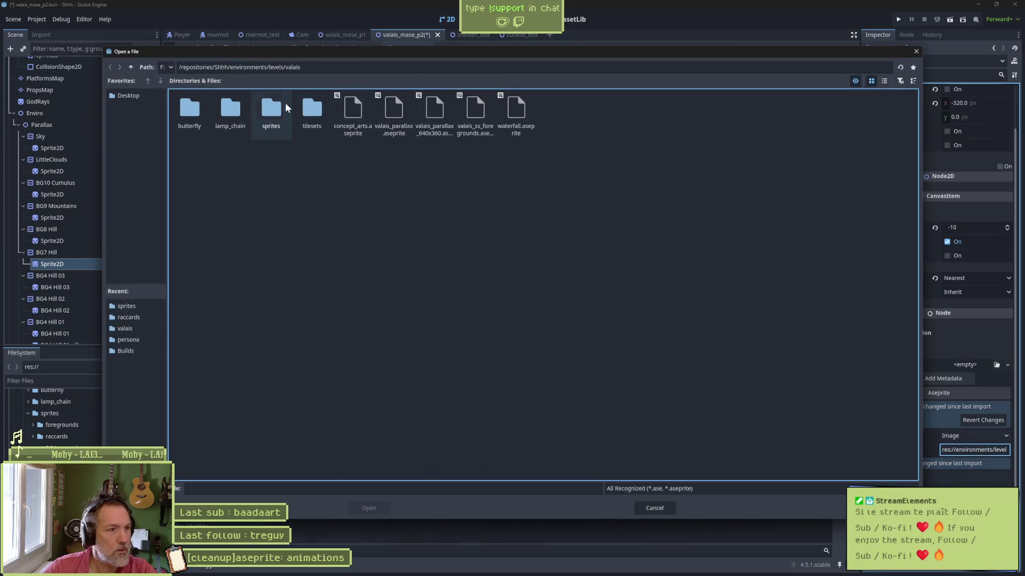
double_click(230, 109)
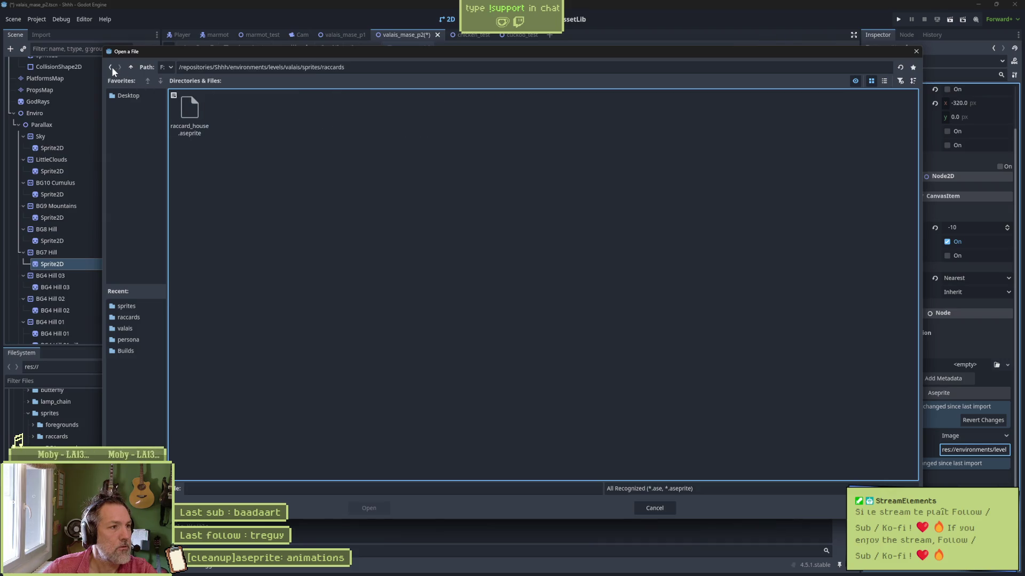
click(111, 67)
double_click(270, 109)
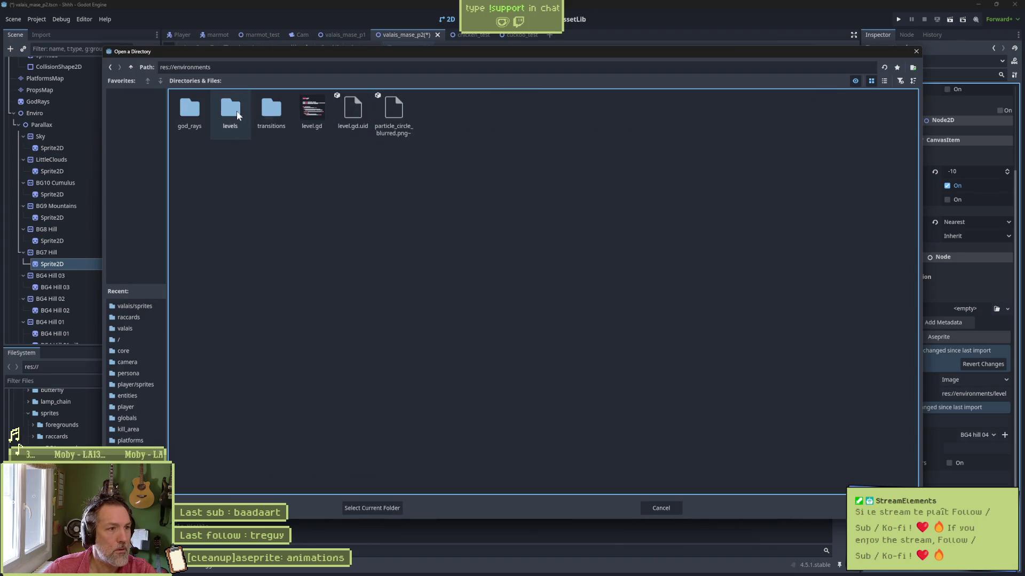
Set the output folder to levels/valais/sprites and reimport the sprite.
double_click(230, 109)
double_click(271, 109)
double_click(272, 116)
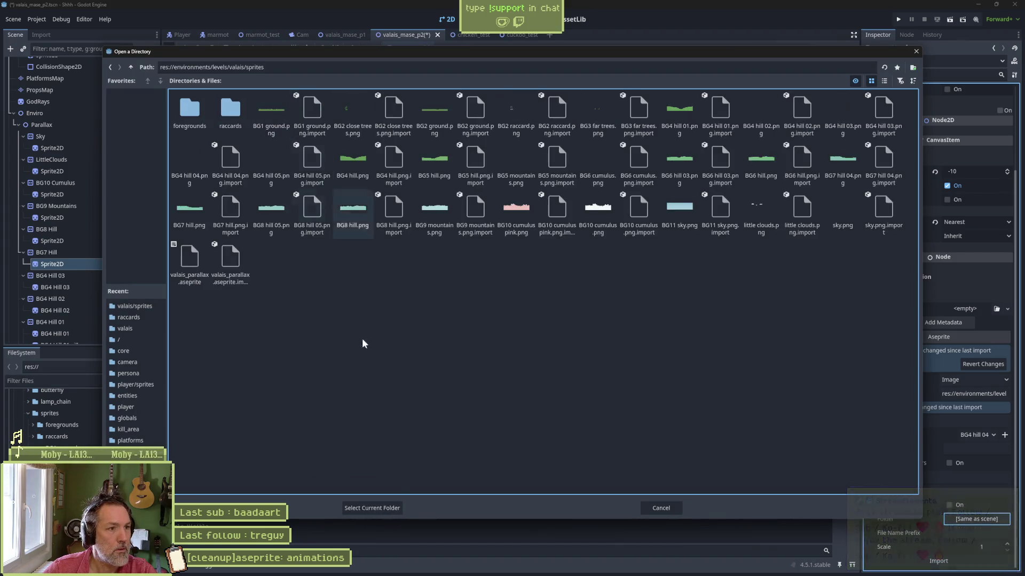
click(371, 508)
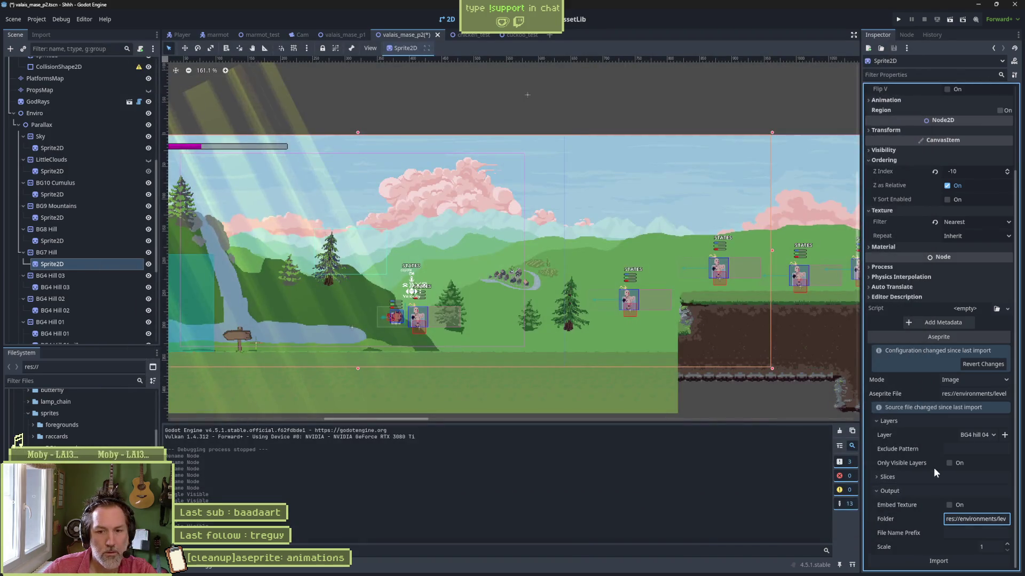
click(938, 561)
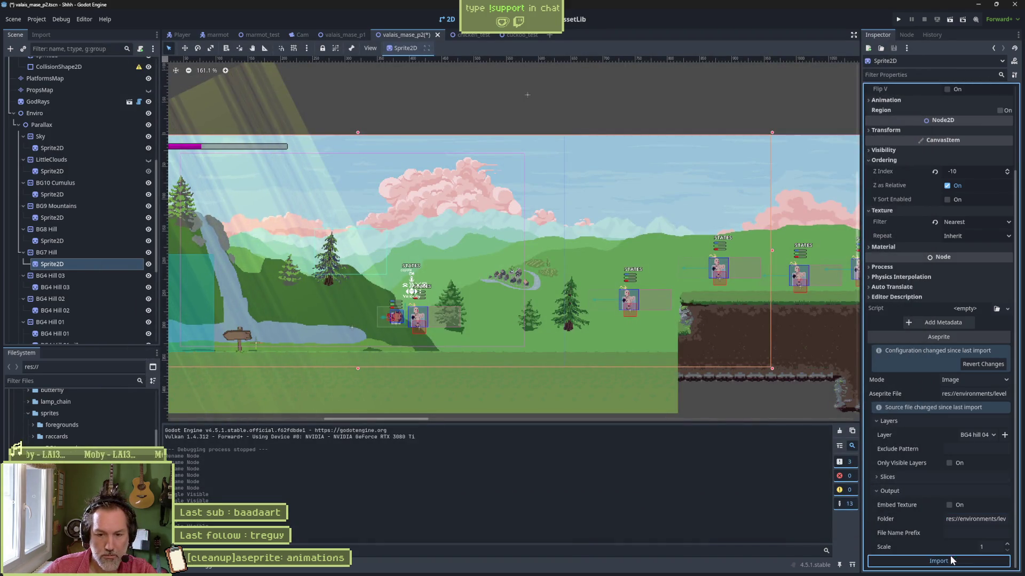
Import the BG7 hill layer, then select the BG4 Hill 03 node.
click(979, 434)
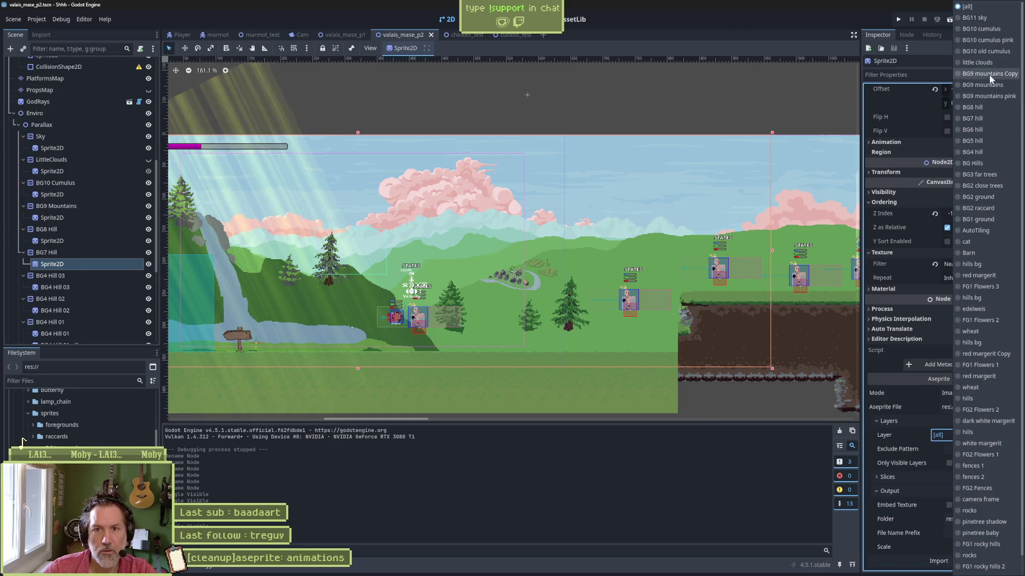
click(982, 121)
click(967, 561)
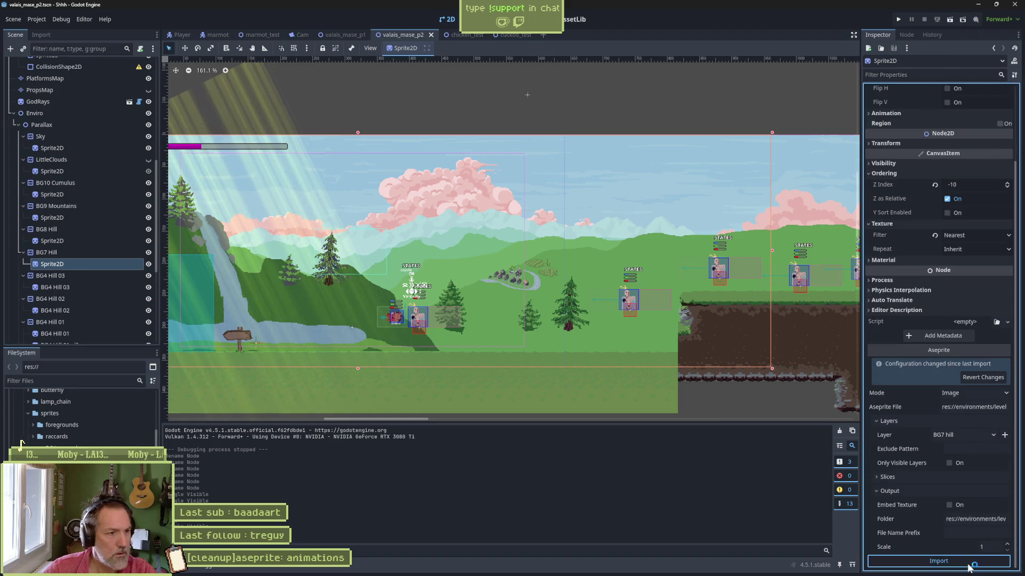
click(106, 277)
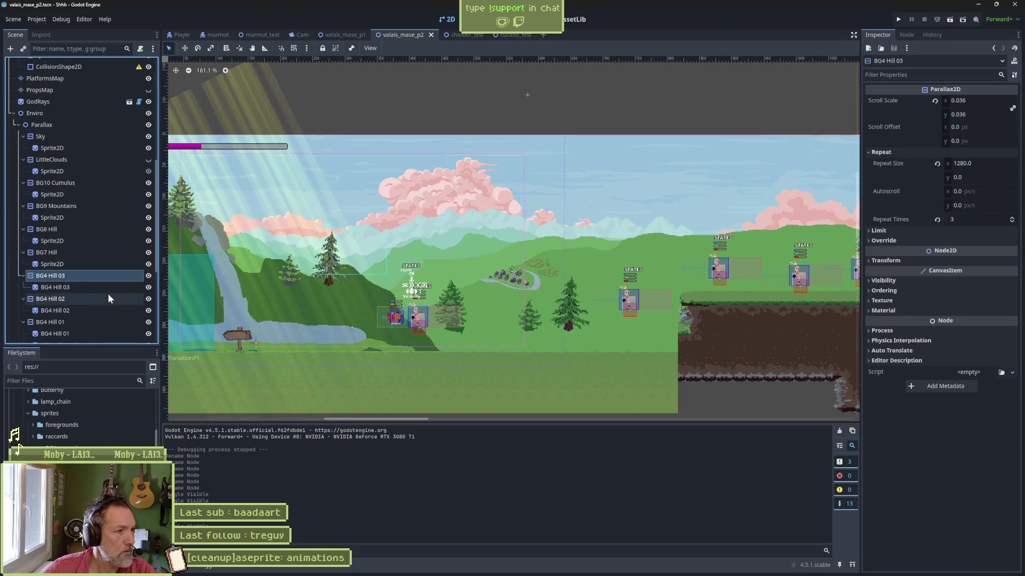
Rename the BG4 Hill 03 node to BG6 Hill.
key(F2)
key(BackSpace)
key(BackSpace)
key(BackSpace)
key(Left)
key(Left)
key(Left)
key(BackSpace)
text(6)
key(Return)
Rename BG6 Hill's child sprite to Sprite2D.
key(Down)
key(F2)
text(Spri)
key(BackSpace)
key(BackSpace)
text(ite2)
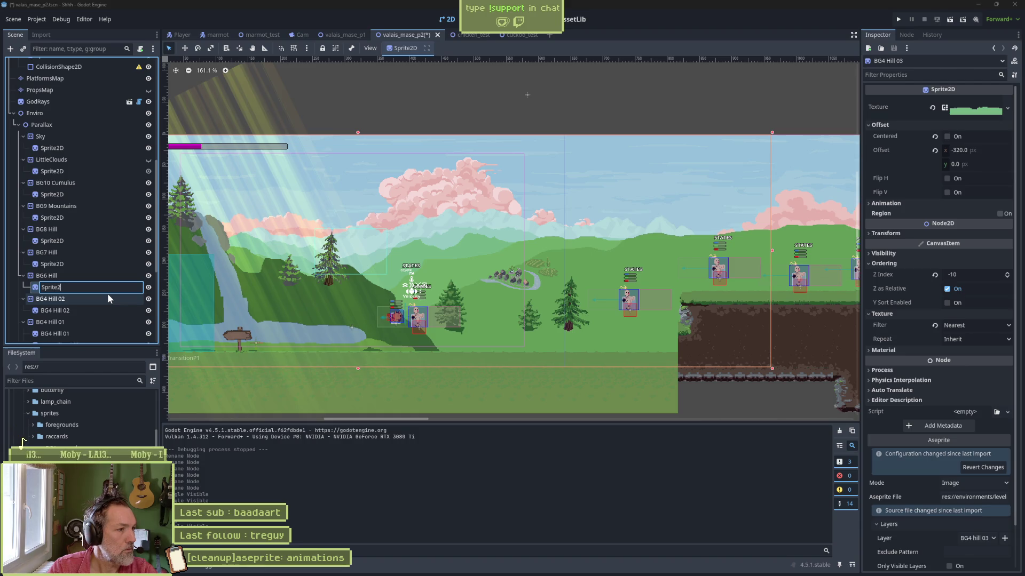
text(D)
key(Return)
Set the Aseprite File to valais_parallax.aseprite and untick Embed Texture.
scroll(936, 393, down, 2)
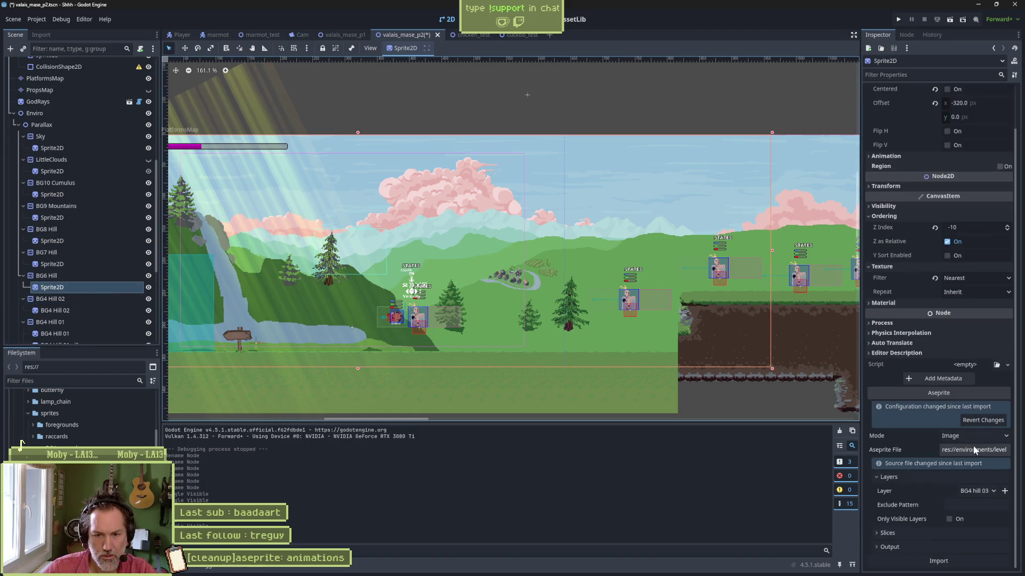
click(981, 453)
double_click(271, 113)
double_click(280, 115)
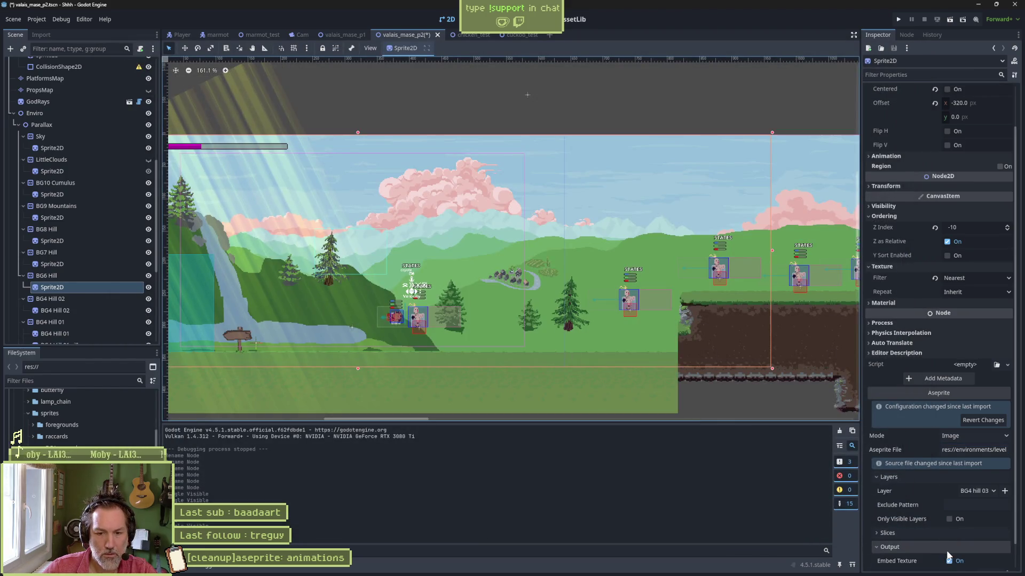
click(948, 558)
Set the output folder to environments/levels/valais/sprites and reimport.
scroll(948, 557, down, 2)
click(976, 519)
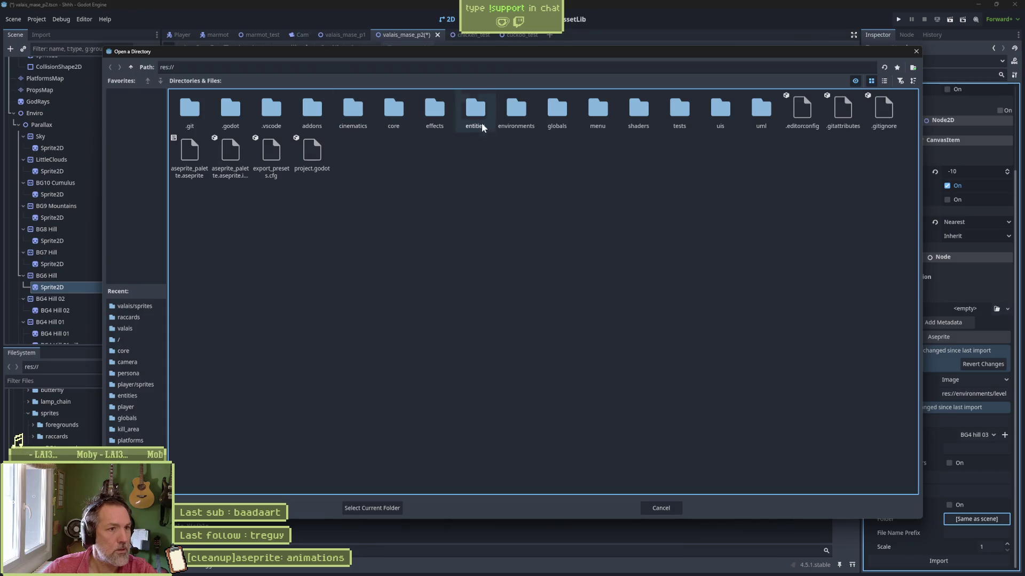
double_click(519, 114)
double_click(234, 111)
double_click(269, 115)
double_click(259, 113)
click(389, 508)
click(934, 560)
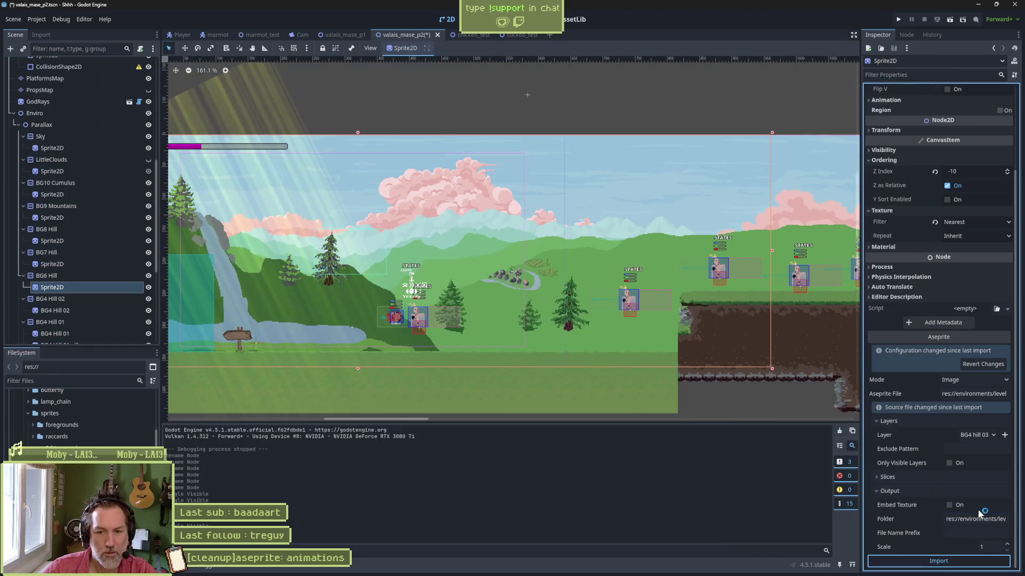
Import the BG6 hill layer, then select the BG4 Hill 02 node.
click(974, 432)
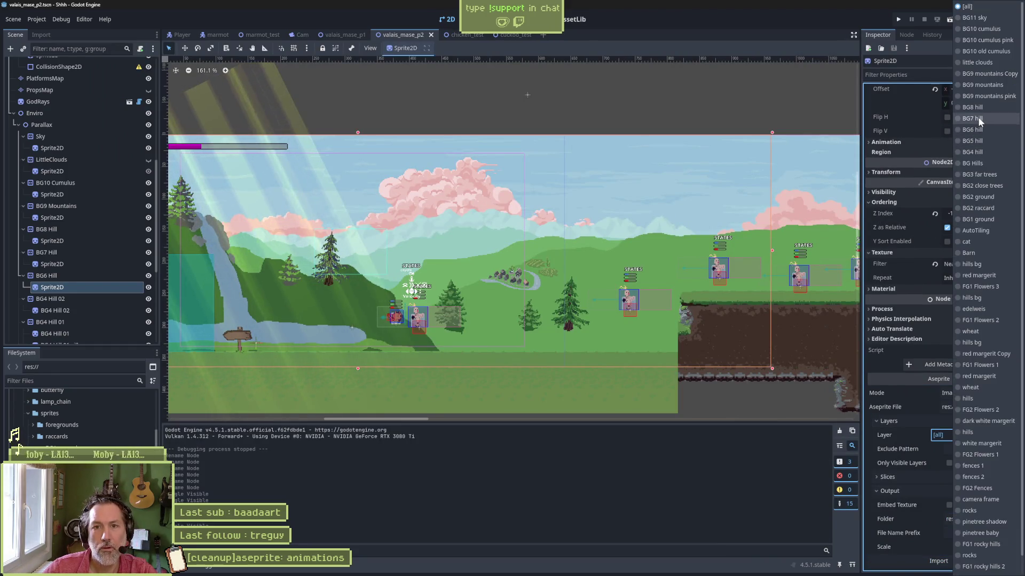
click(979, 130)
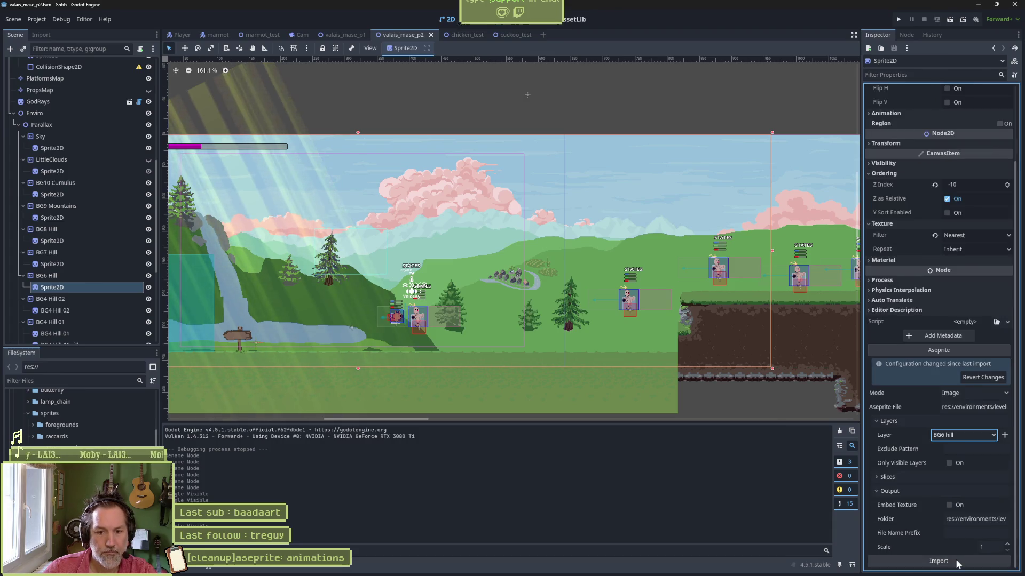
click(955, 562)
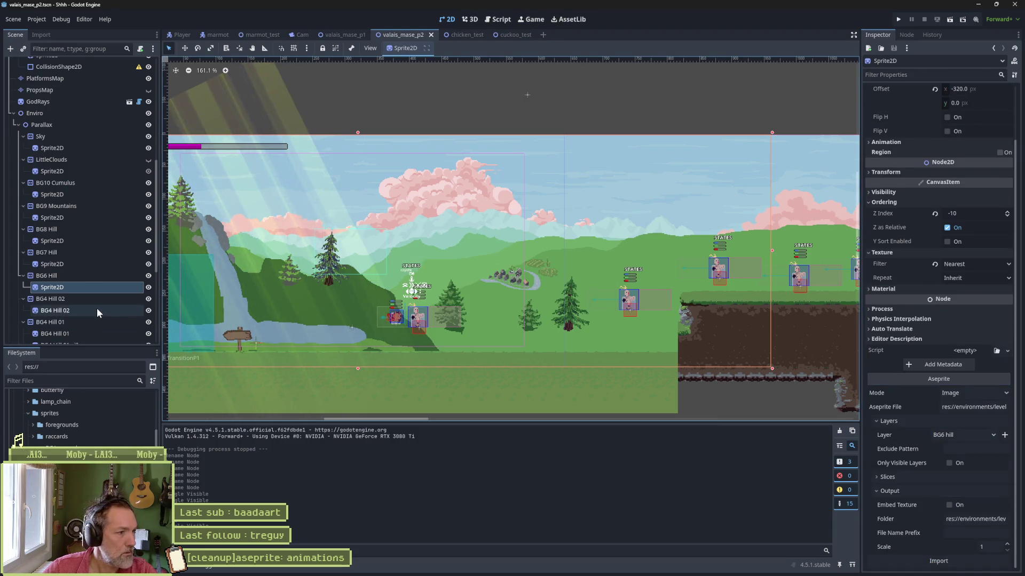
click(78, 300)
Rename the BG4 Hill 02 node to BG5 Hill.
key(F2)
key(BackSpace)
key(BackSpace)
key(BackSpace)
key(Left)
key(Left)
key(Left)
key(BackSpace)
key(Return)
key(F2)
key(Left)
key(Left)
key(Left)
text(5)
key(Return)
Rename BG5 Hill's child sprite to Sprite2D and save the scene.
key(Down)
key(F2)
text(Sprite2D)
key(Return)
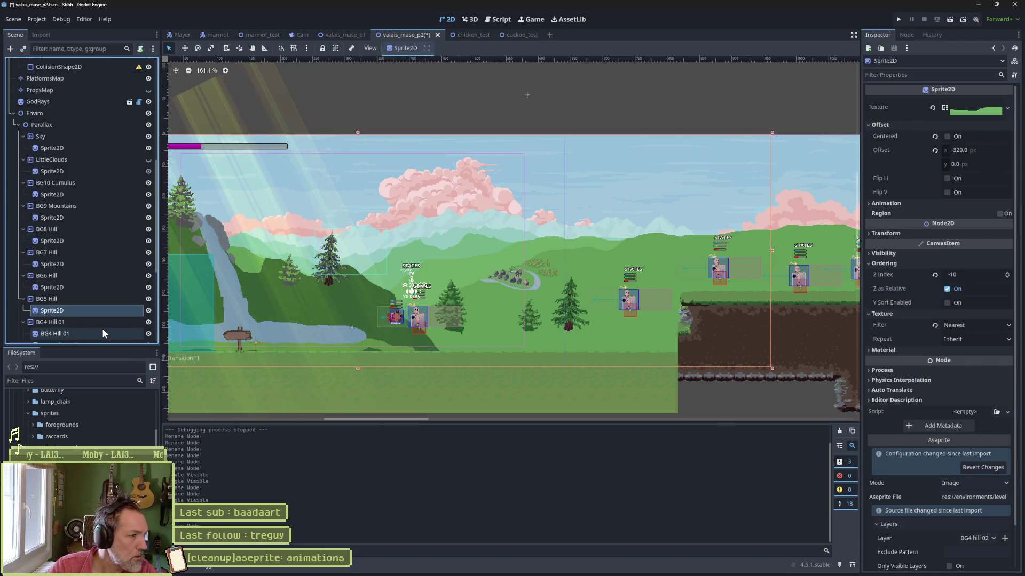
key(ctrl+s)
Keep single-image import mode and set the Aseprite source to the parallax file.
scroll(825, 411, down, 1)
scroll(968, 464, down, 1)
click(972, 436)
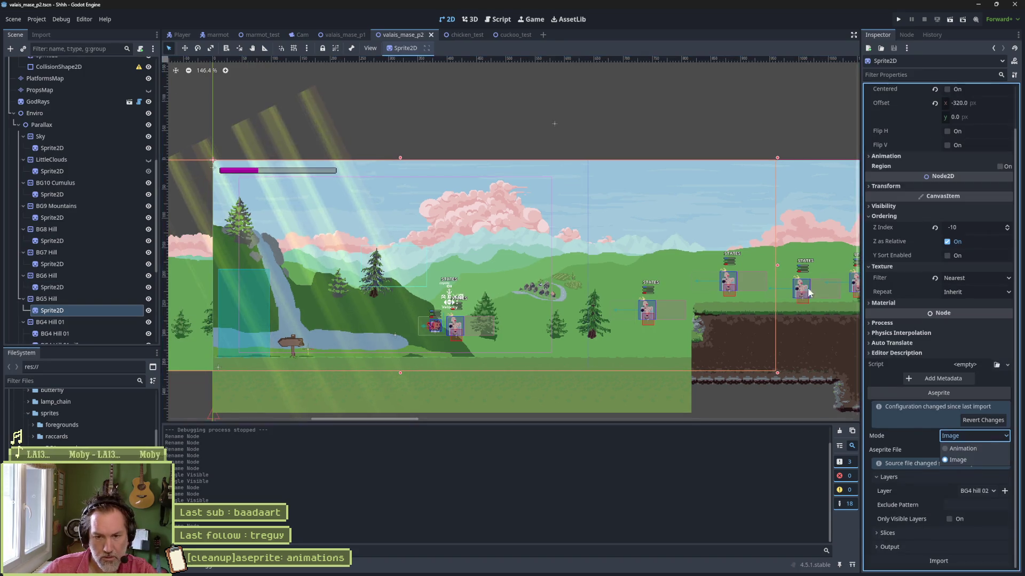
click(960, 457)
click(1003, 450)
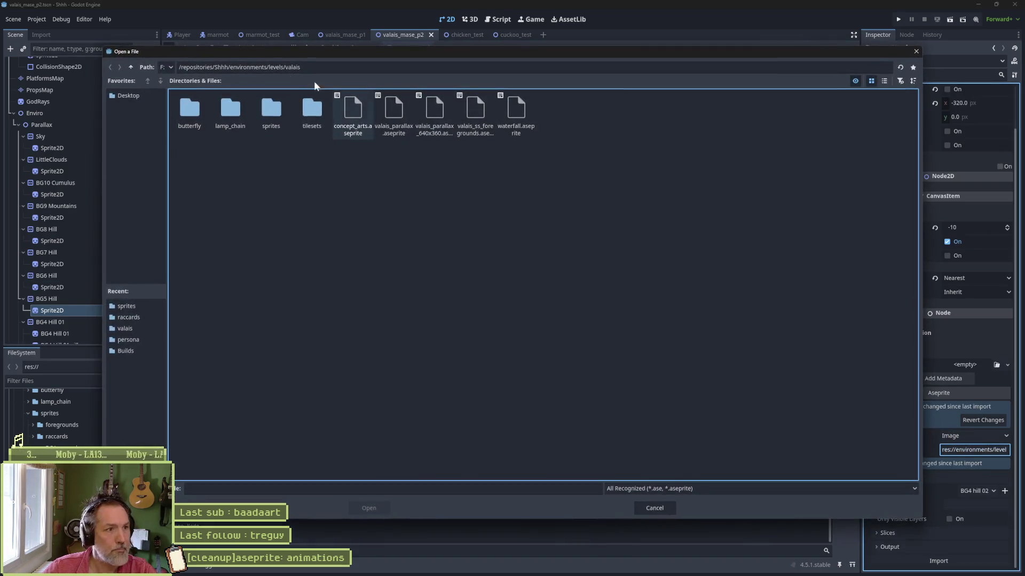
double_click(271, 109)
double_click(270, 109)
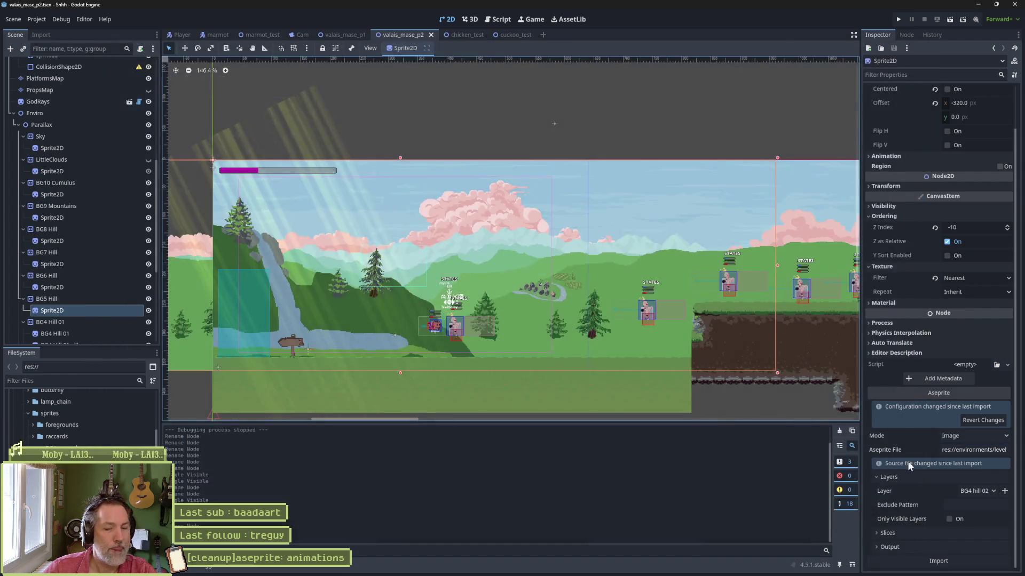
Set the import output folder to environments/levels/valais/sprites.
click(939, 546)
scroll(939, 533, down, 1)
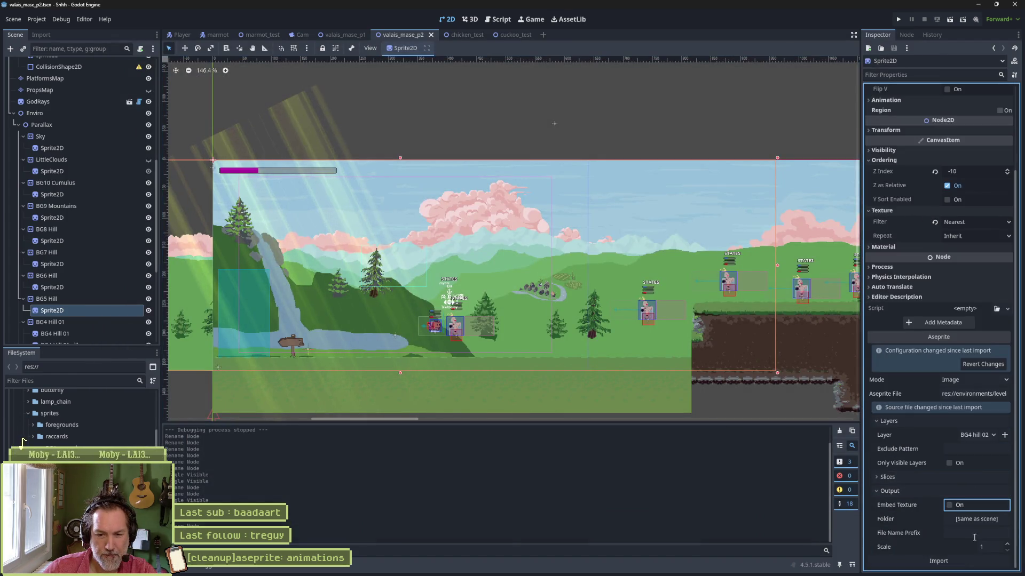
click(976, 518)
double_click(515, 112)
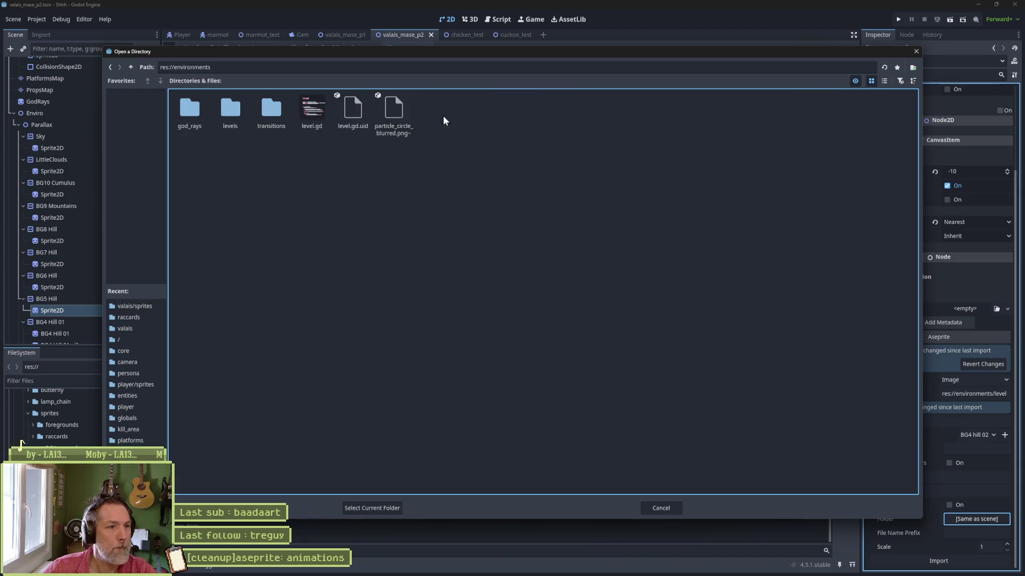
double_click(230, 109)
double_click(271, 109)
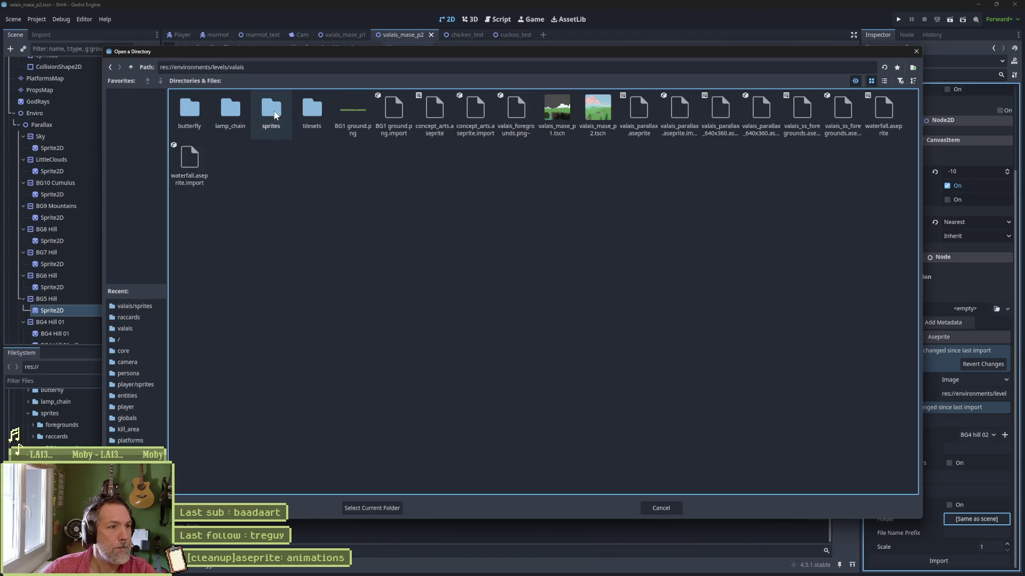
double_click(271, 110)
click(372, 508)
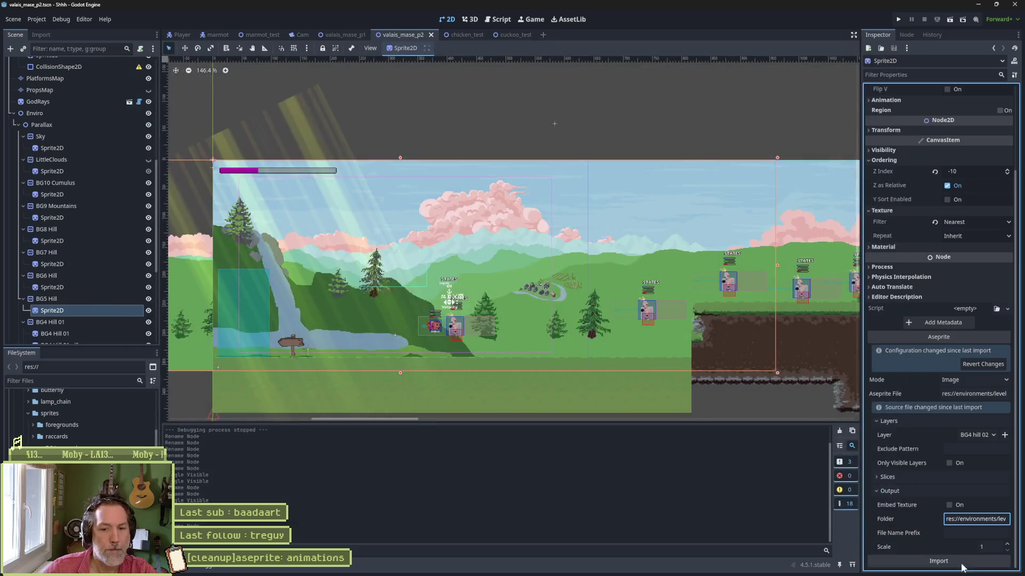
Import the BG5 hill layer, check the sprite's visibility, and save the scene.
click(995, 434)
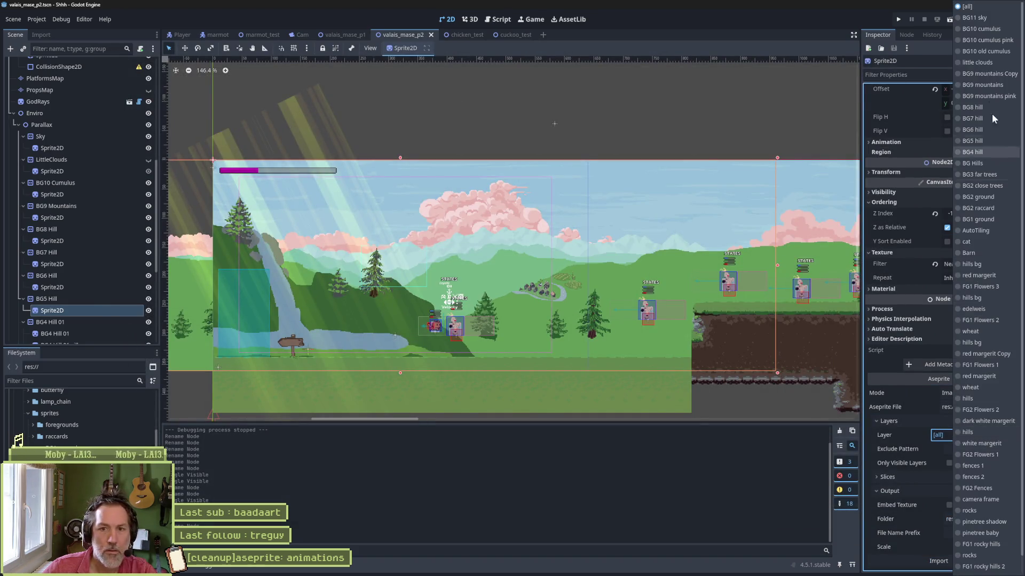
click(980, 141)
click(938, 561)
key(ctrl+s)
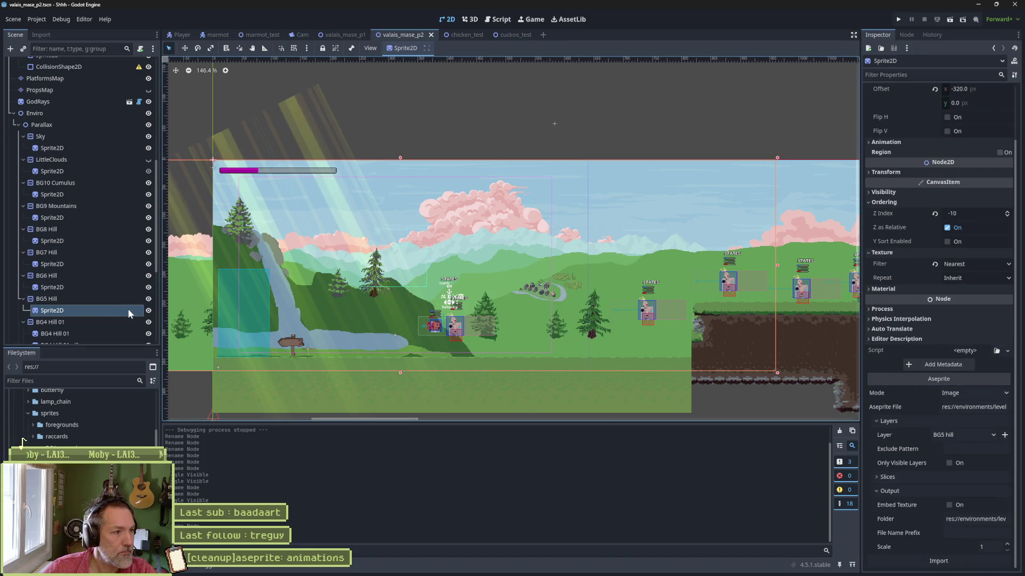
click(149, 299)
click(148, 299)
key(ctrl+s)
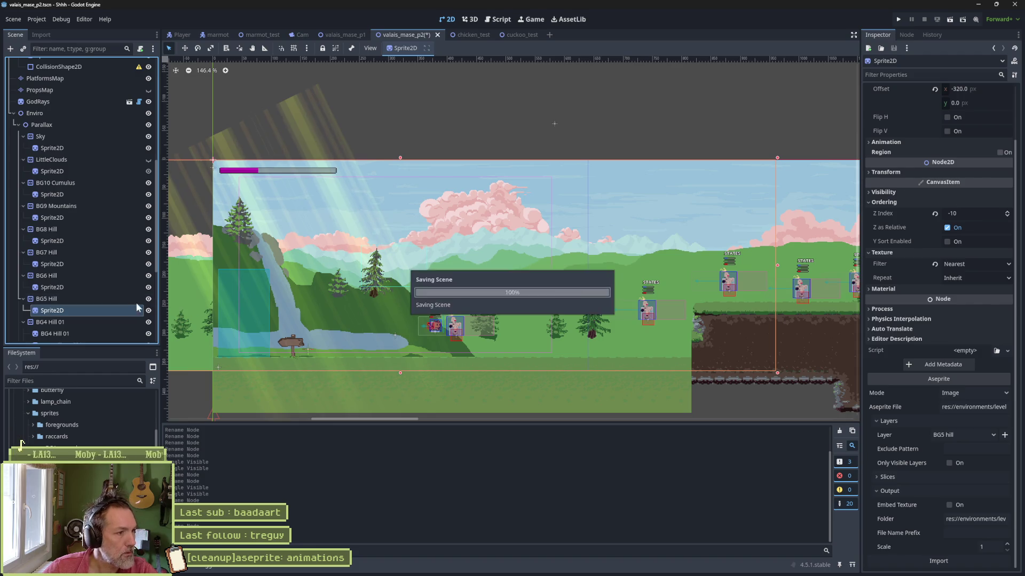
Start renaming BG4 Hill 01 by trimming the number from its name.
click(136, 322)
key(F2)
key(BackSpace)
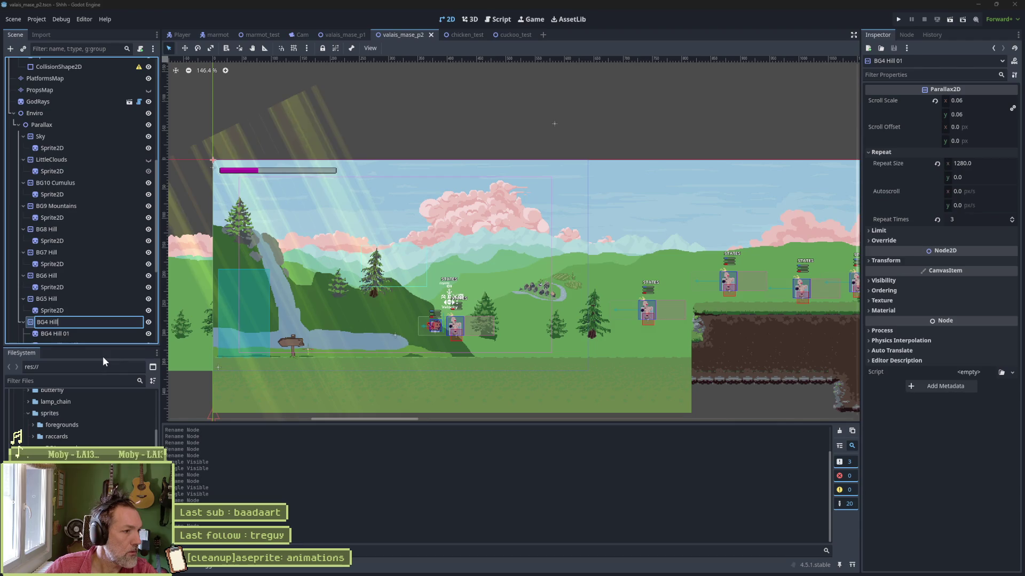
Confirm the BG4 Hill name and rename its child sprite to Sprite2D.
key(Return)
key(Down)
key(F2)
text(Sprite2D)
key(Return)
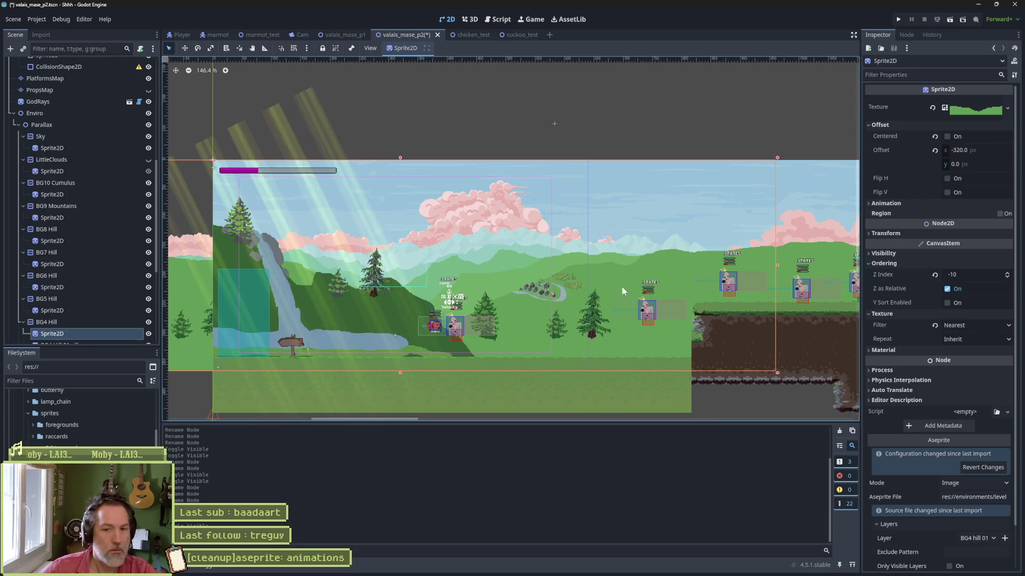
Set the sprite's Aseprite File to the parallax Aseprite file.
click(964, 497)
double_click(270, 117)
double_click(272, 112)
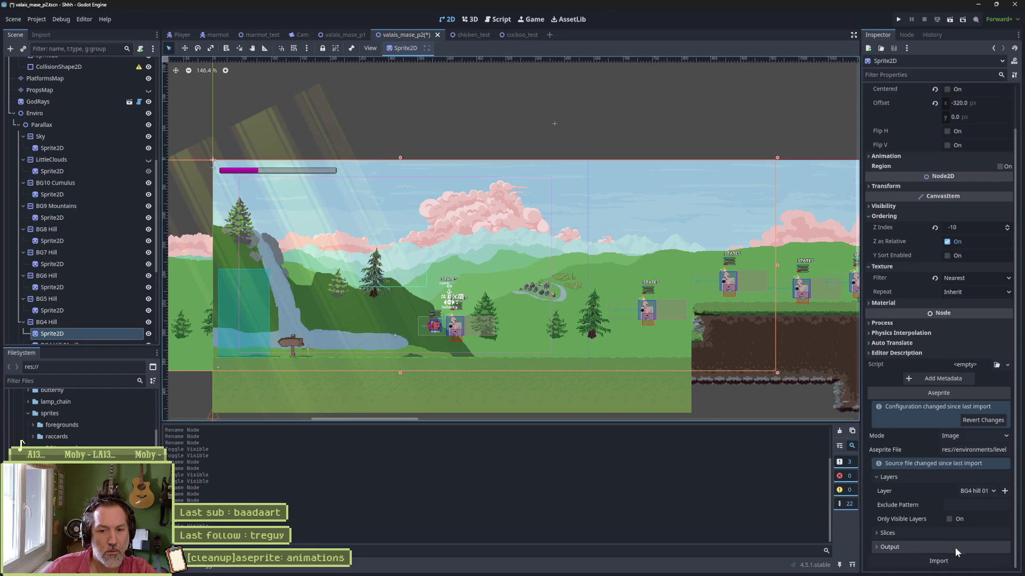
Set the Aseprite output folder to environments/levels/valais/sprites.
click(955, 547)
scroll(972, 553, down, 2)
click(976, 519)
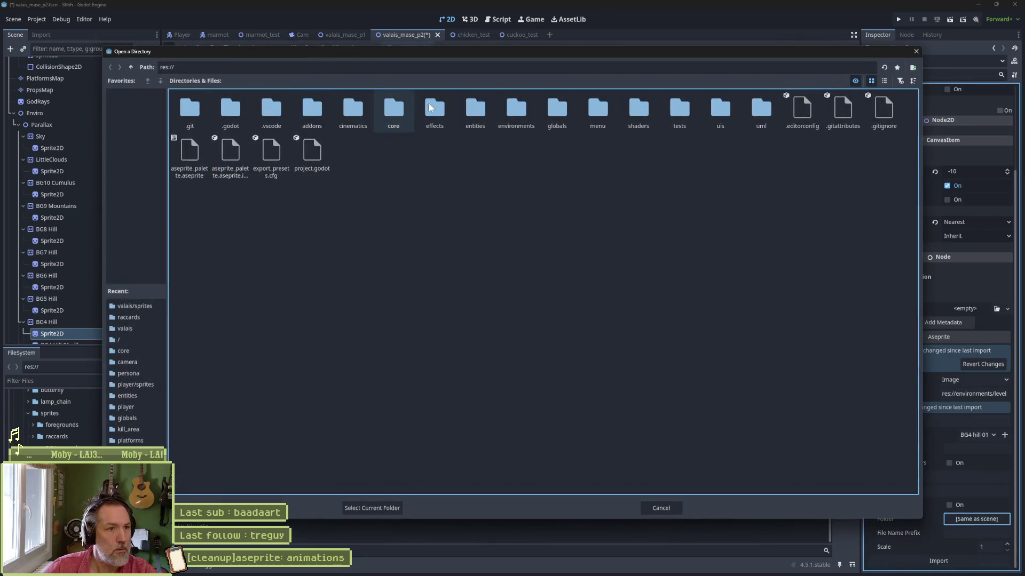
double_click(516, 110)
double_click(271, 109)
click(272, 112)
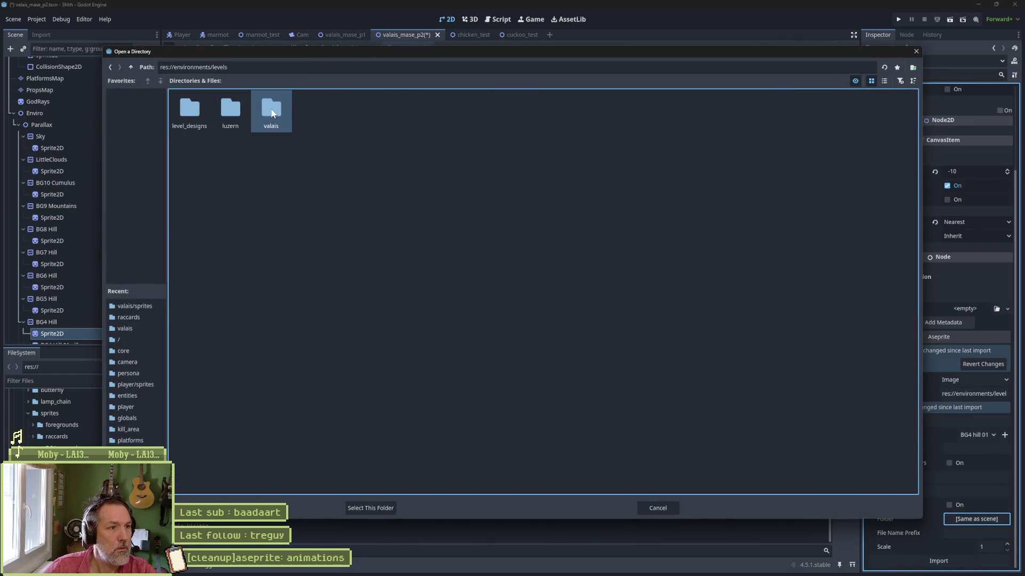
double_click(276, 114)
double_click(268, 112)
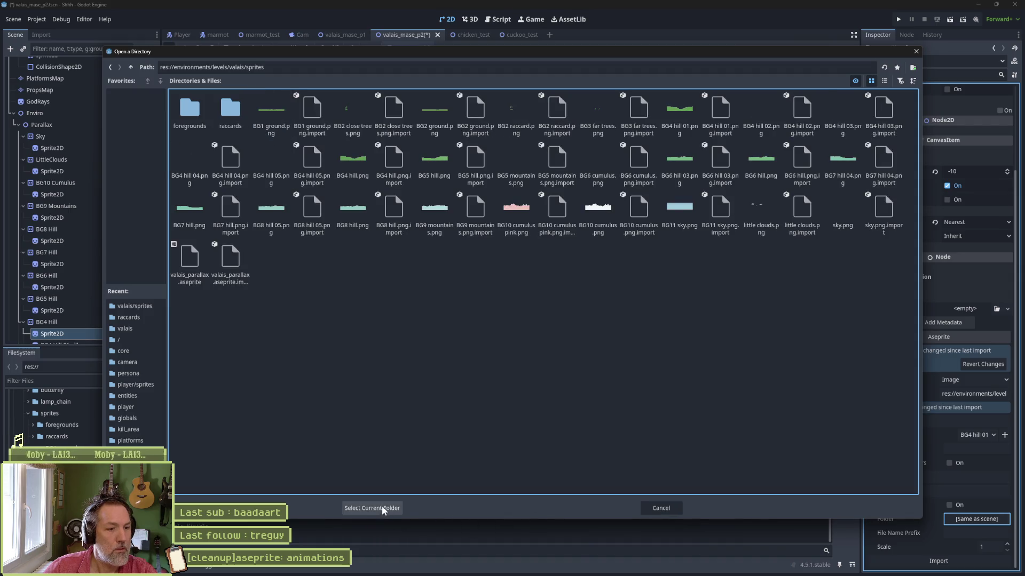
click(371, 507)
Import the sprite from the Aseprite file using the BG4 hill layer.
click(938, 561)
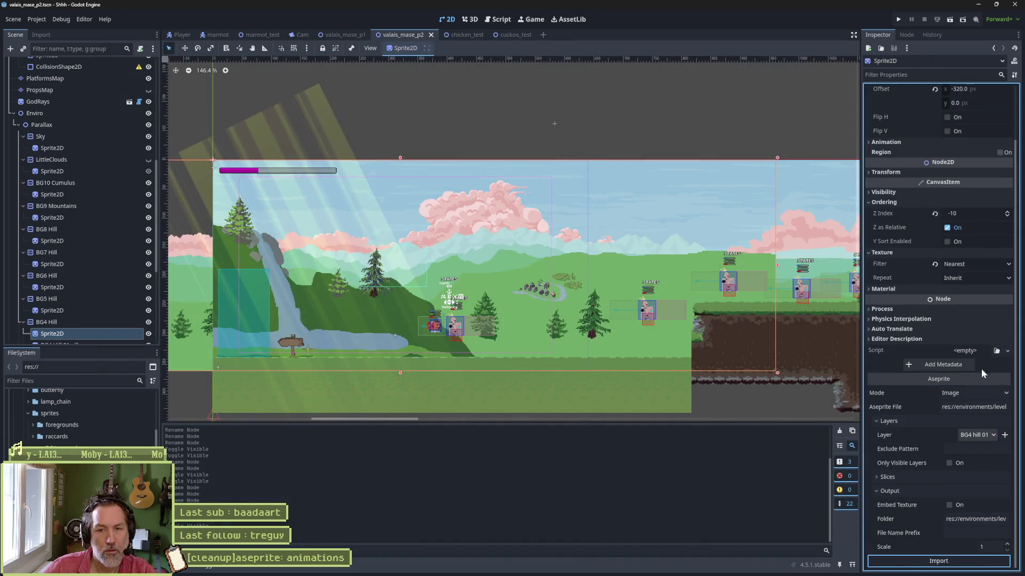
click(993, 435)
click(994, 152)
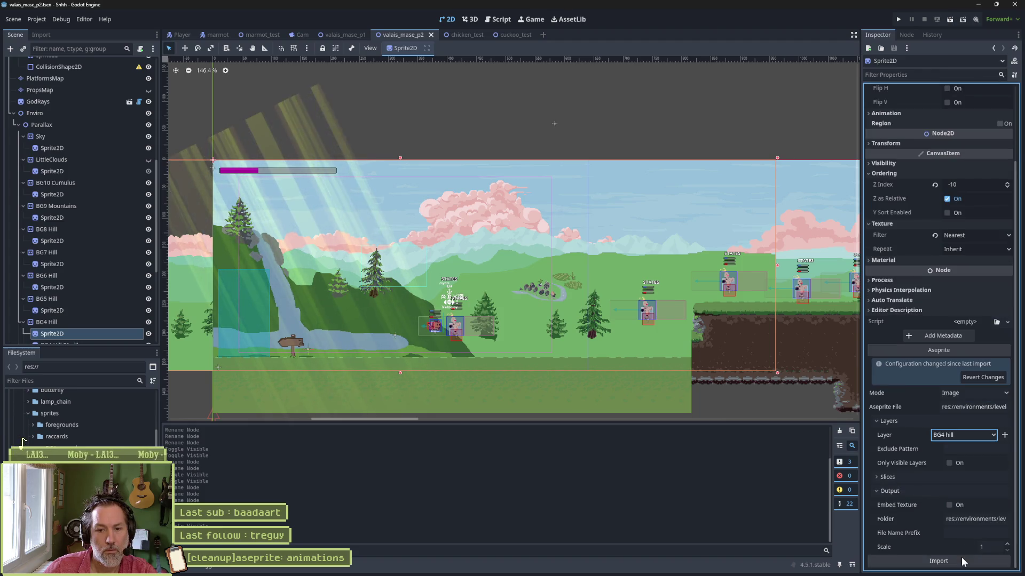
click(962, 556)
scroll(79, 286, down, 5)
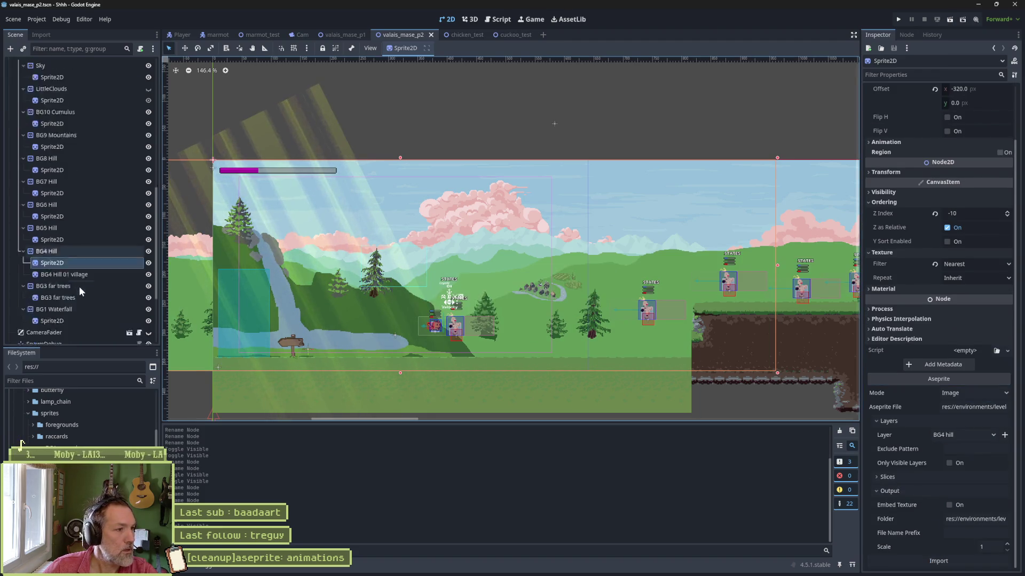
Compare the BG4 Hill 01 village and BG4 Hill sprites by toggling their visibility.
click(66, 204)
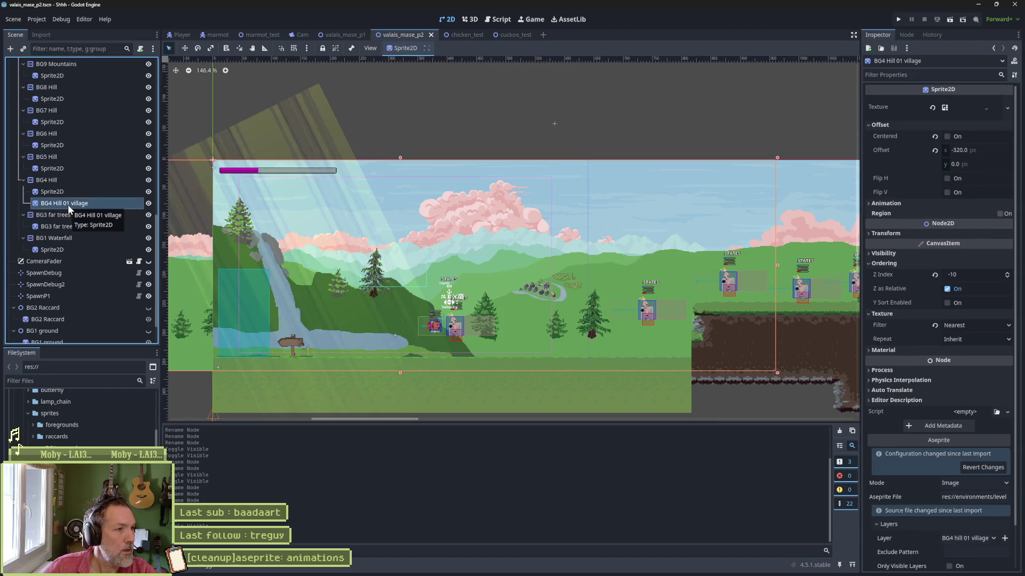
click(148, 203)
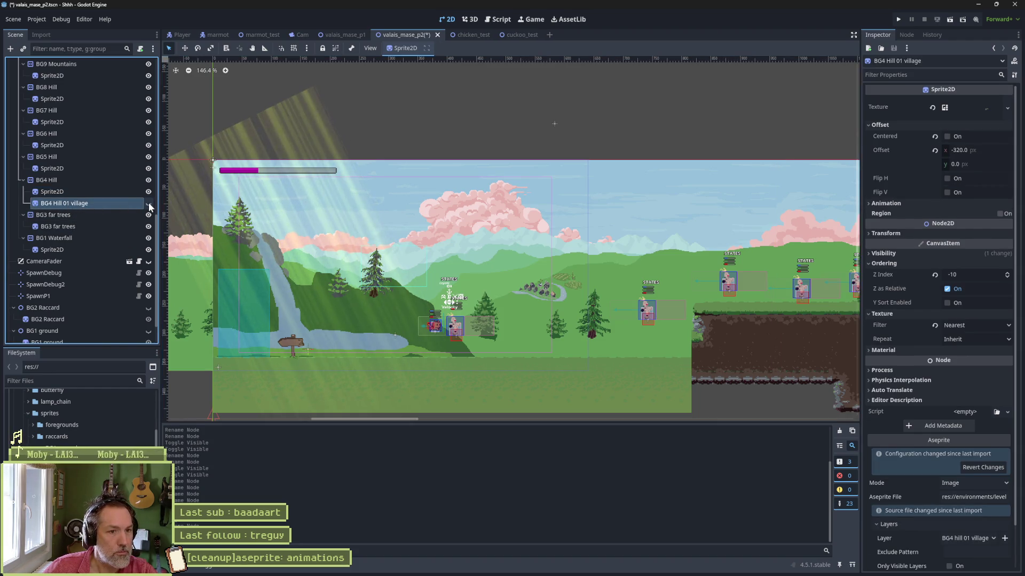
click(148, 192)
click(149, 202)
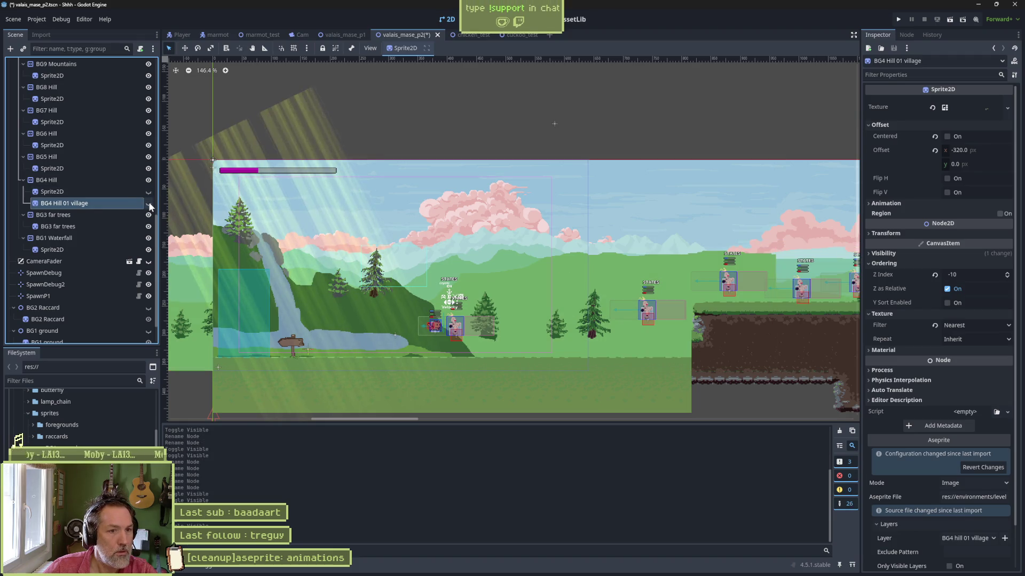
click(148, 202)
click(91, 191)
click(107, 206)
Delete the BG4 Hill 01 village node and save the scene.
key(Delete)
key(Return)
key(ctrl+s)
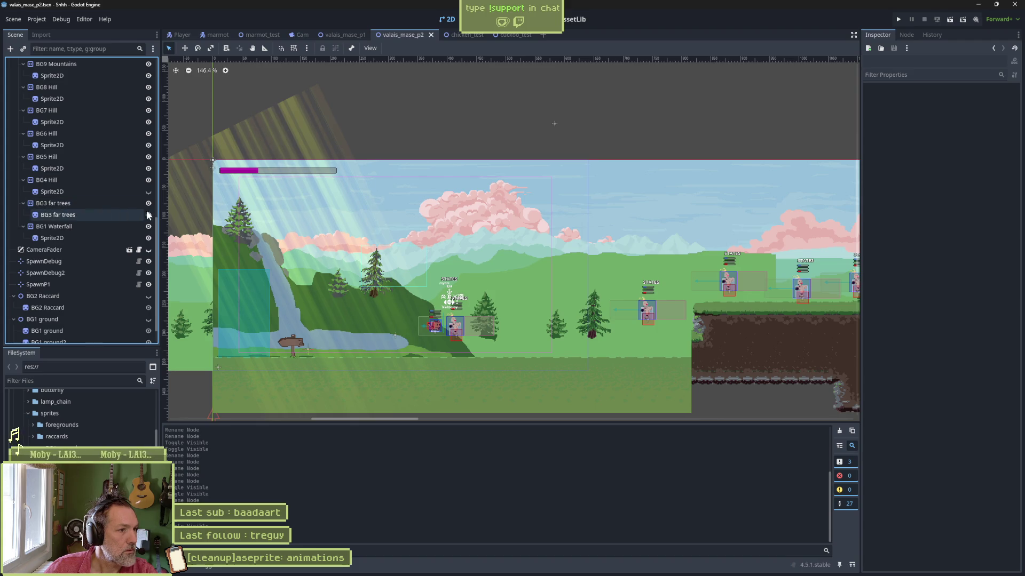
Show the BG4 Hill sprite again and start choosing BG3 far trees' Aseprite source.
click(148, 191)
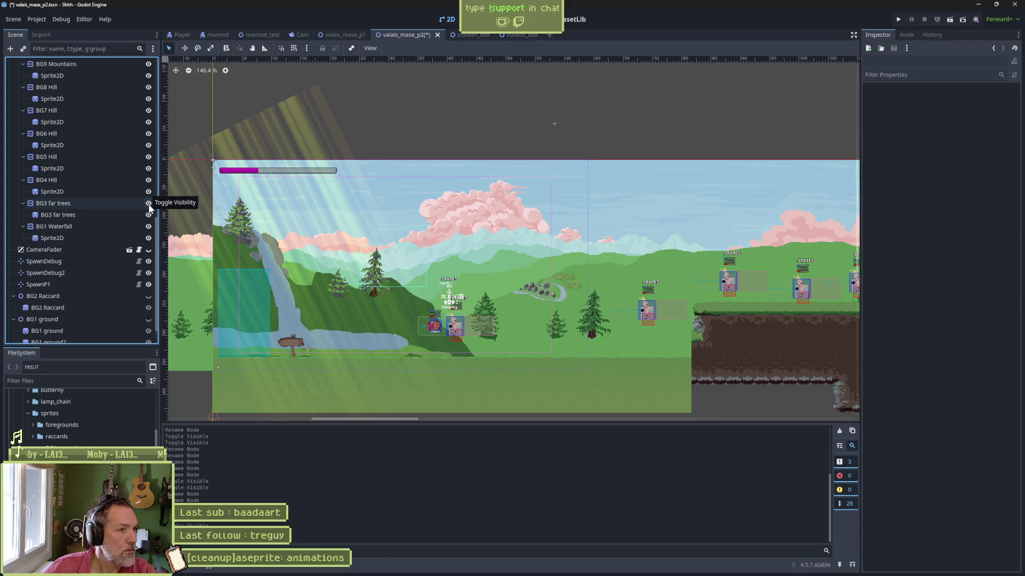
click(80, 215)
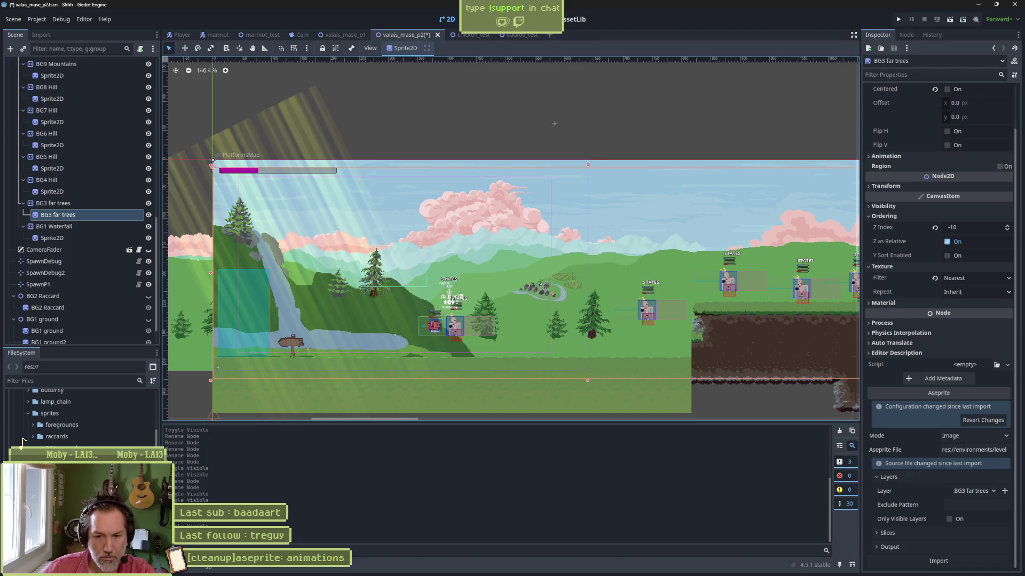
click(972, 450)
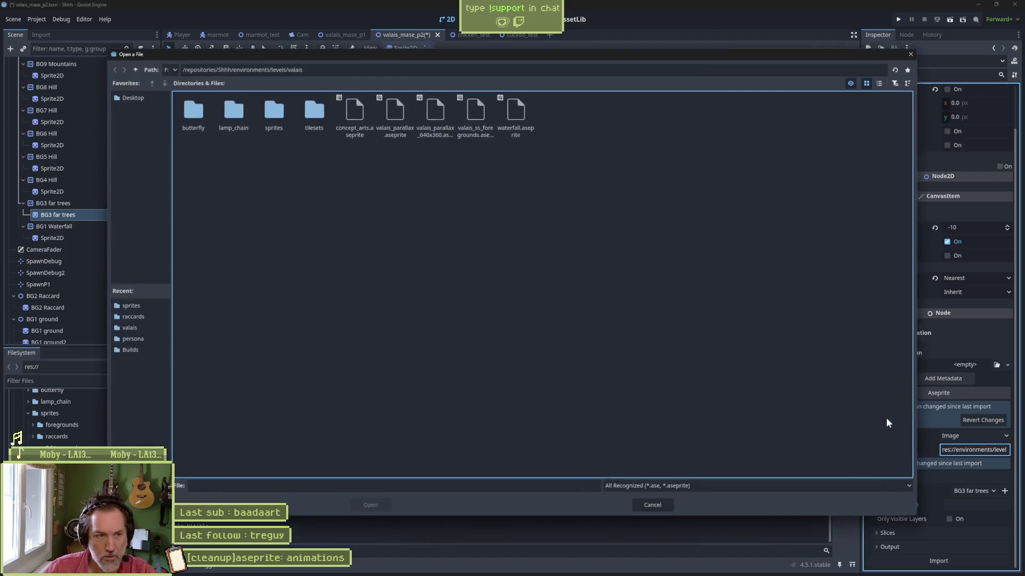
Set BG3 far trees' Aseprite File to the parallax file in the sprites folder.
click(278, 111)
double_click(278, 112)
double_click(271, 112)
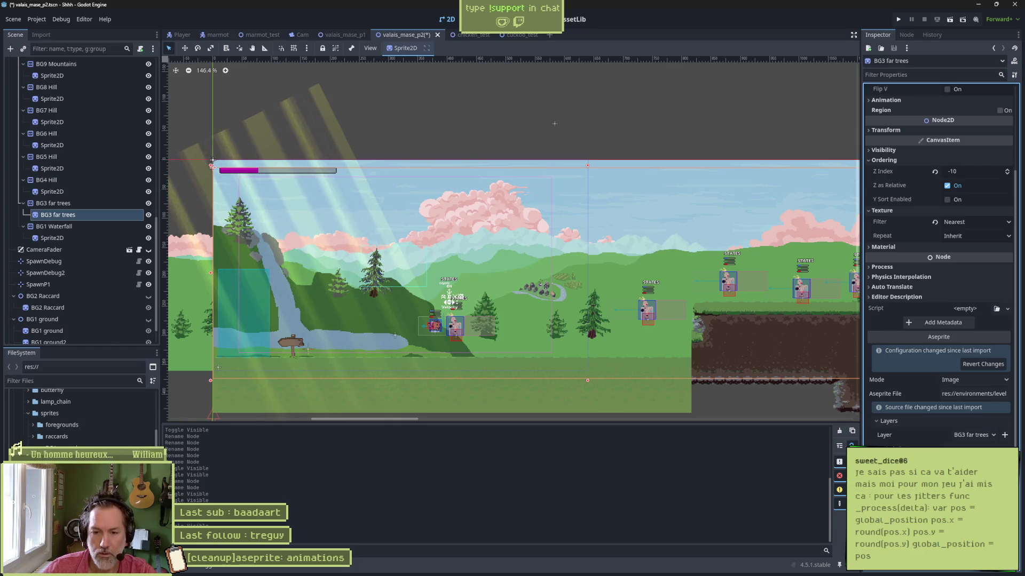
Set BG3 far trees' output folder to valais/sprites and save the scene.
click(1004, 480)
double_click(511, 114)
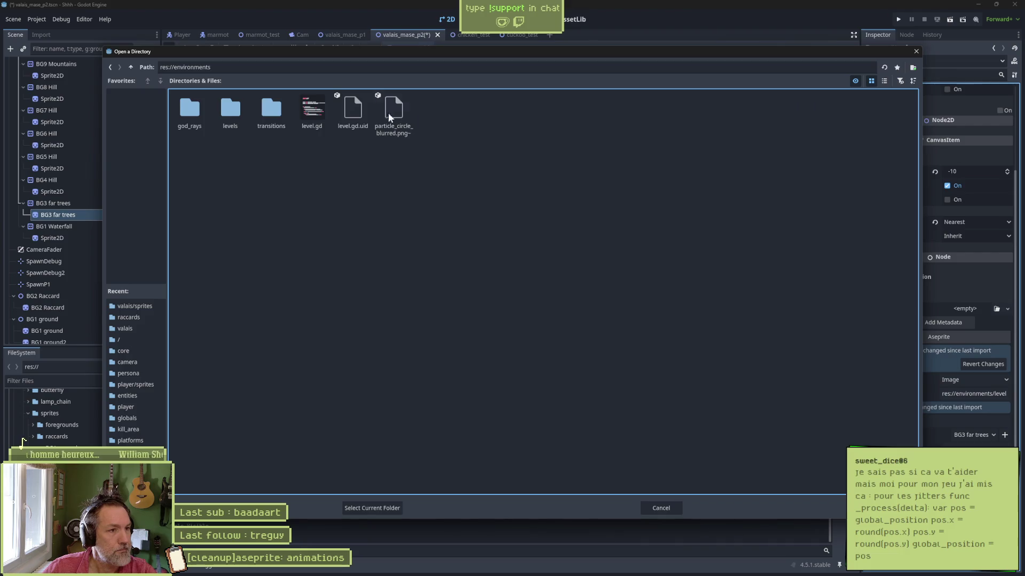
double_click(225, 111)
double_click(283, 108)
double_click(283, 115)
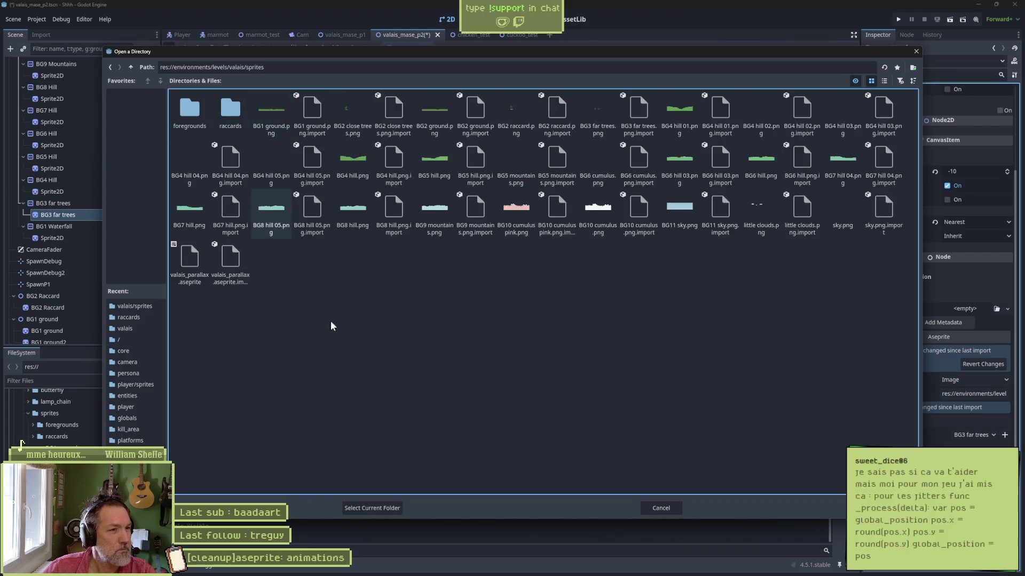
click(372, 508)
key(ctrl+s)
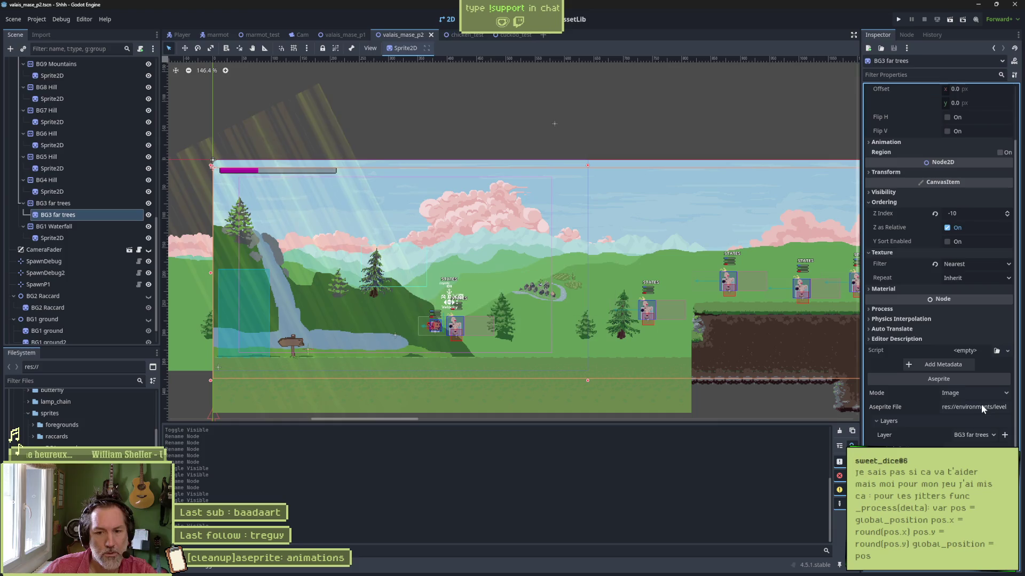
Keep the BG3 far trees Aseprite layer, check the sprite's visibility, and save.
click(993, 435)
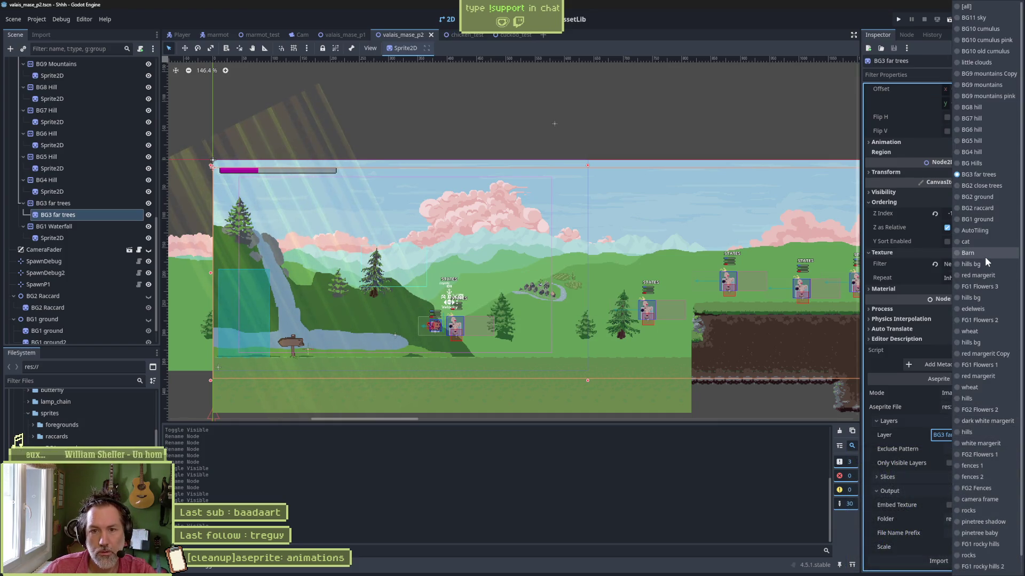
click(978, 175)
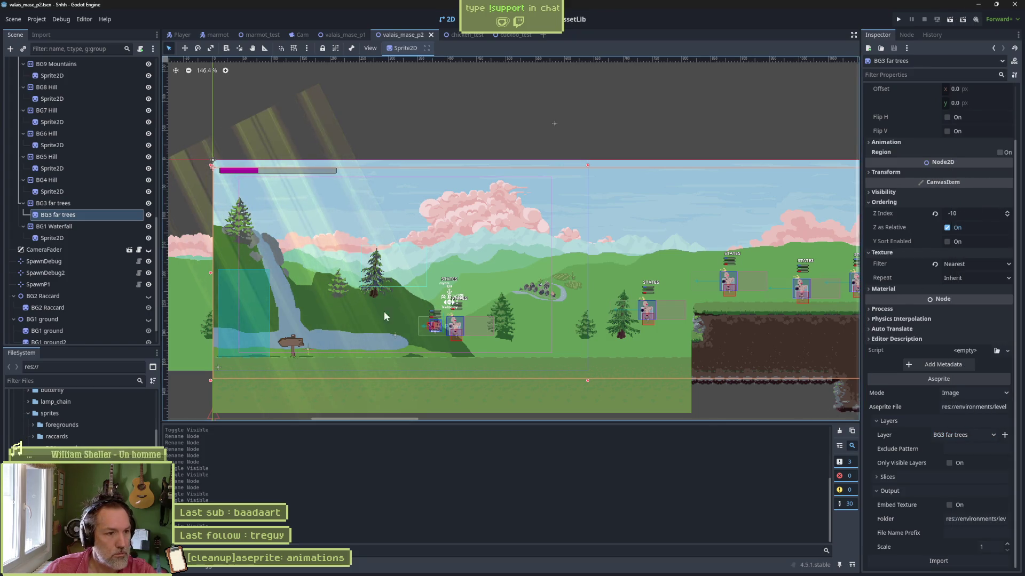
click(149, 215)
click(148, 215)
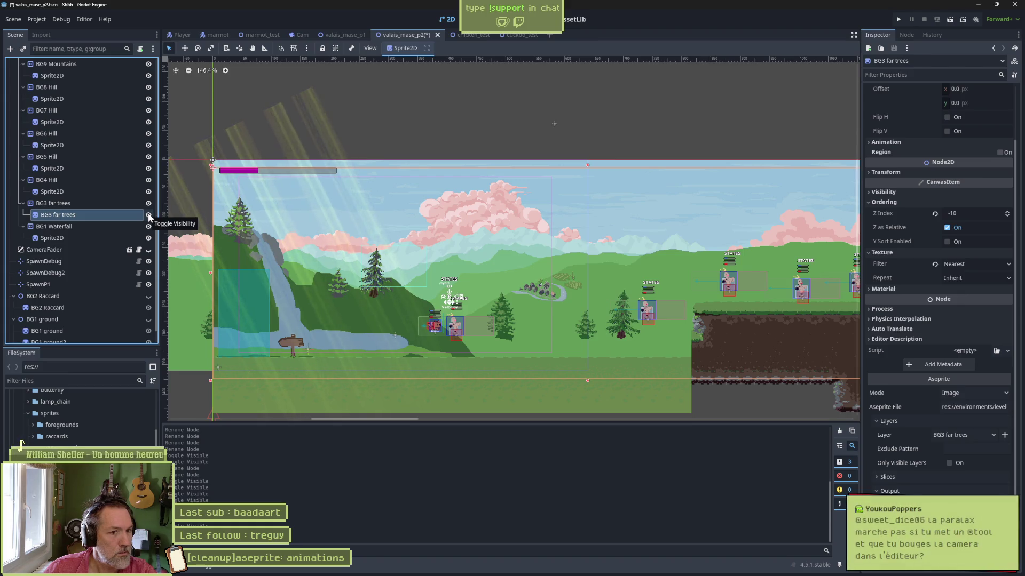
key(ctrl+s)
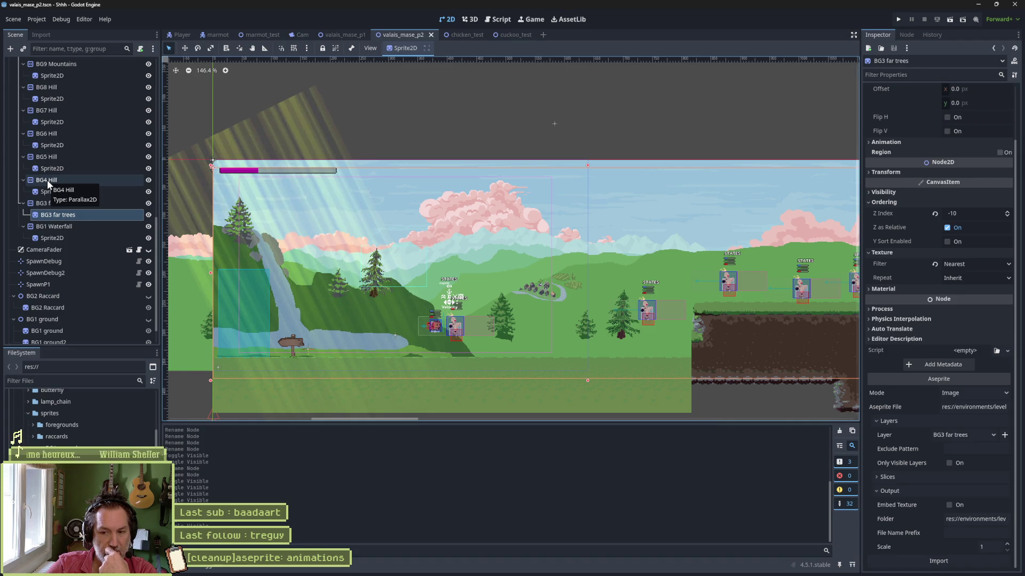
Switch from the Godot editor to the browser via the taskbar.
mouse_move(502, 575)
click(389, 567)
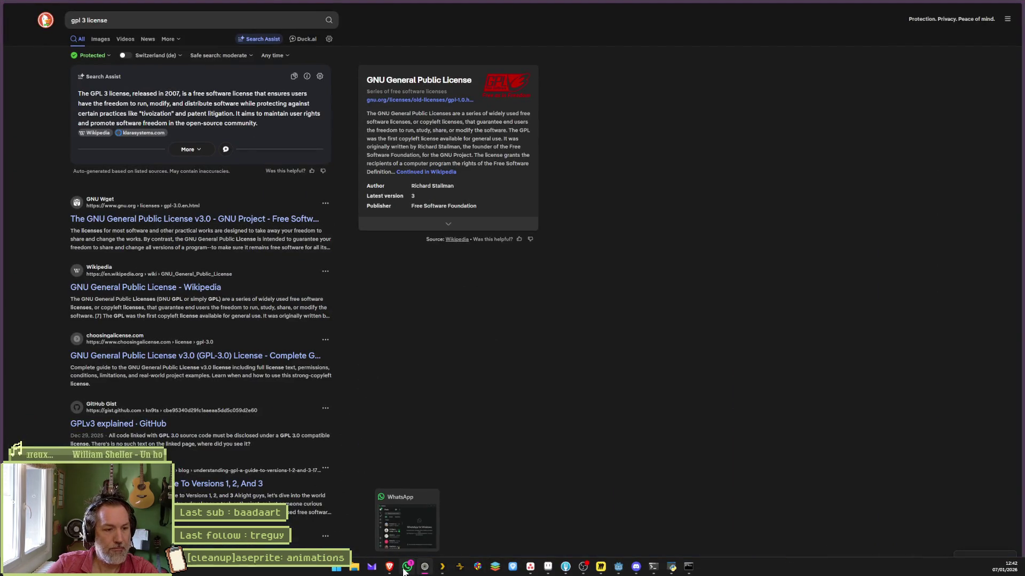
In the Perplexity conversation, start asking about a parallax preview with Parallax2D in Godot.
click(406, 568)
click(285, 11)
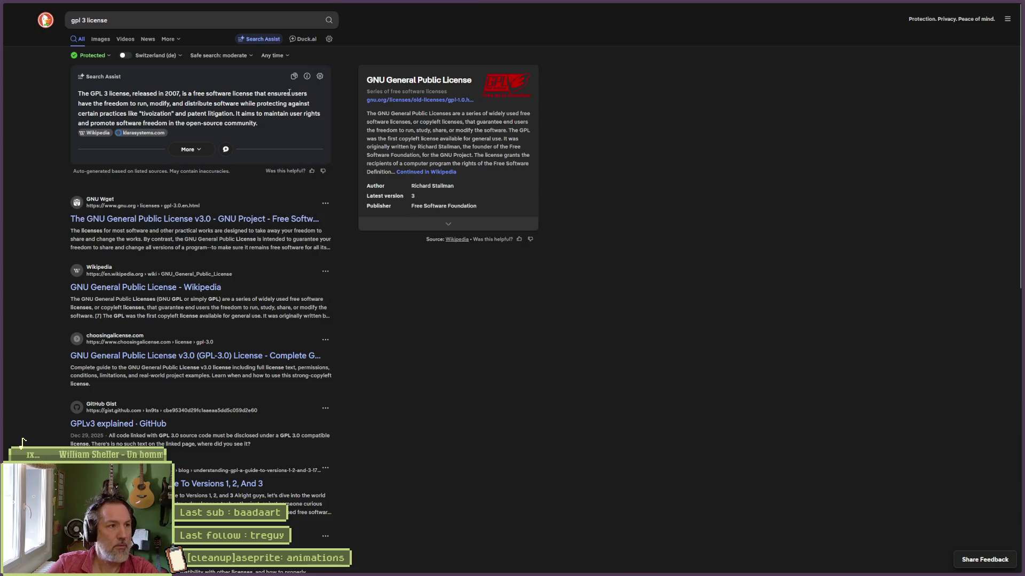
click(21, 75)
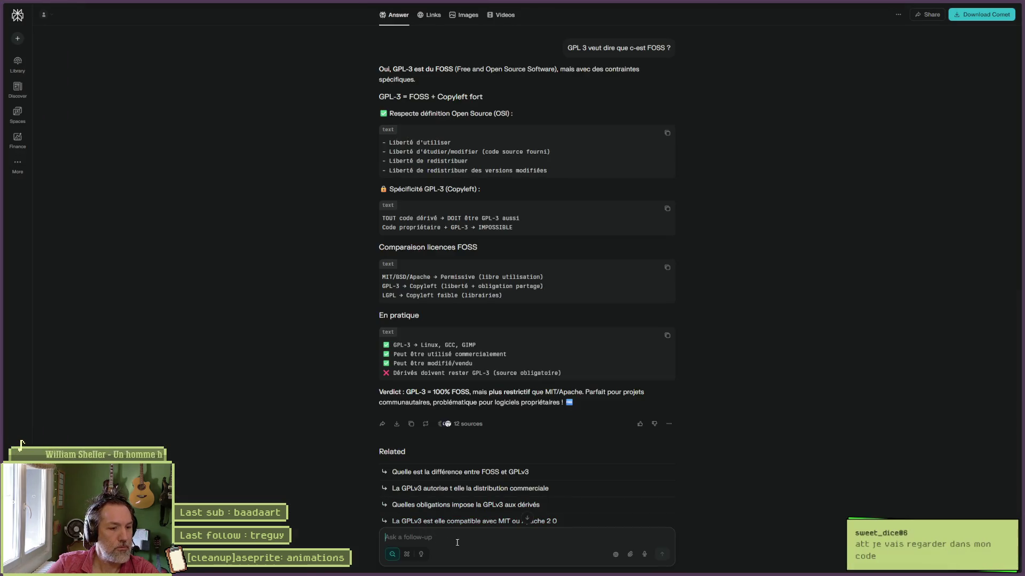
text(dans godot, e)
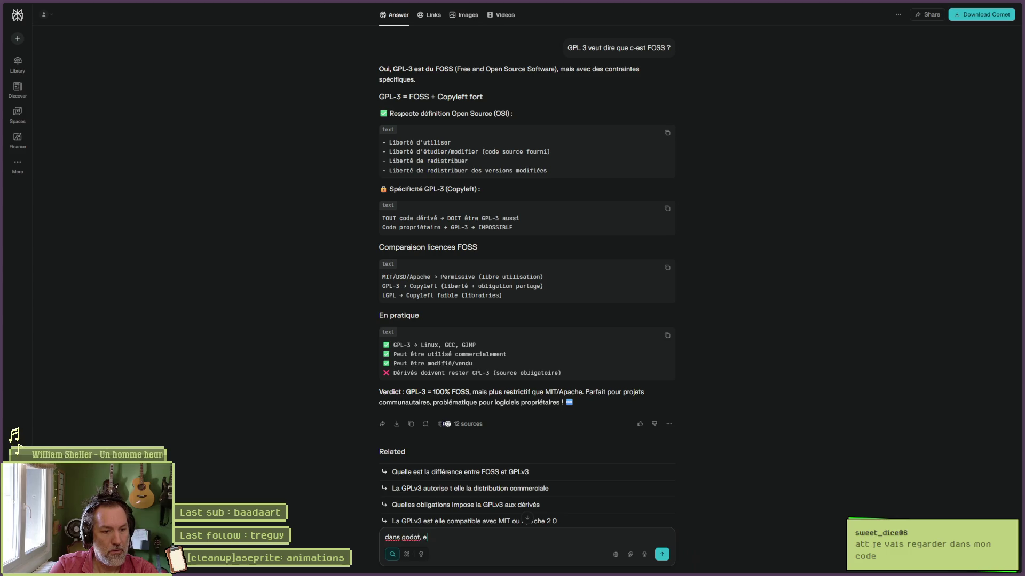
text(st-ce qu'on peut av)
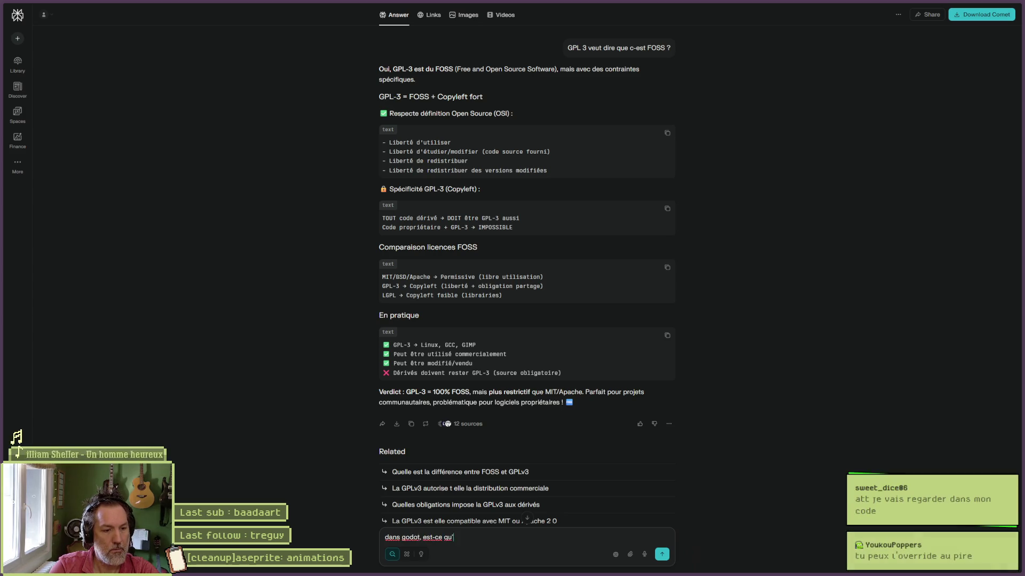
text(oir un aper)
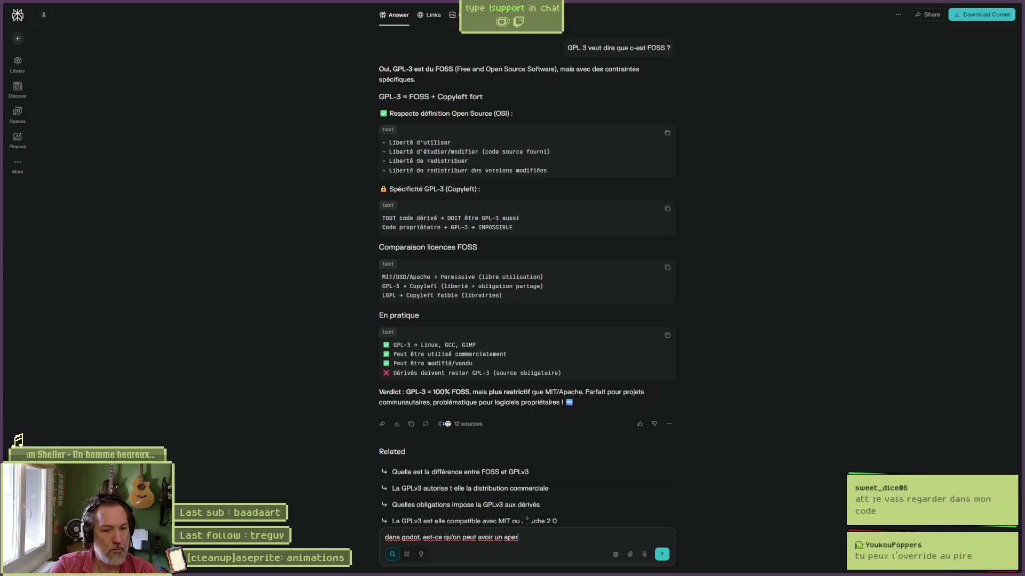
text(cu du parallax avec les no)
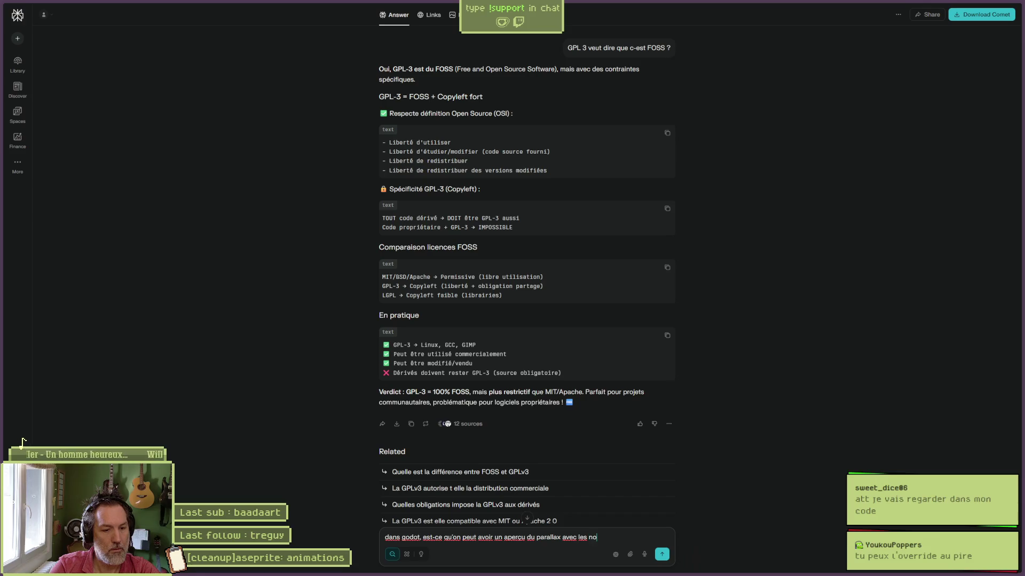
text(euds Para)
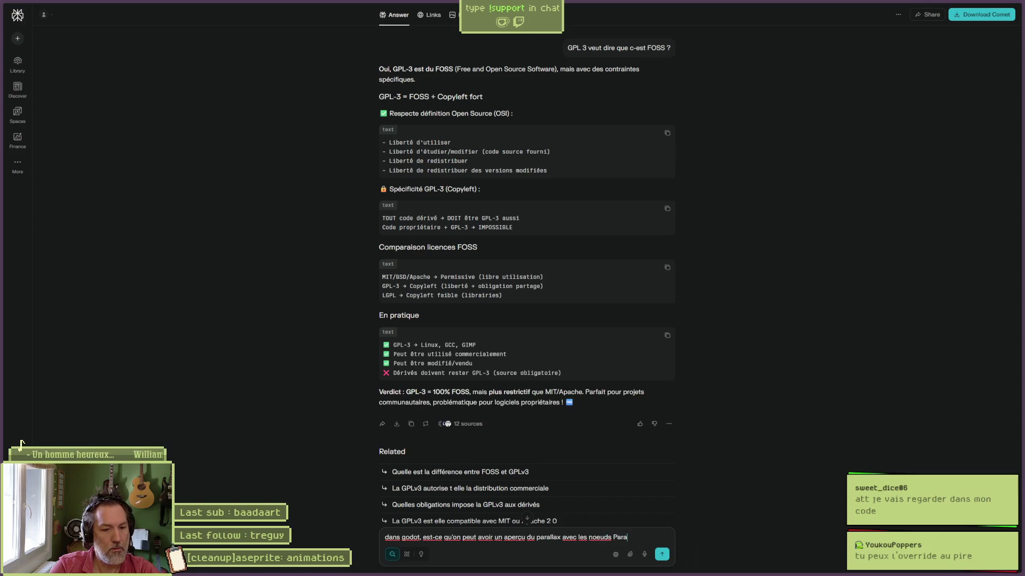
text(allax2D)
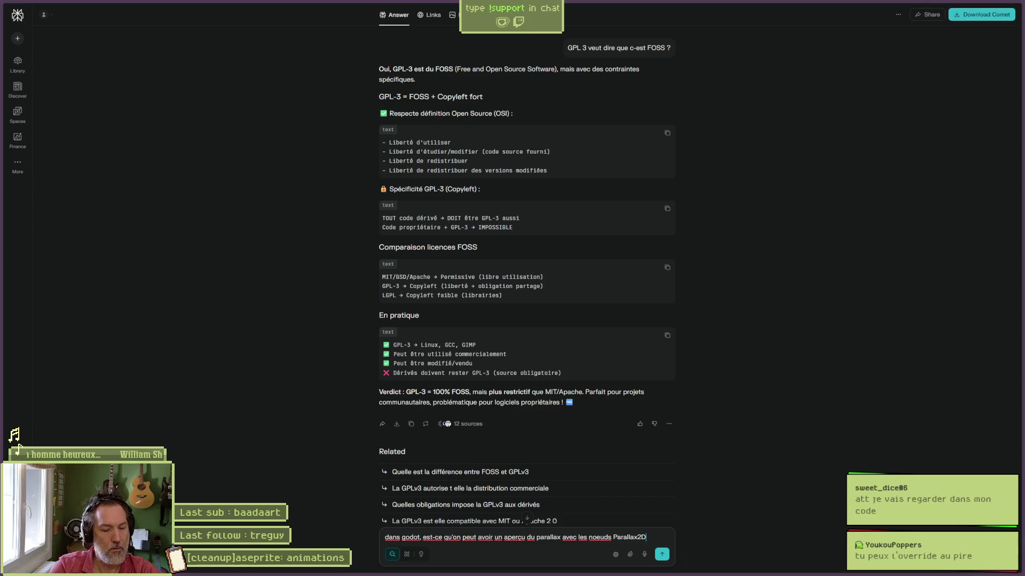
Finish the question about seeing parallax layers move with the editor camera, and send it.
mouse_move(520, 574)
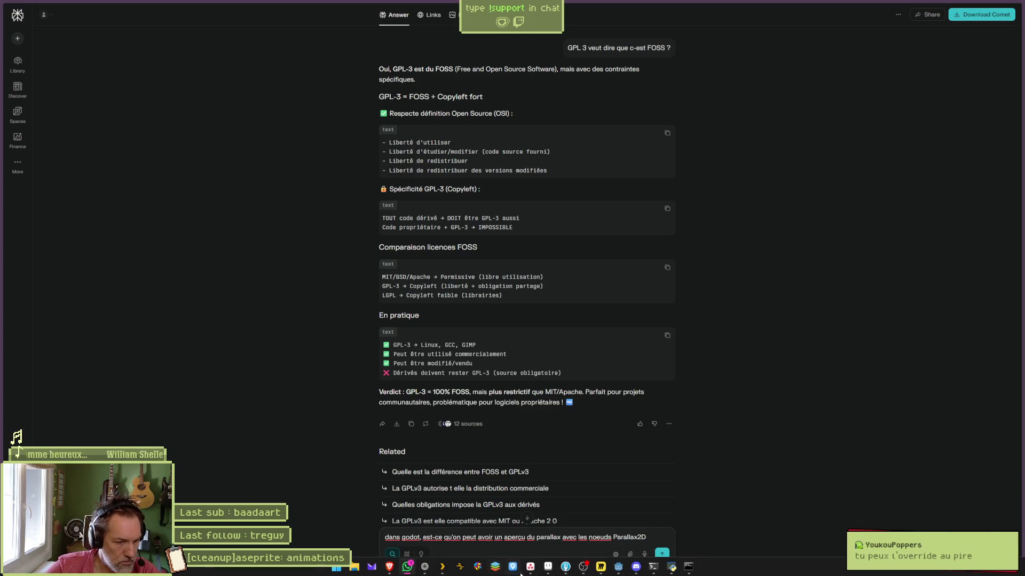
click(619, 567)
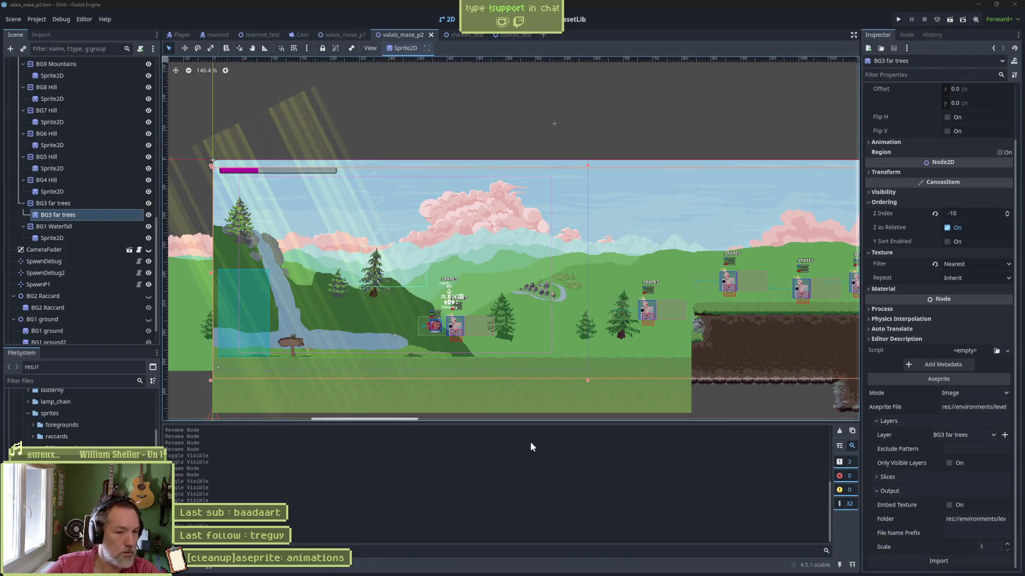
mouse_move(637, 571)
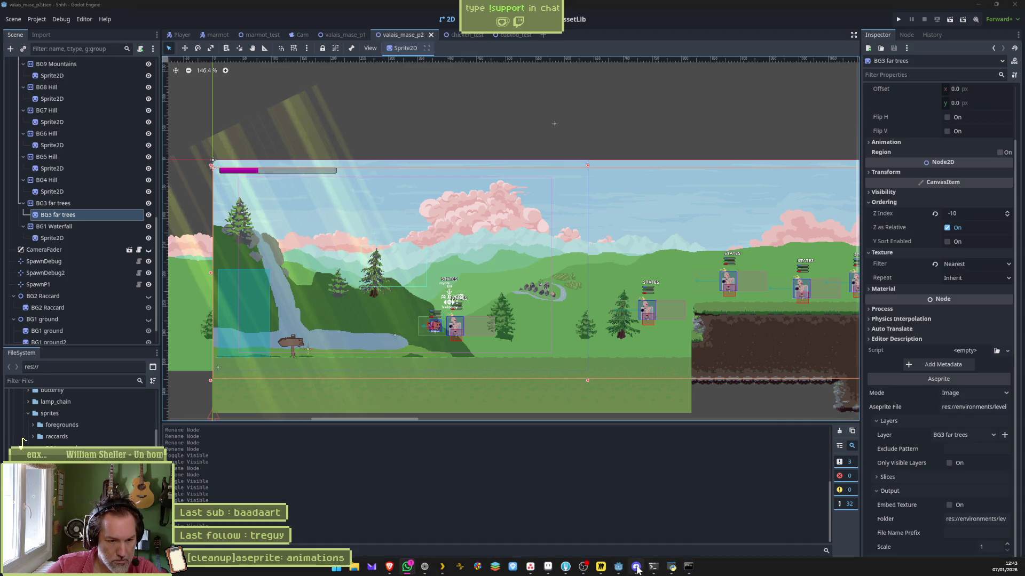
click(424, 567)
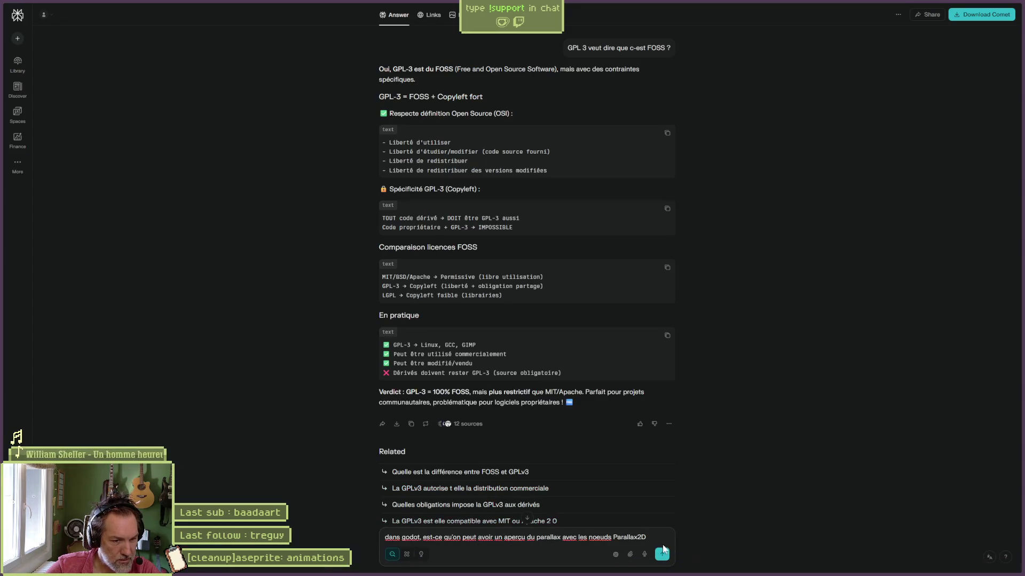
text( sans faire plaz.)
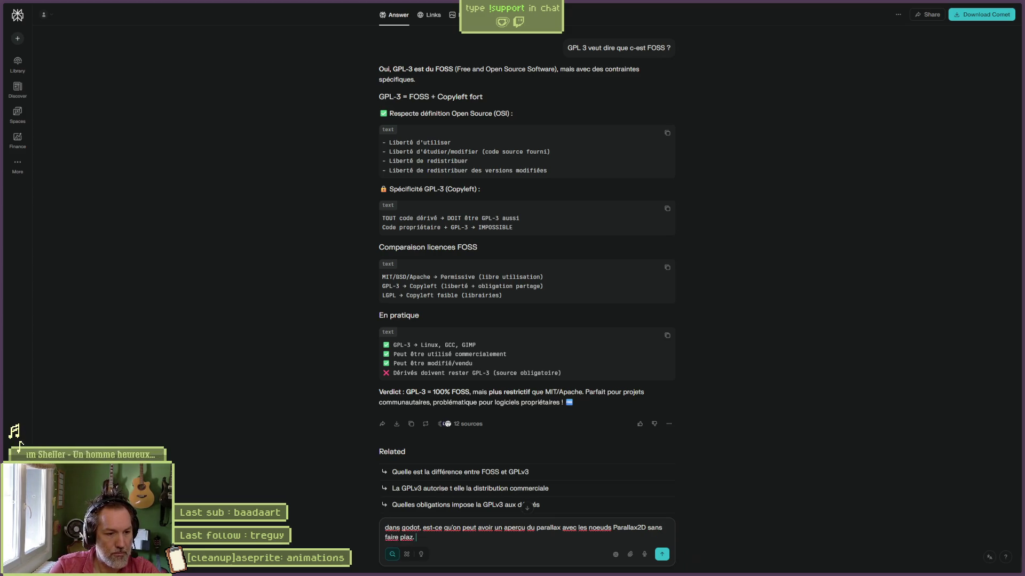
key(BackSpace)
key(BackSpace)
text(y, E)
text(n bouga)
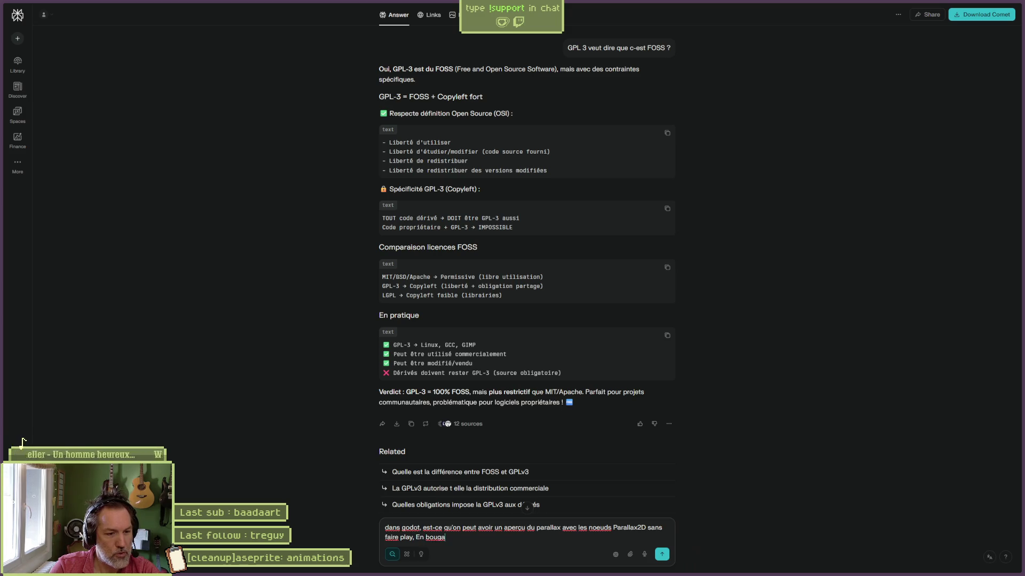
key(BackSpace)
text(eant la caméra d)
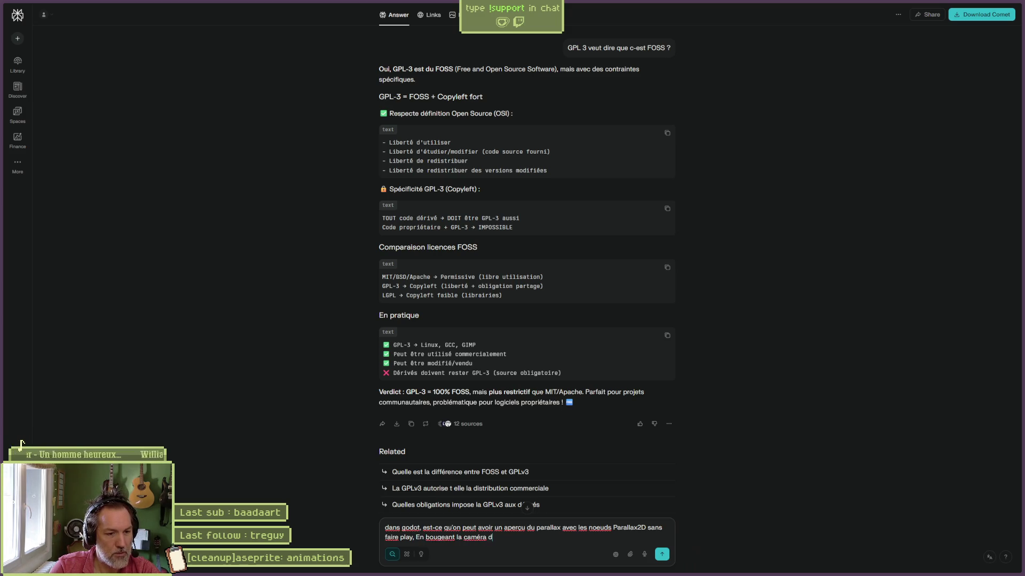
text(ans l'éditeur, voir l)
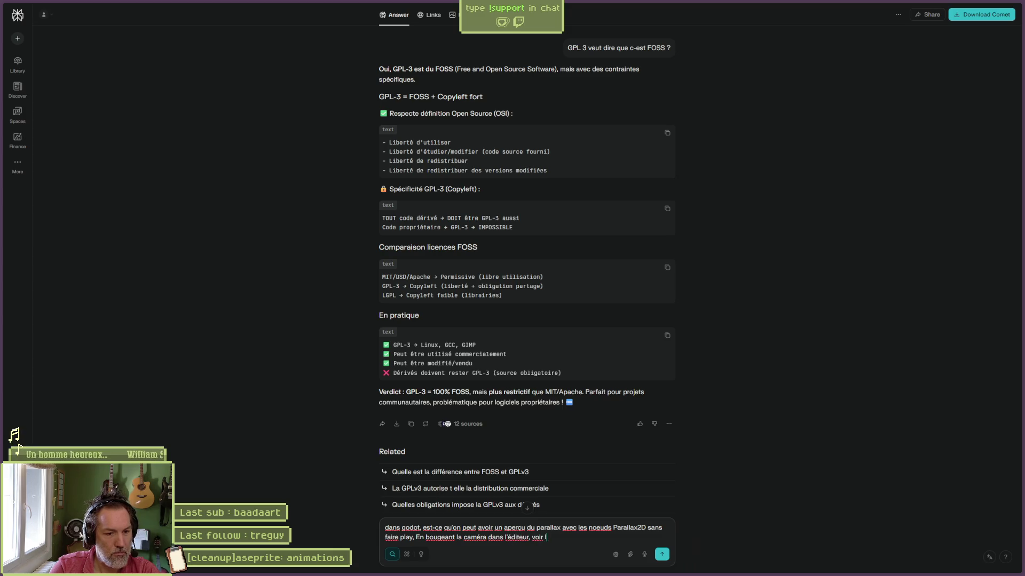
text(es layers p)
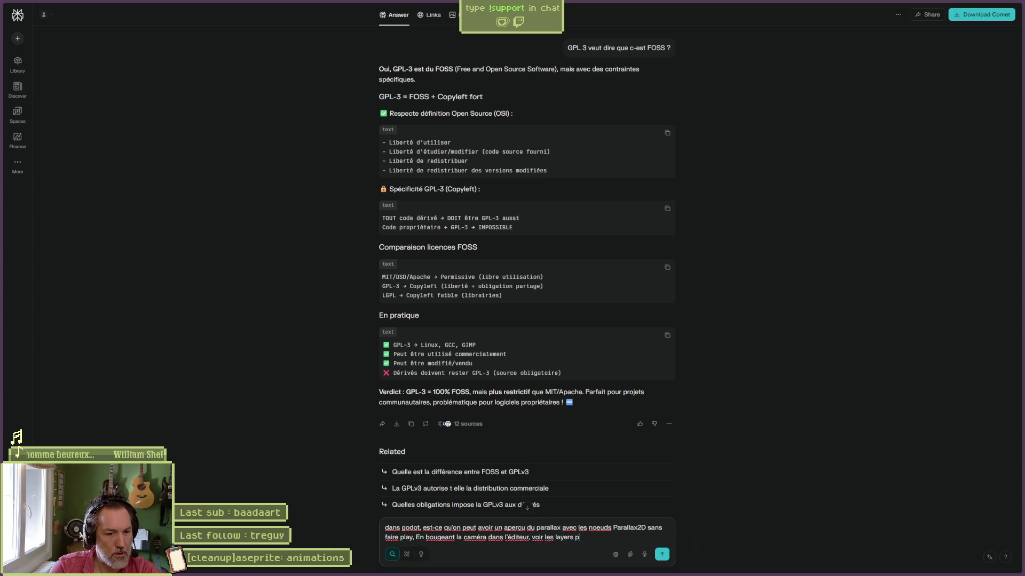
text(arallax bouger)
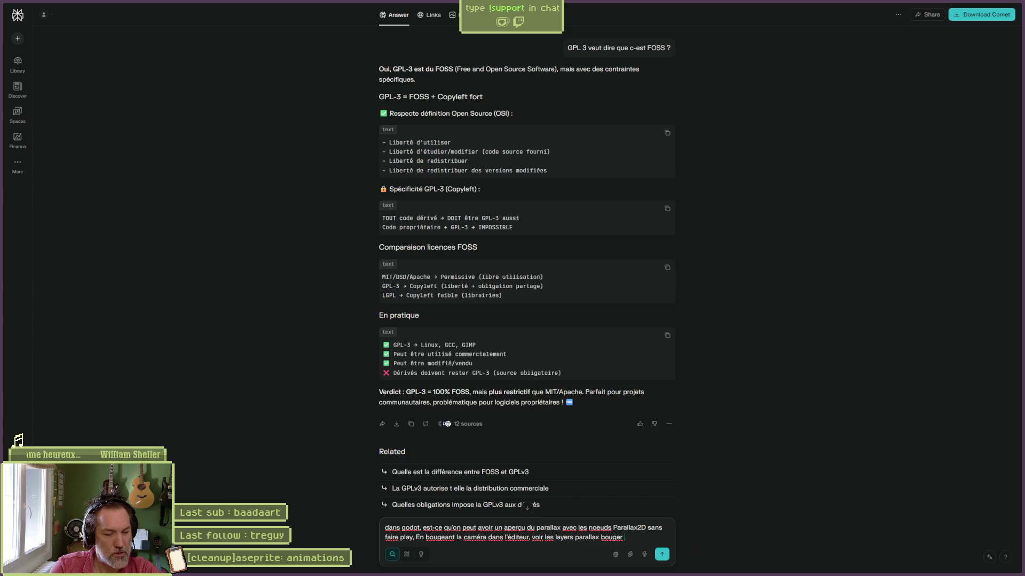
text( selon leur scale.)
key(Return)
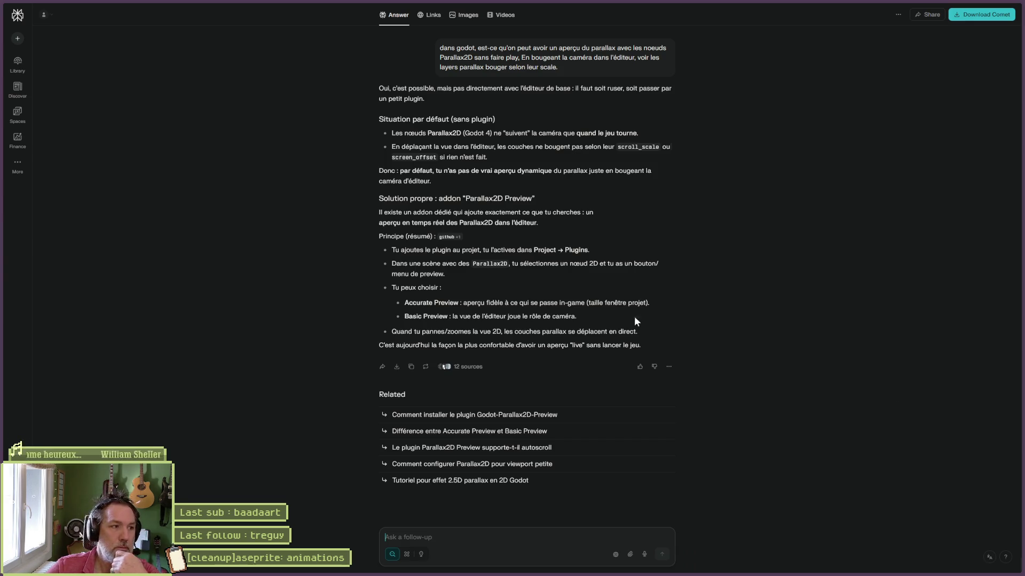
Read Perplexity's answer recommending the Parallax2D Preview addon and its follow-up suggestions.
mouse_move(1, 160)
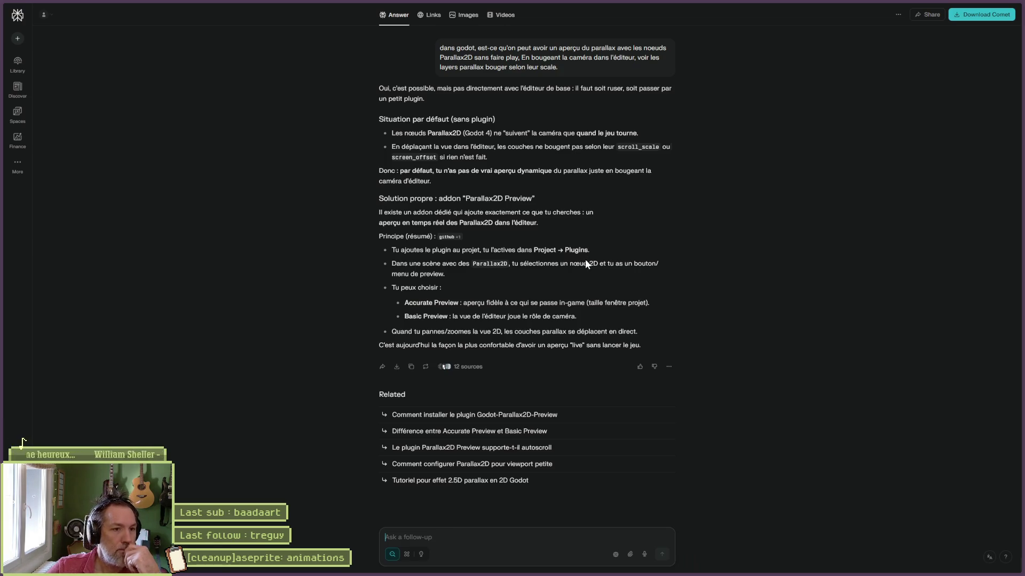
scroll(495, 264, up, 2)
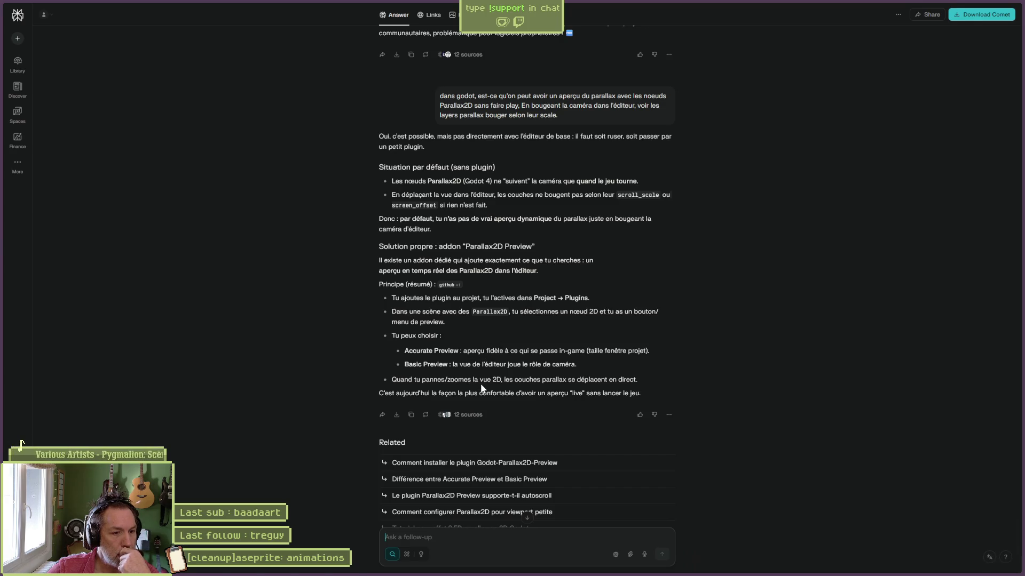
Open the Godot-Parallax2D-Preview GitHub page and select 'screen_offset' in its README.
click(449, 285)
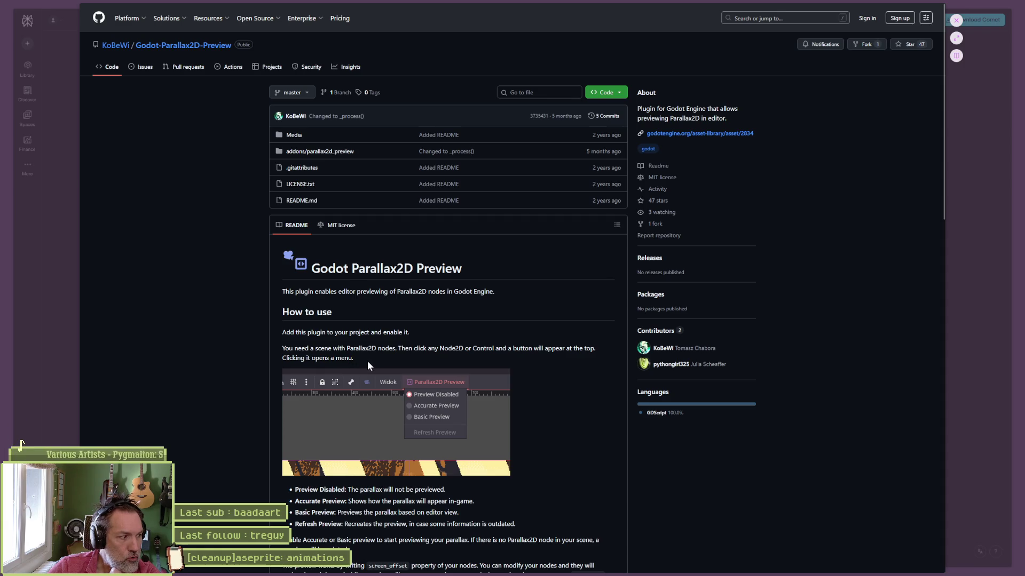
scroll(375, 366, down, 3)
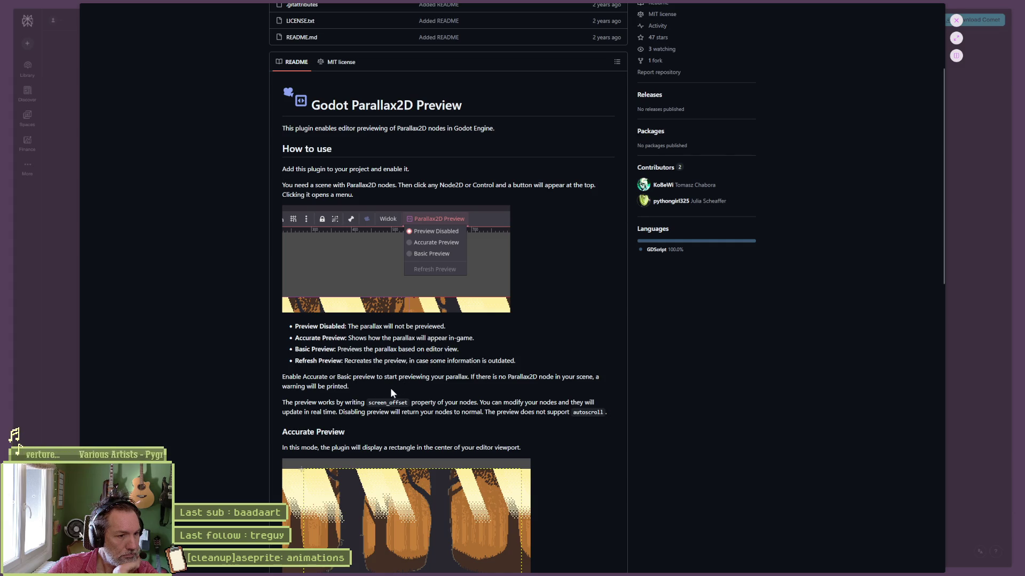
scroll(387, 391, down, 1)
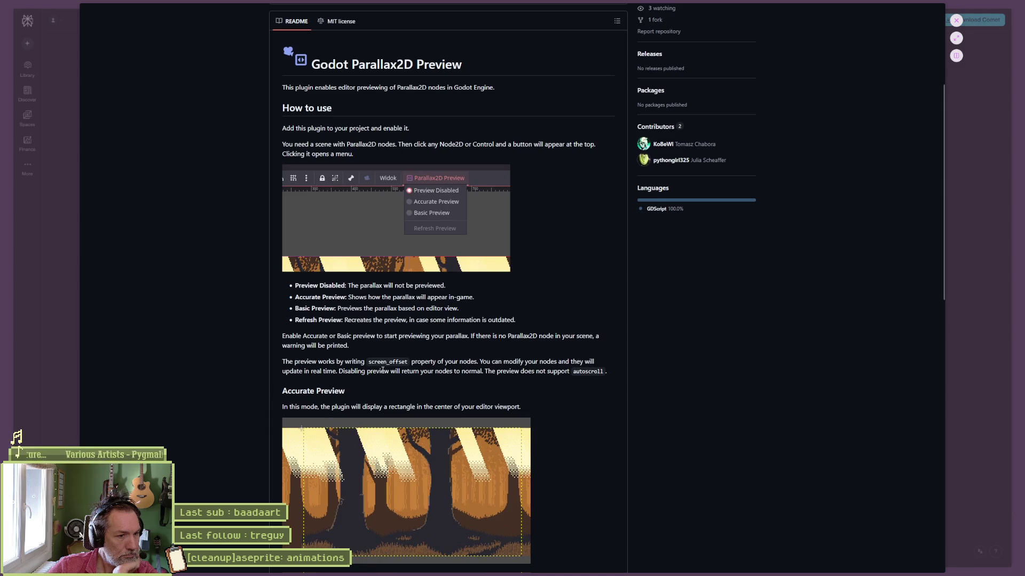
double_click(370, 364)
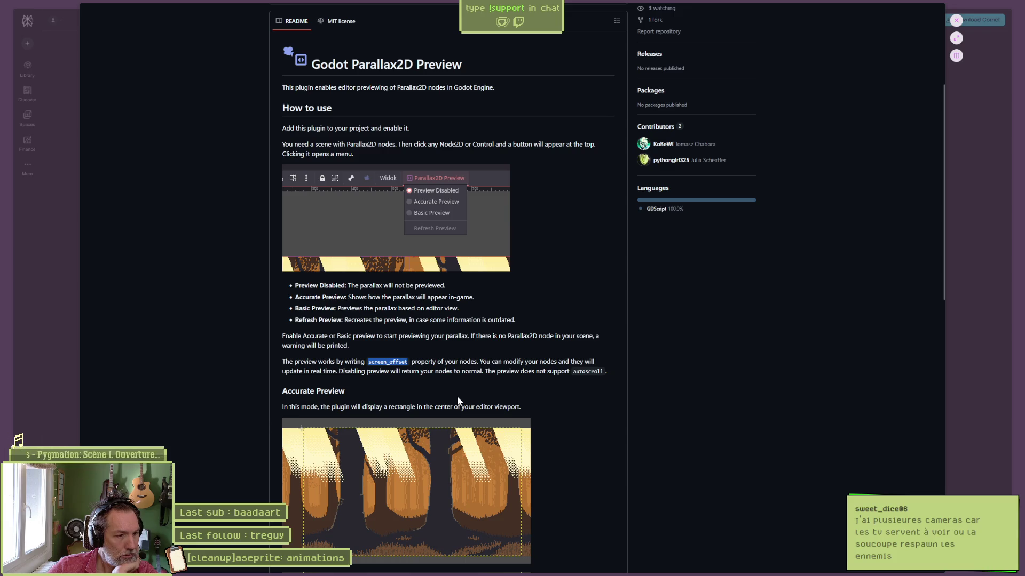
Read the rest of the README, scroll back to the top, and return to Godot.
scroll(540, 400, down, 1)
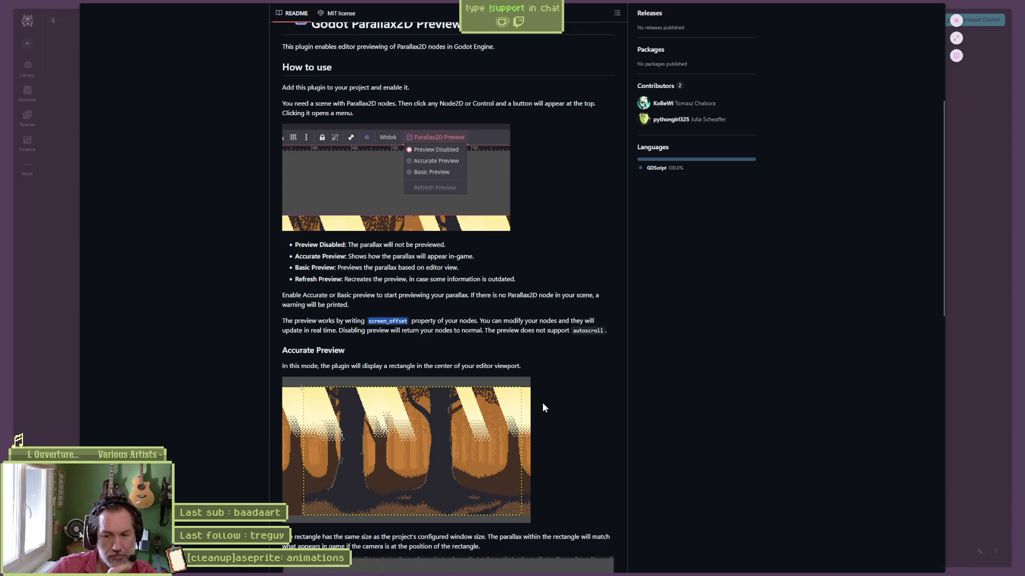
scroll(511, 396, down, 1)
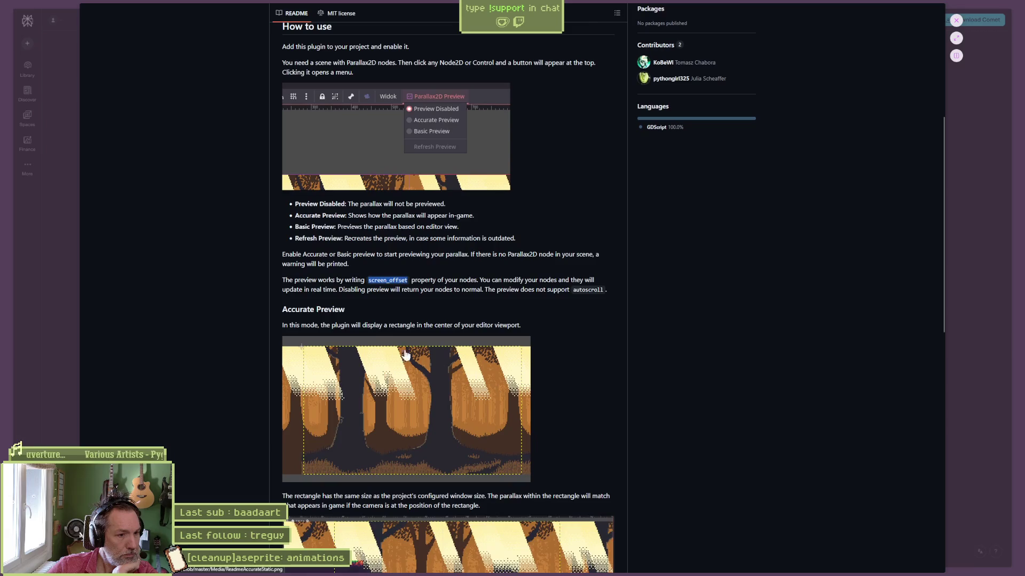
scroll(714, 457, down, 3)
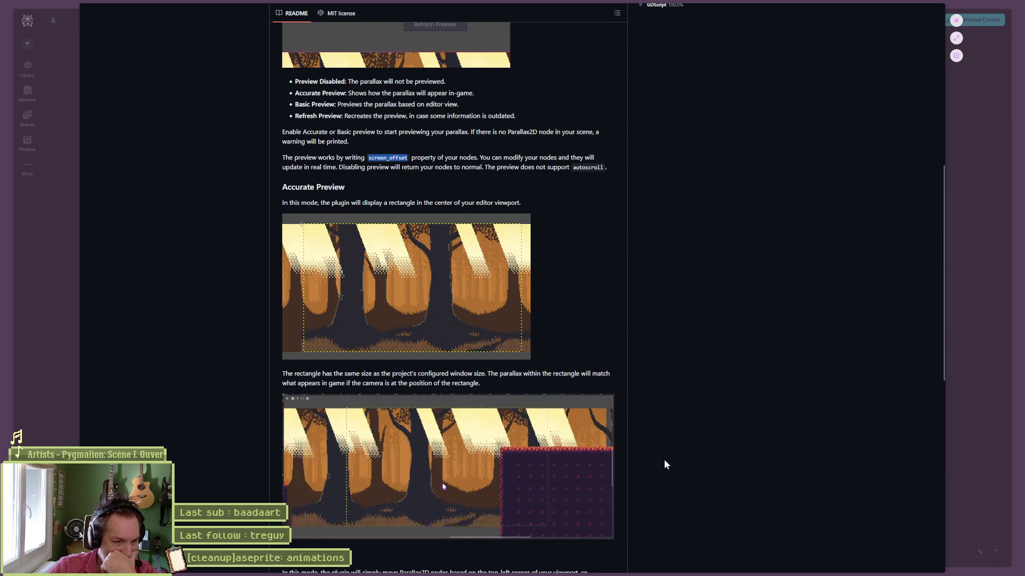
scroll(665, 462, down, 2)
scroll(666, 465, down, 2)
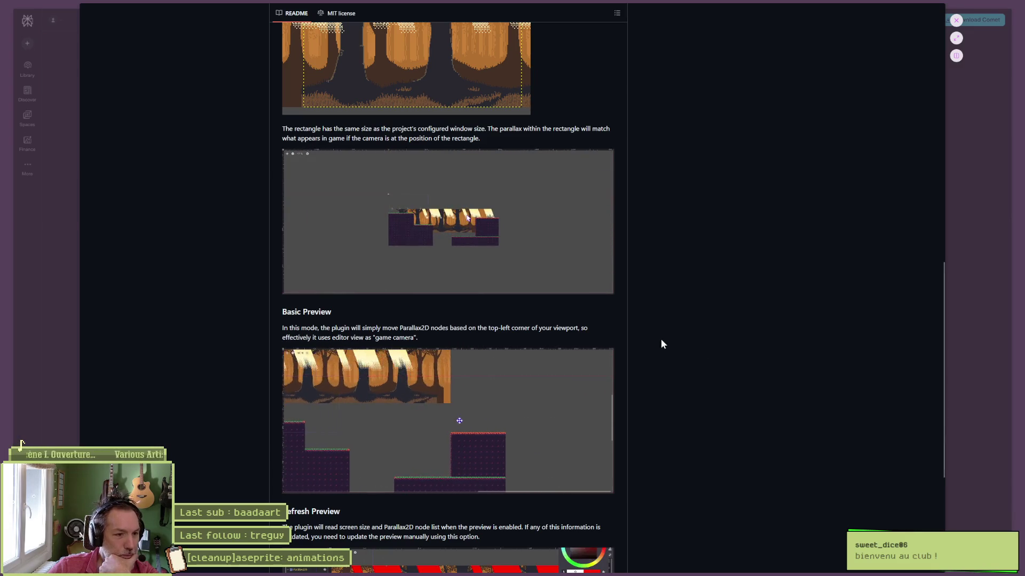
scroll(649, 352, down, 1)
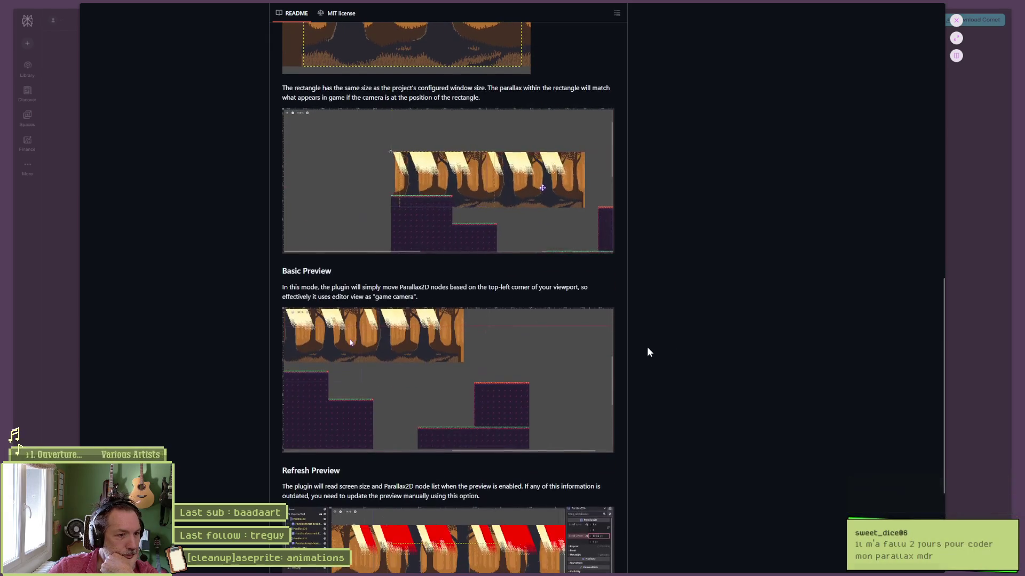
scroll(653, 353, down, 5)
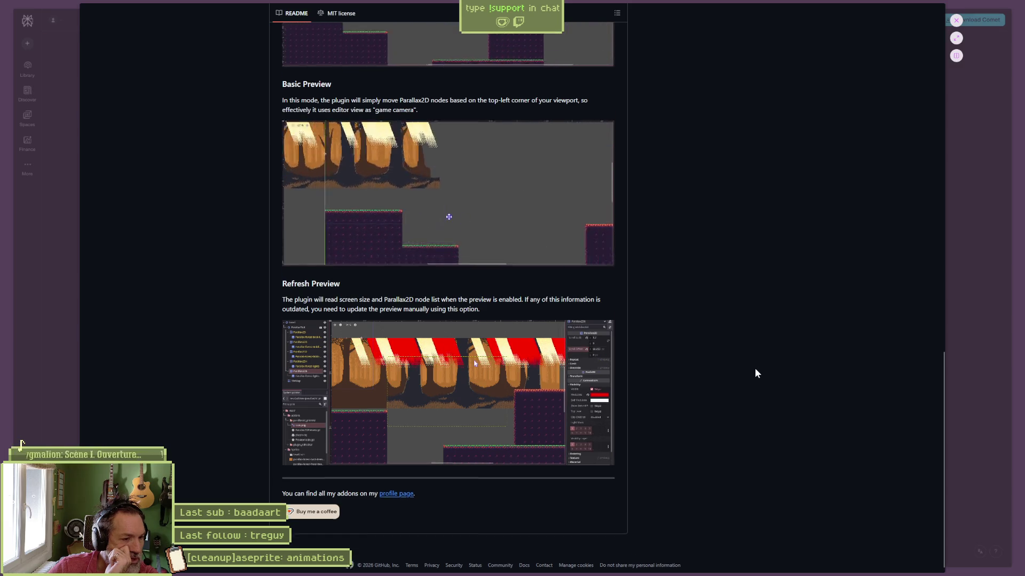
scroll(755, 367, up, 15)
scroll(791, 214, up, 5)
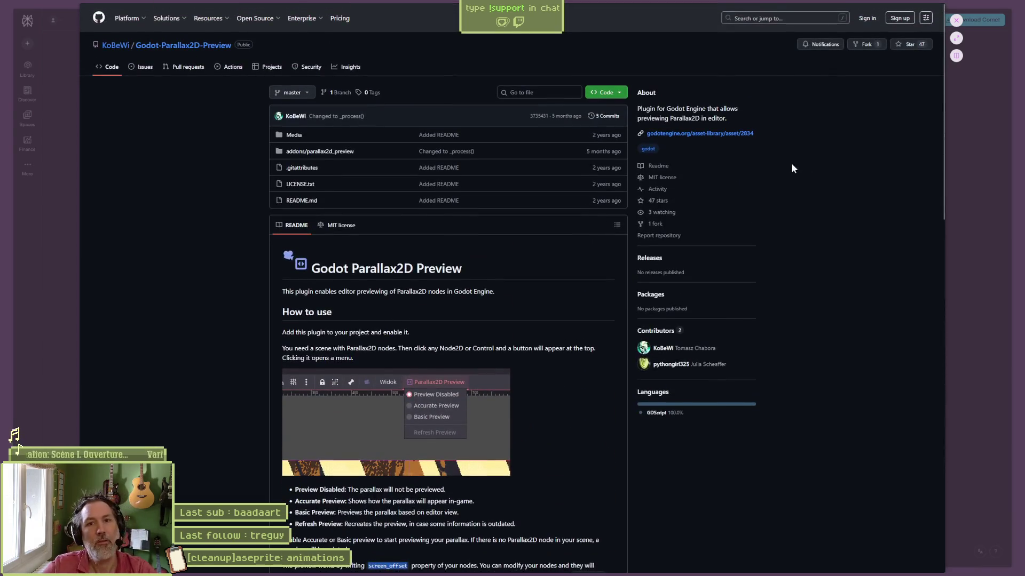
click(979, 9)
click(980, 8)
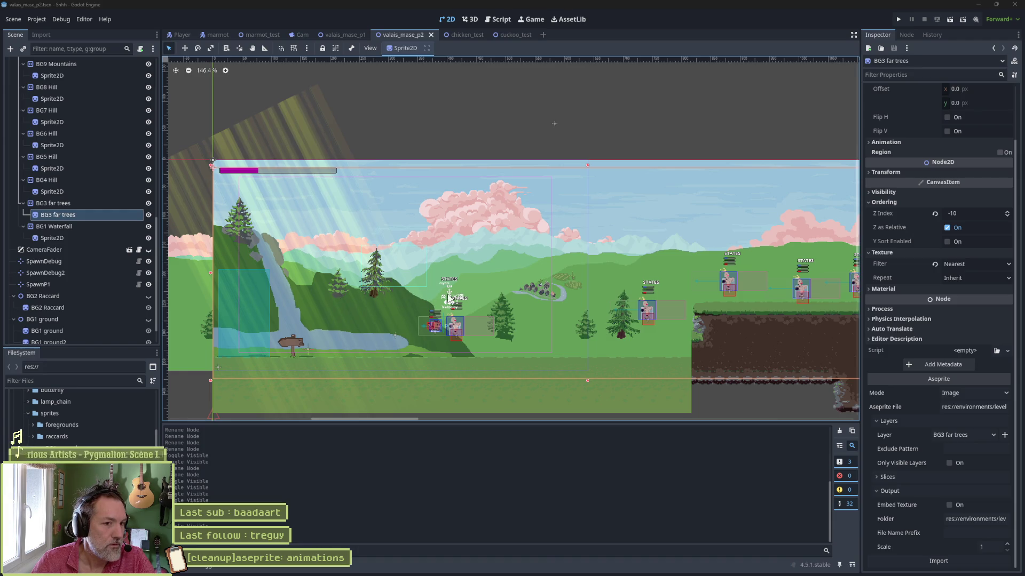
scroll(92, 232, up, 8)
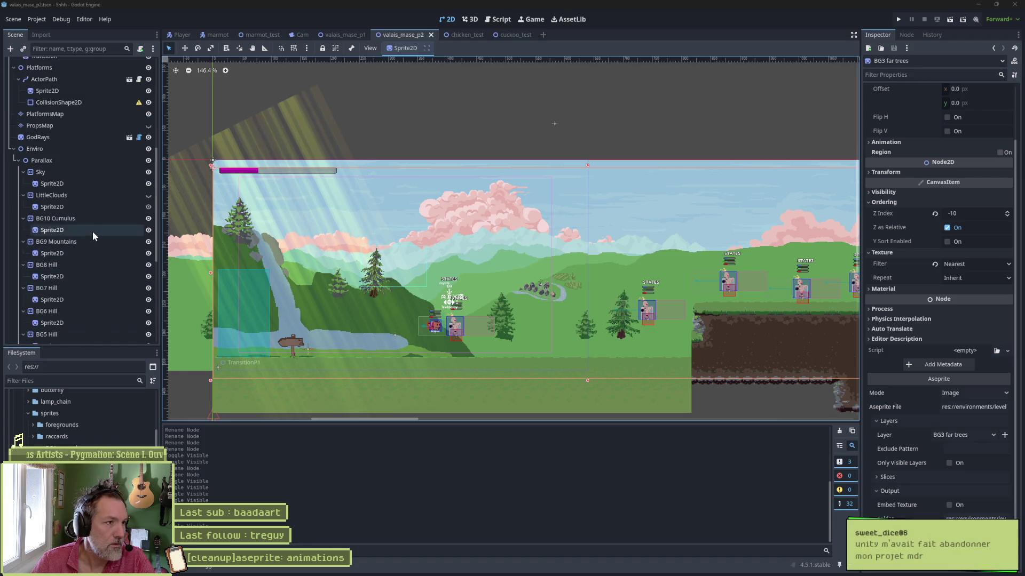
scroll(95, 235, down, 5)
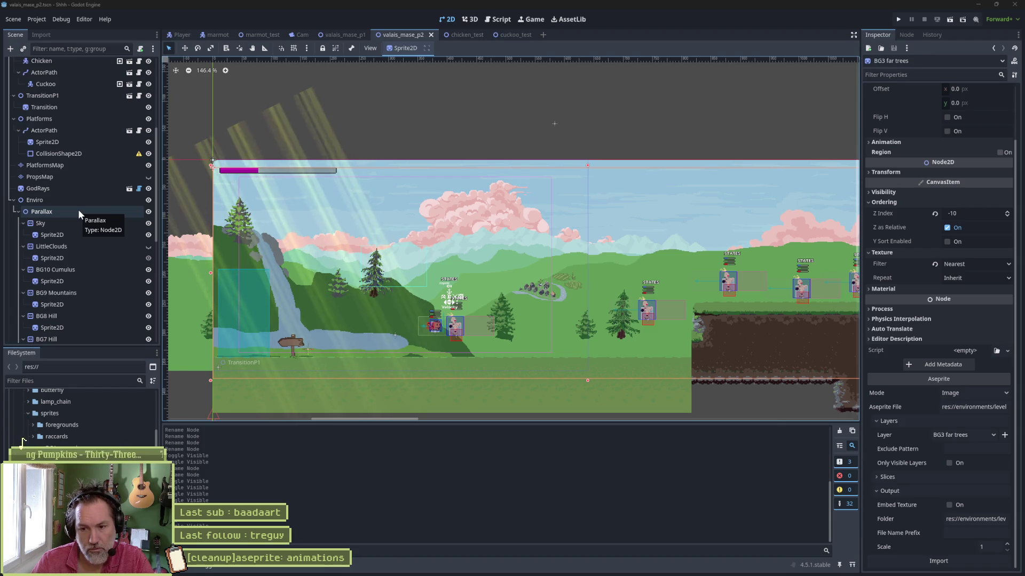
click(83, 232)
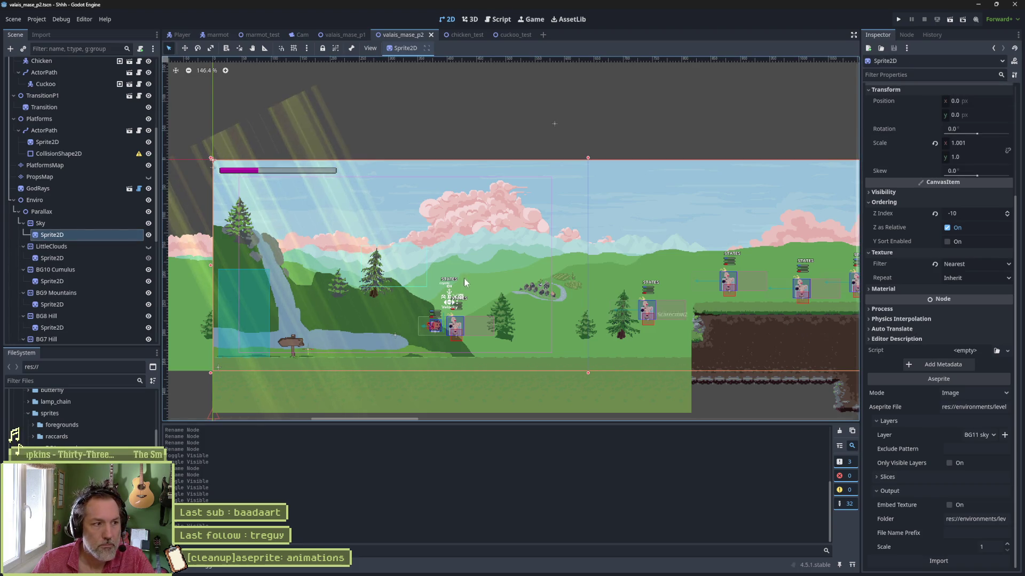
Check the Sky and LittleClouds sprites, toggling each one's visibility.
click(149, 235)
click(149, 235)
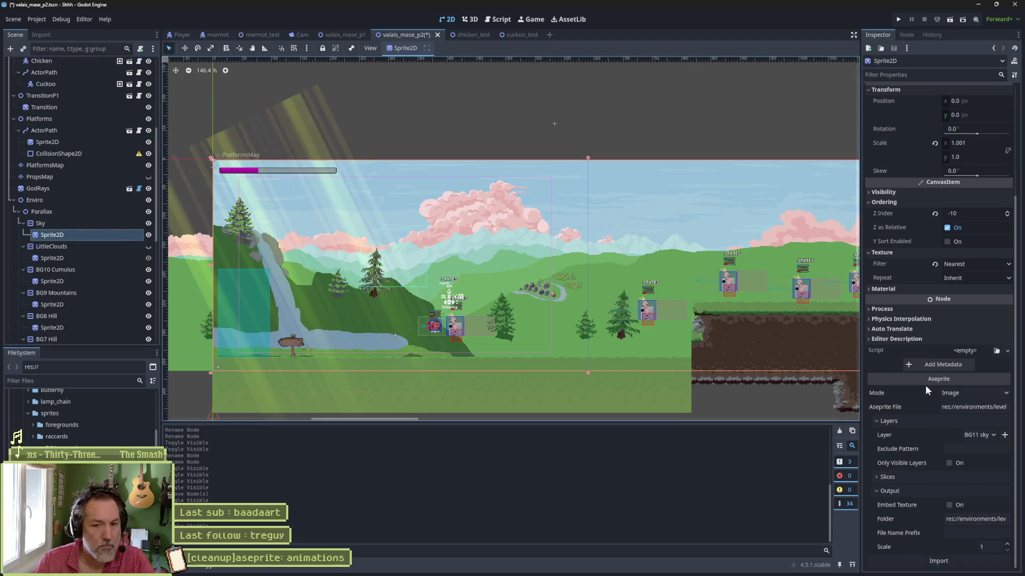
click(79, 258)
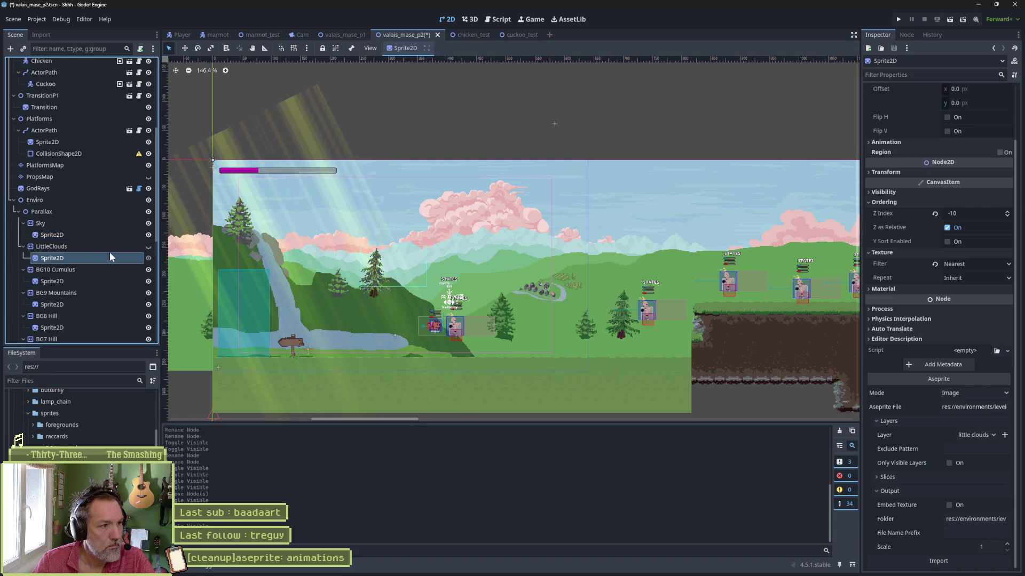
click(148, 247)
click(148, 247)
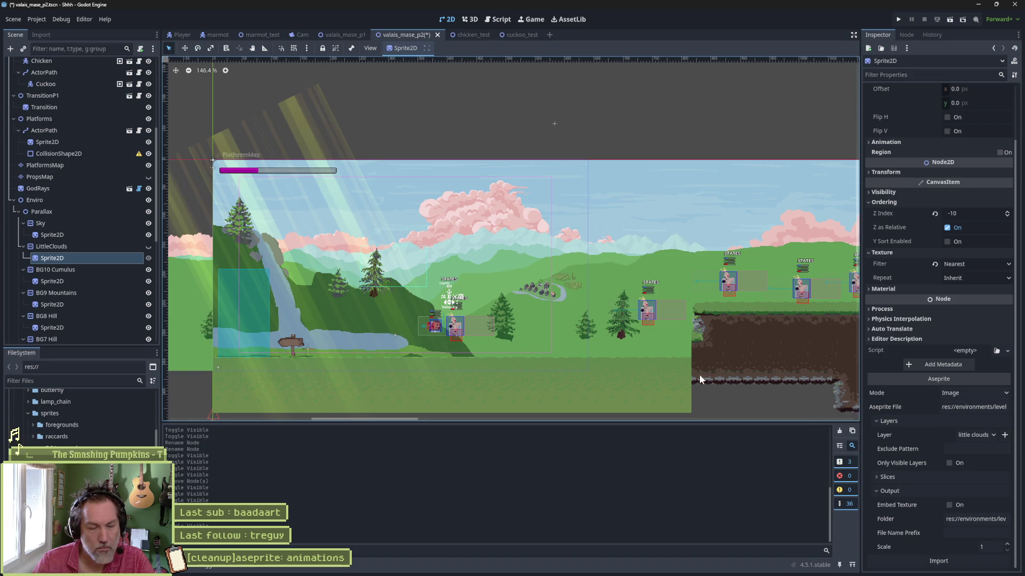
Inspect the Aseprite layers of BG10 Cumulus, BG9 Mountains, BG8 Hill, BG7 Hill, BG3 far trees, BG1 Waterfall.
click(73, 283)
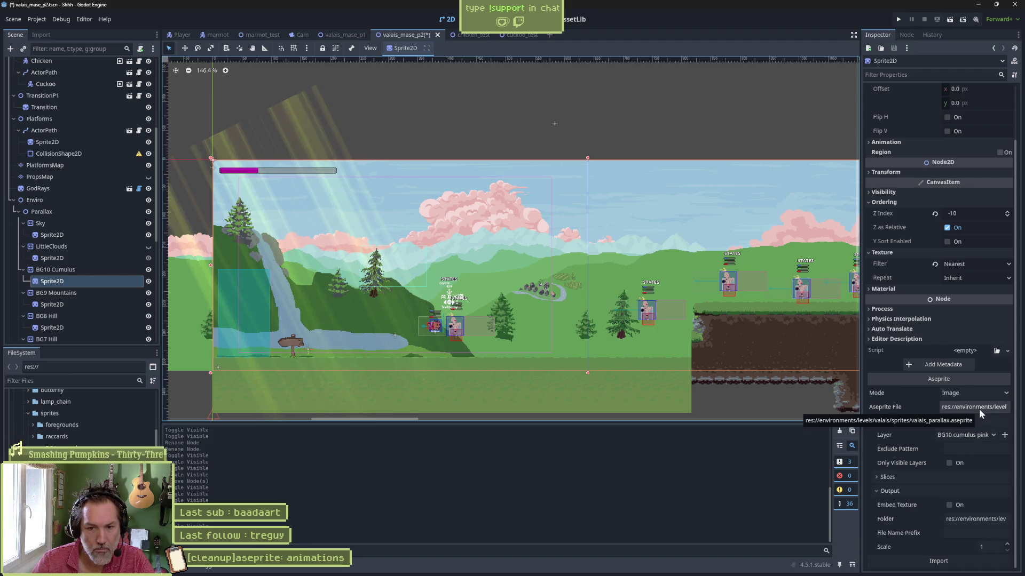
click(60, 302)
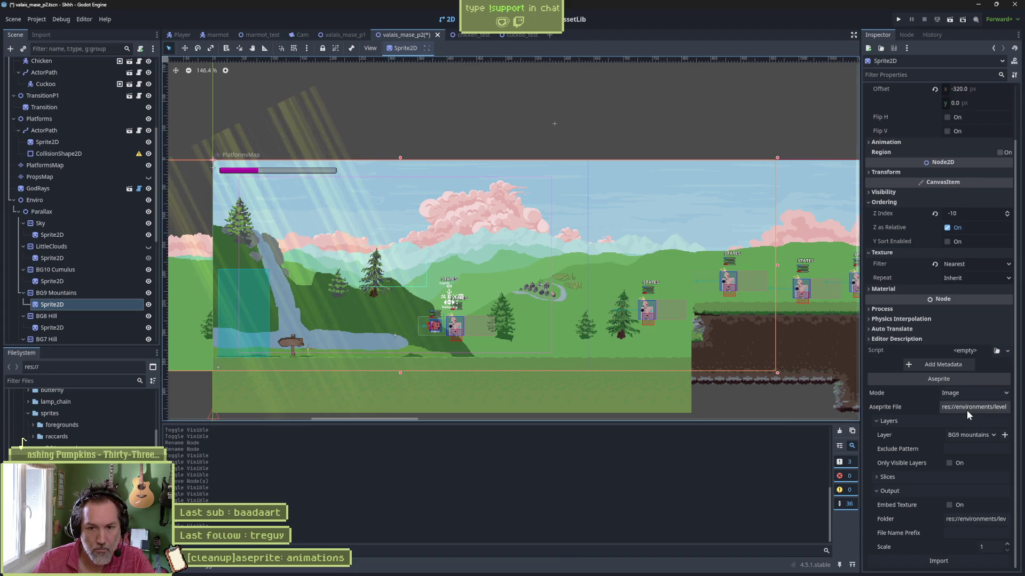
click(85, 327)
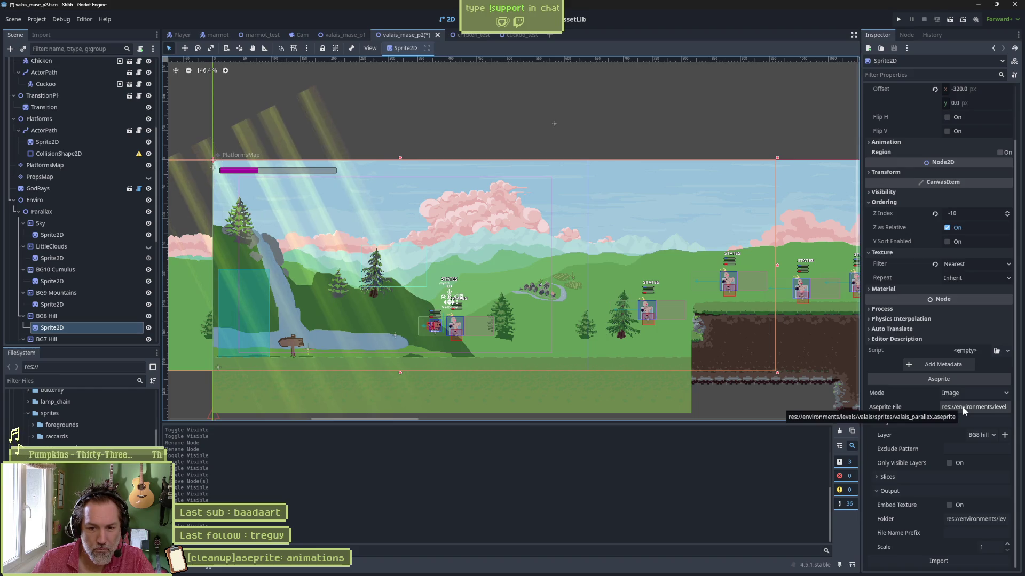
scroll(67, 296, down, 5)
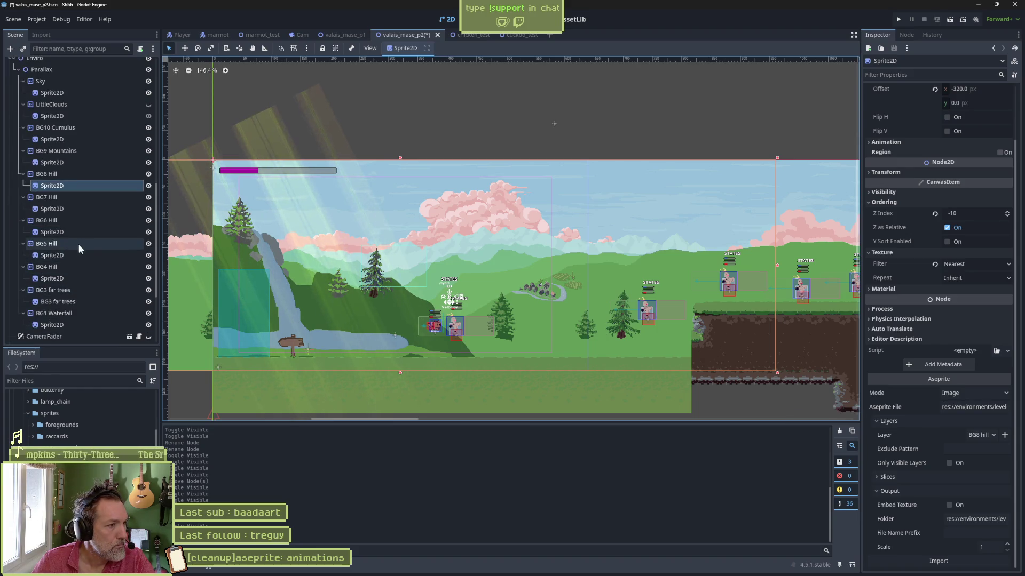
click(93, 210)
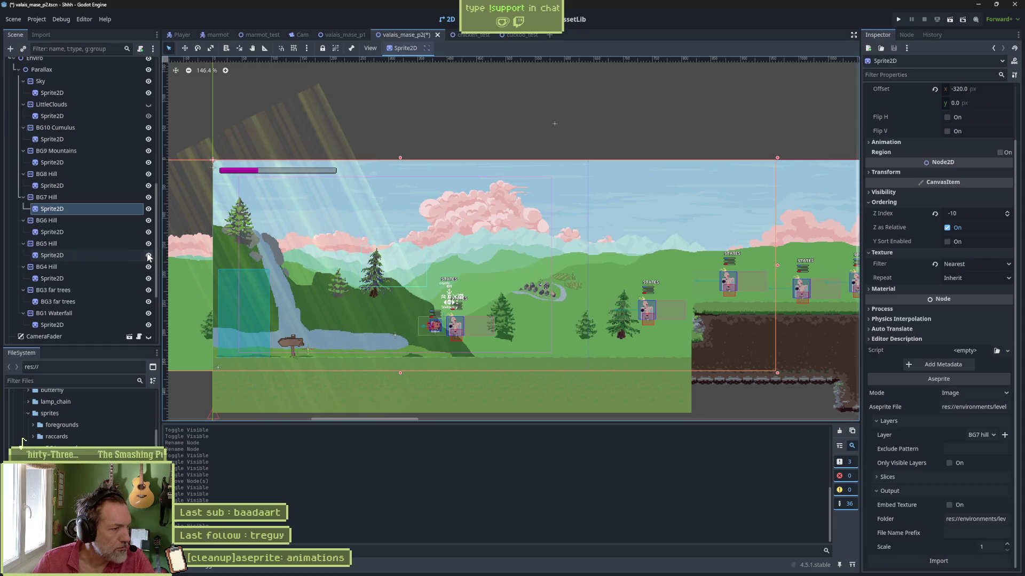
click(79, 300)
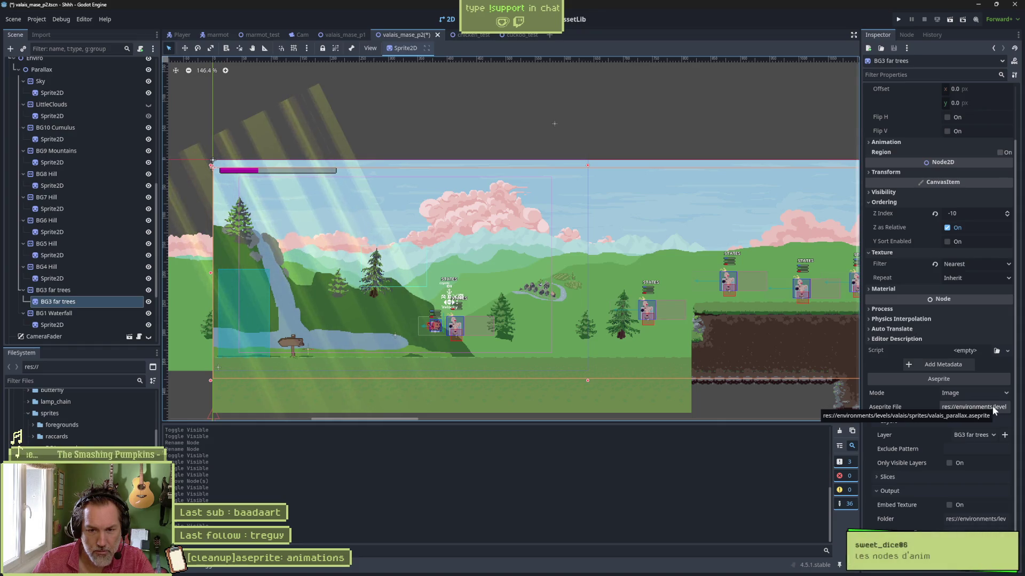
click(65, 323)
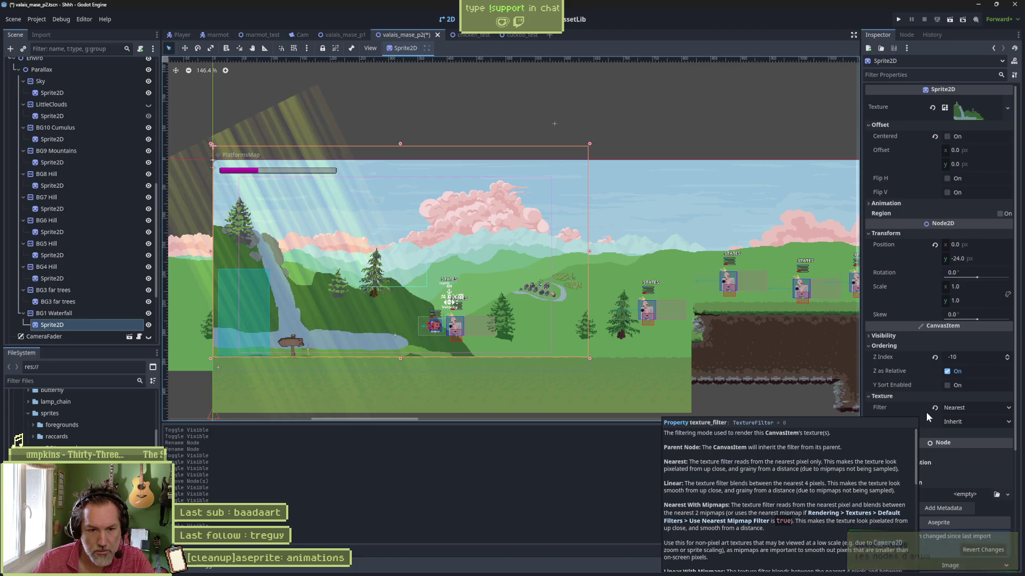
Uncheck Embed Texture on BG1 Waterfall, browse to valais without choosing a folder, then save.
scroll(948, 459, down, 5)
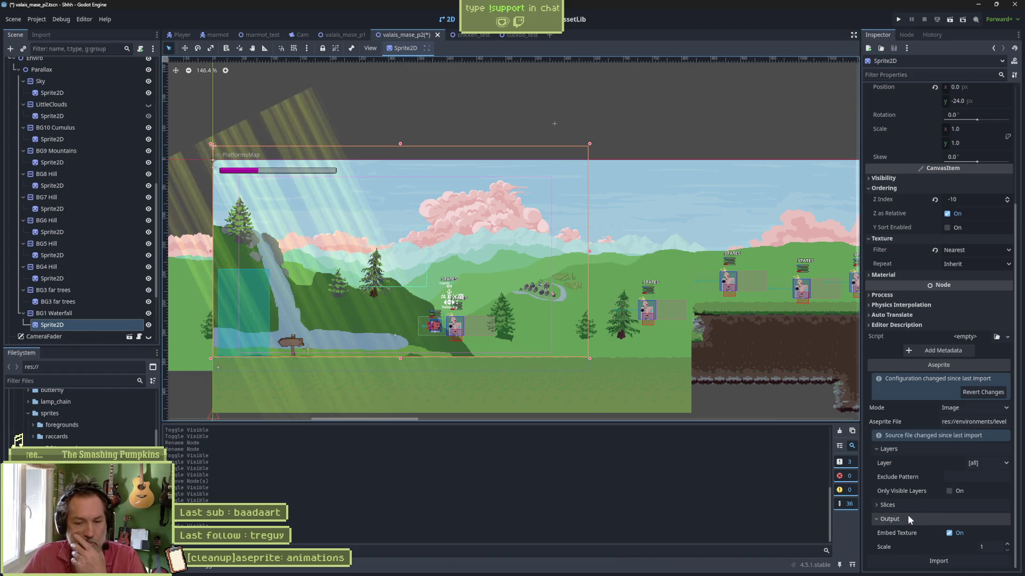
click(948, 534)
click(965, 519)
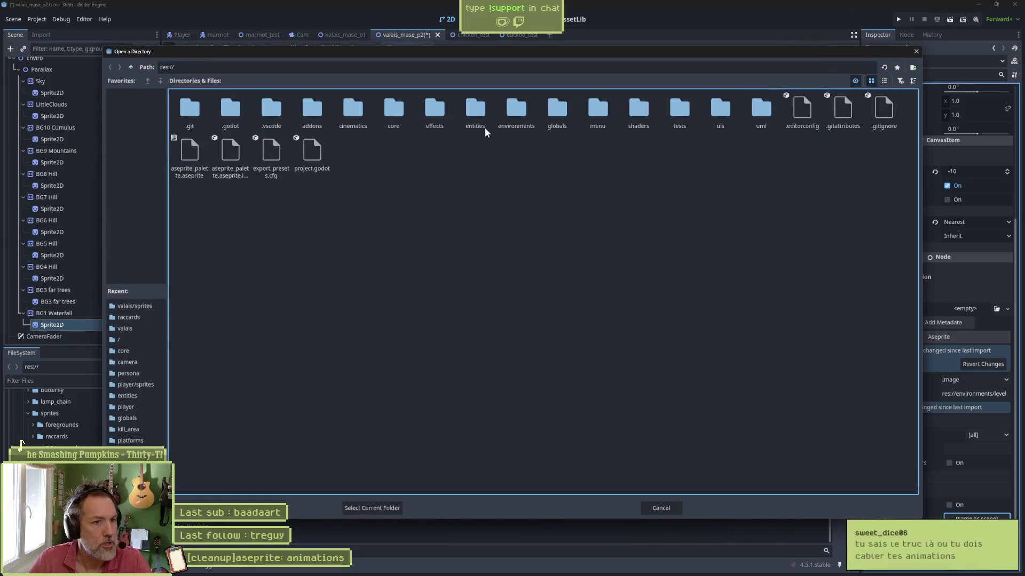
double_click(516, 111)
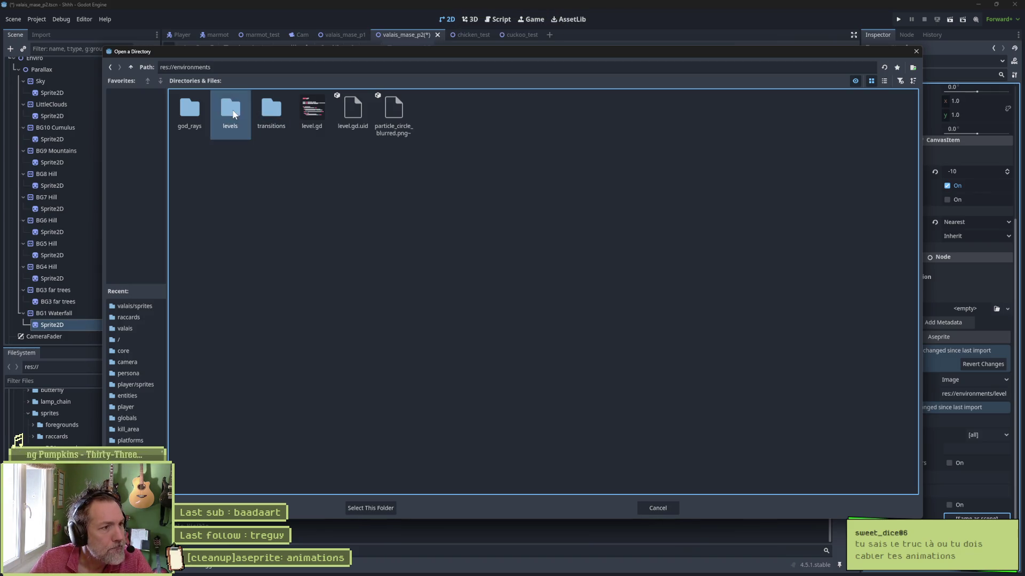
double_click(240, 113)
double_click(271, 112)
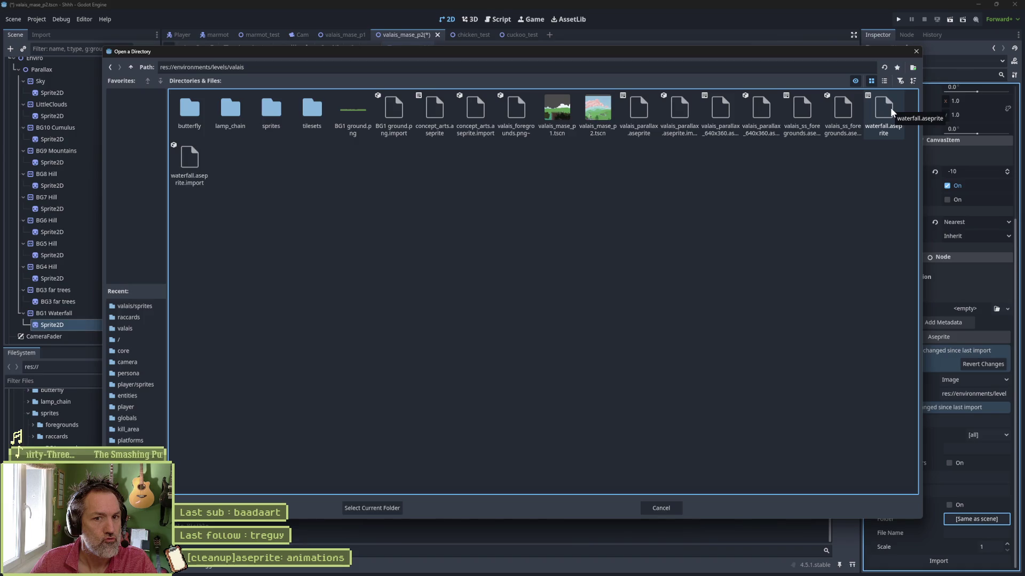
click(916, 51)
key(ctrl+s)
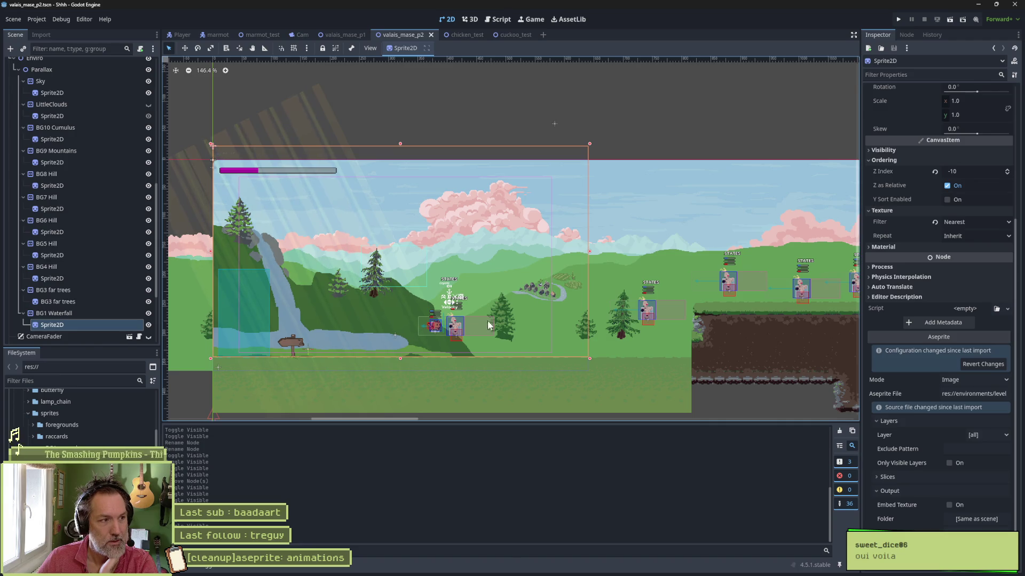
In the Player scene, expand StateMachine and open the Dash state's player_dash_state.gd script.
click(181, 36)
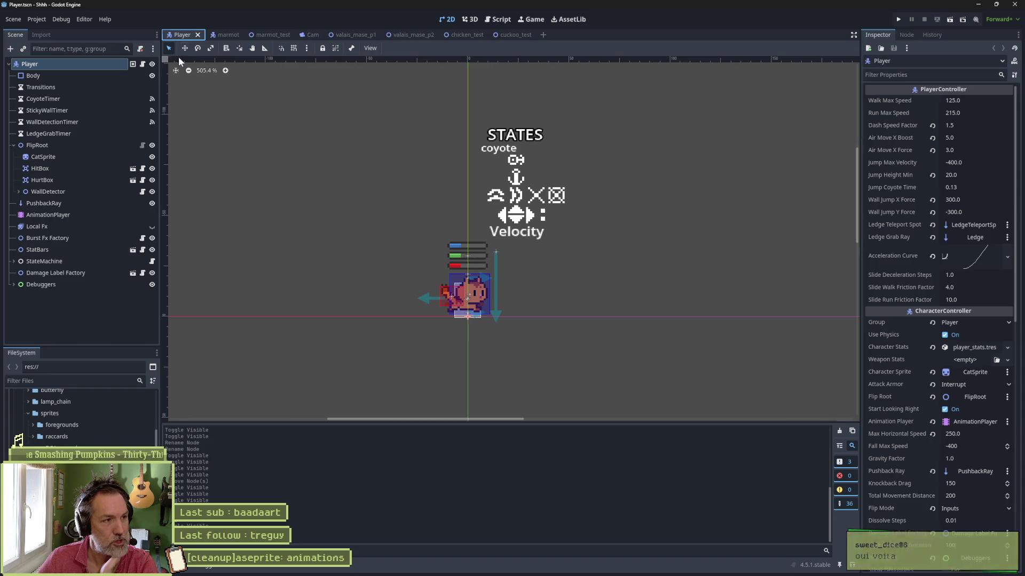
click(13, 261)
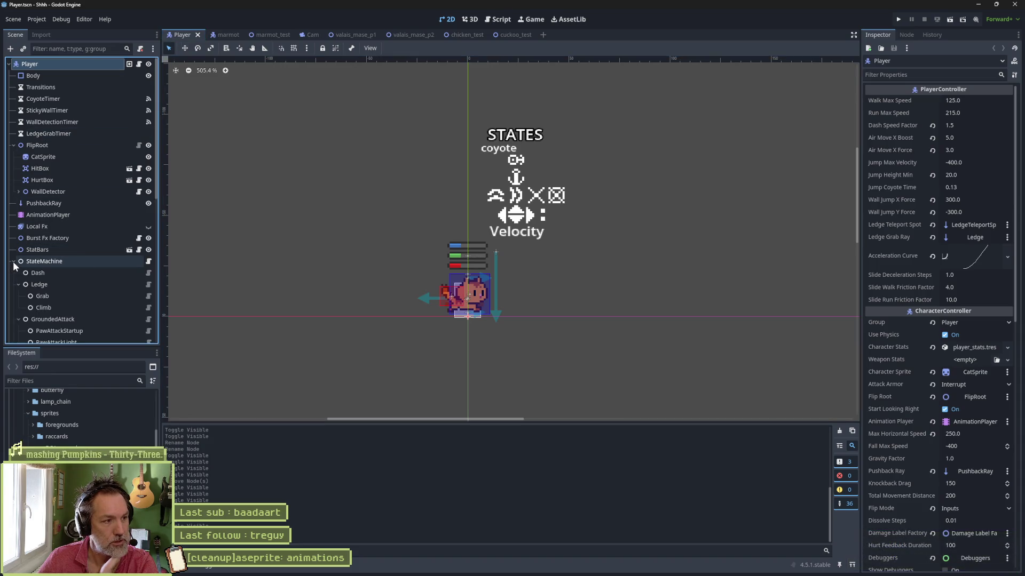
scroll(78, 277, down, 1)
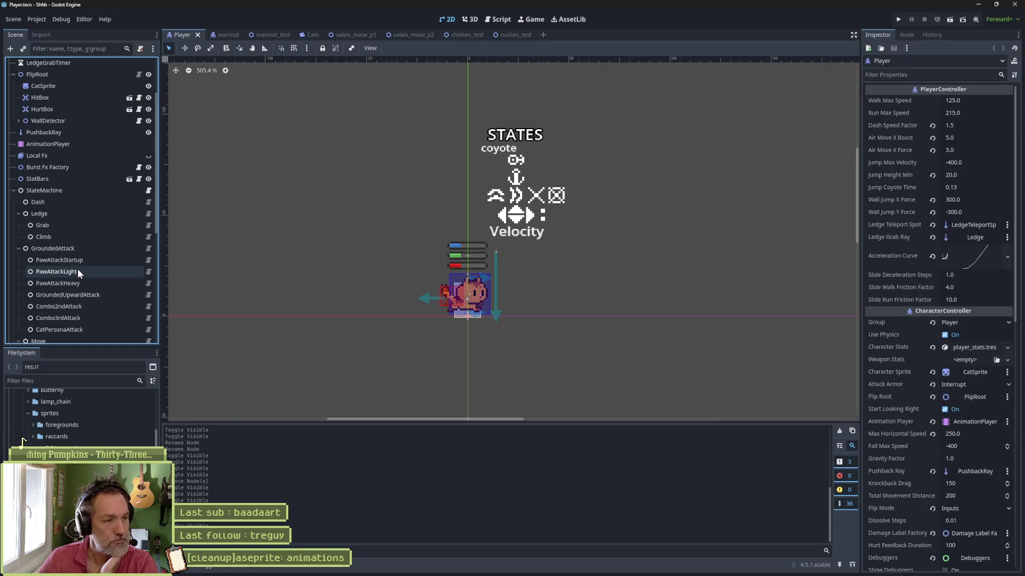
scroll(79, 267, down, 1)
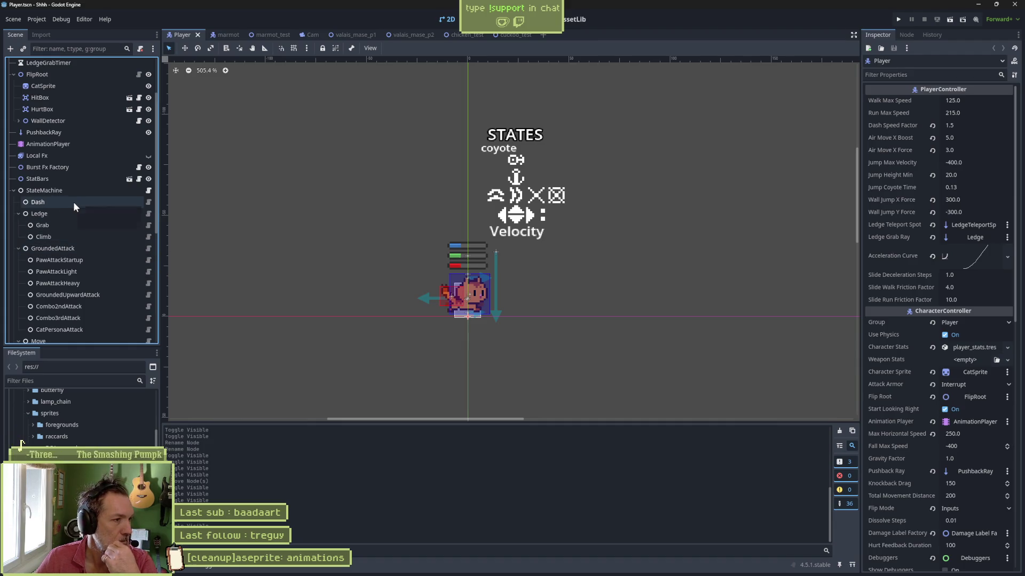
click(14, 190)
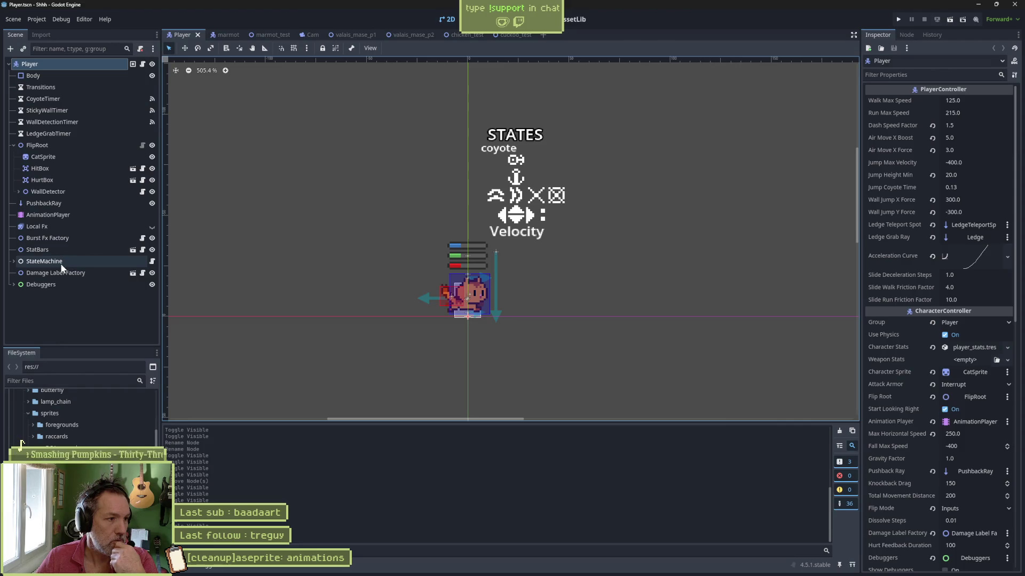
shift+click(14, 261)
scroll(14, 262, down, 3)
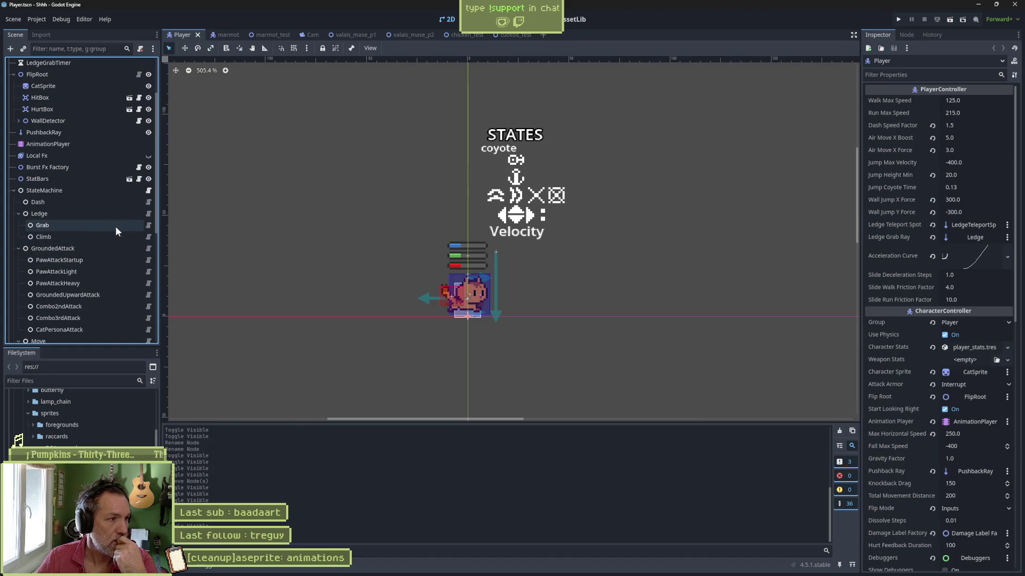
click(148, 202)
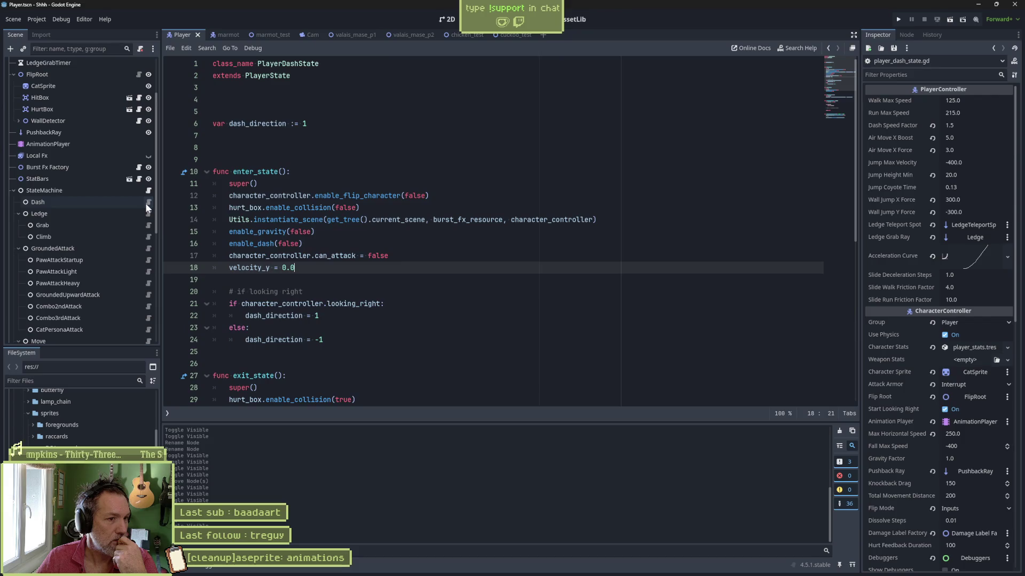
Replace the check_transitions function with the pasted on_animation_finished function.
scroll(347, 275, down, 5)
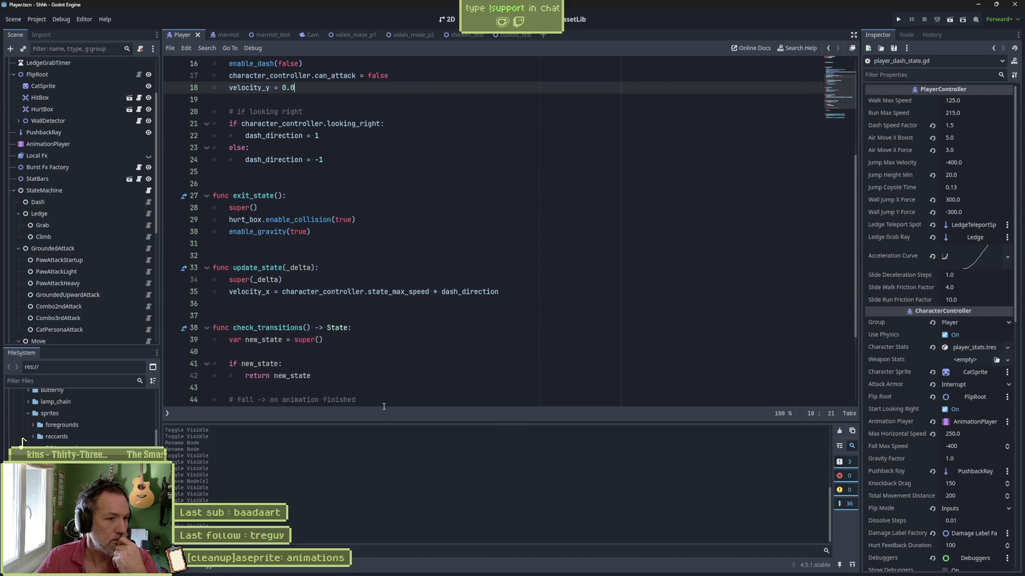
drag(385, 419, 390, 467)
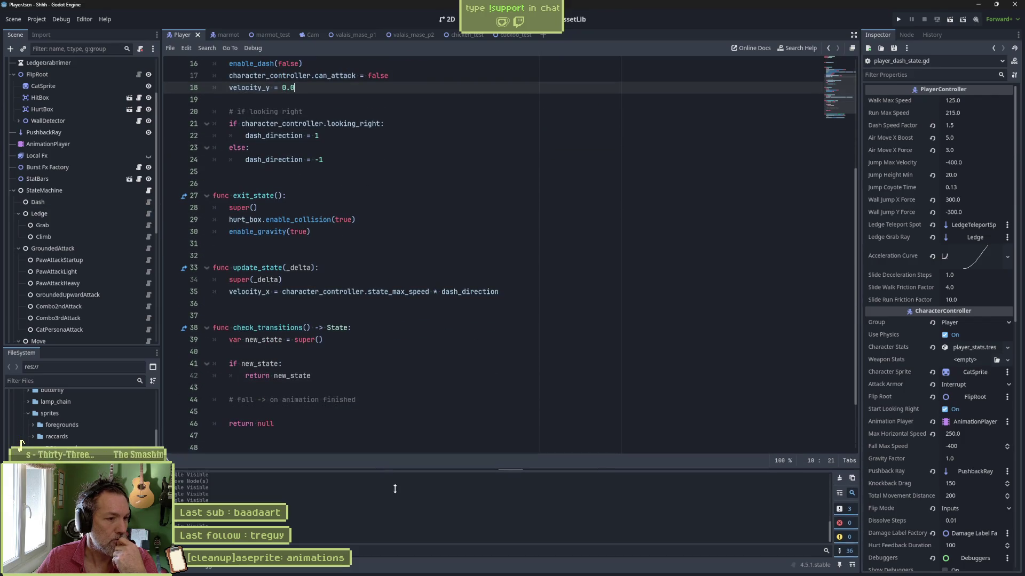
drag(310, 427, 560, 297)
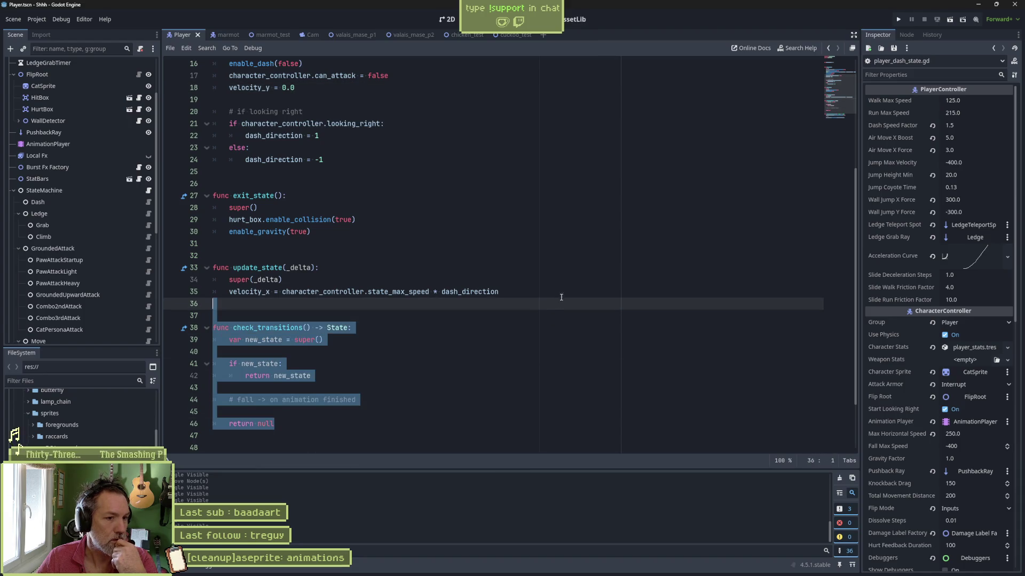
text(func on_animation_finished(_name: String) -> void: 	character_controller.enable_flip_character(true) 	# fall 	state_machine.switch_state(state_machine.fall))
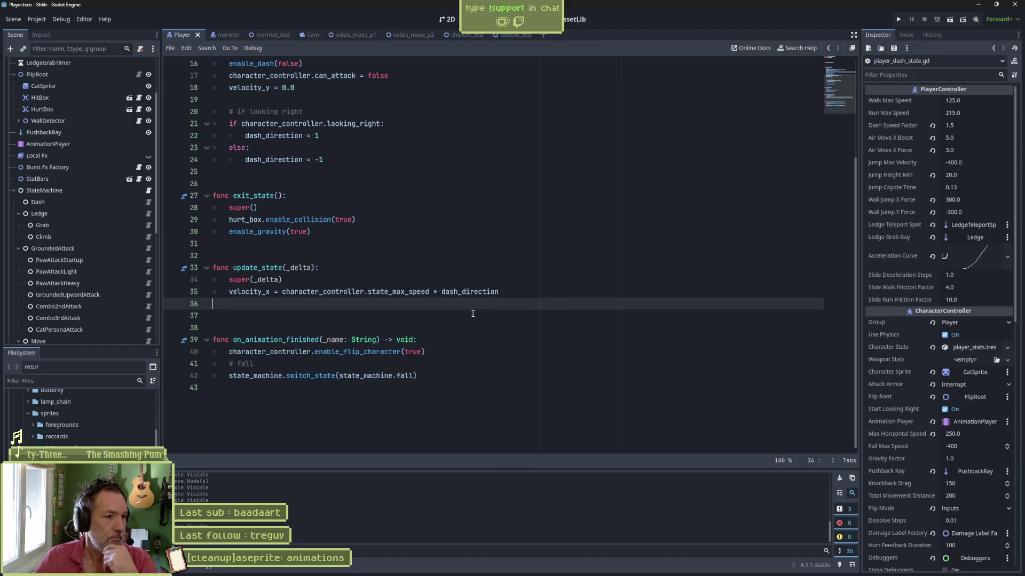
scroll(472, 314, up, 5)
scroll(412, 282, down, 4)
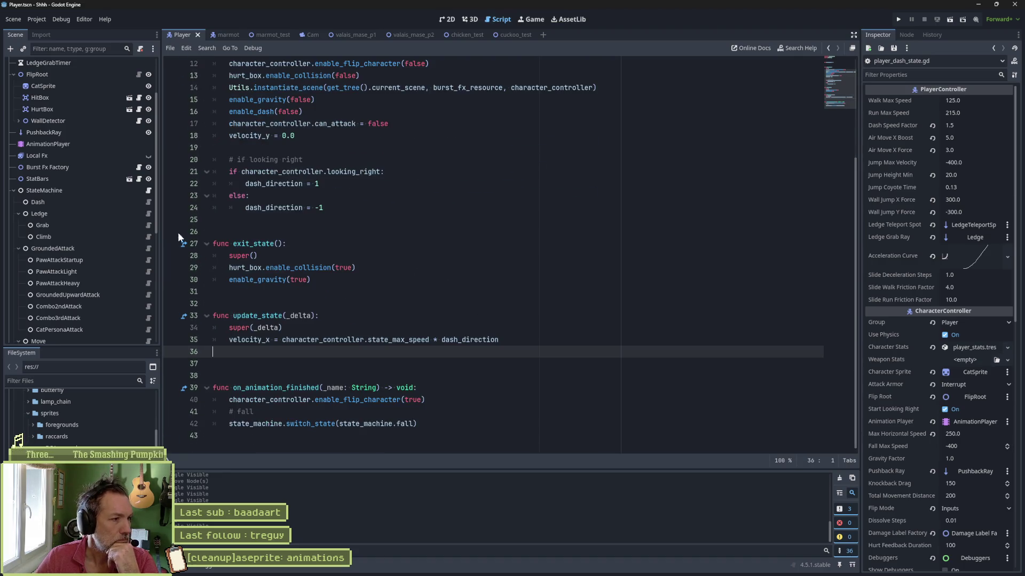
Delete the check_transitions function from the Climb state script.
click(140, 214)
click(149, 213)
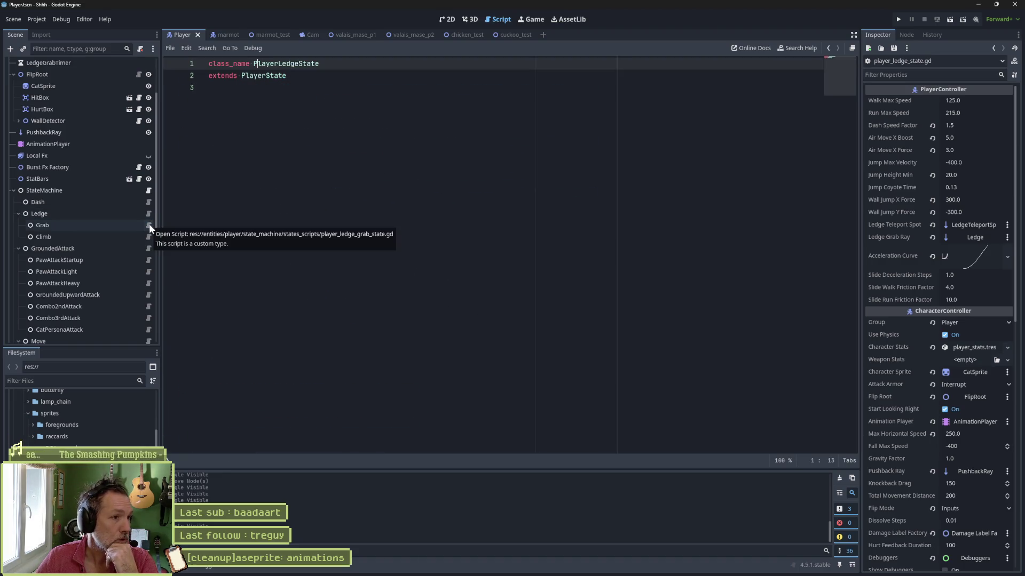
click(148, 224)
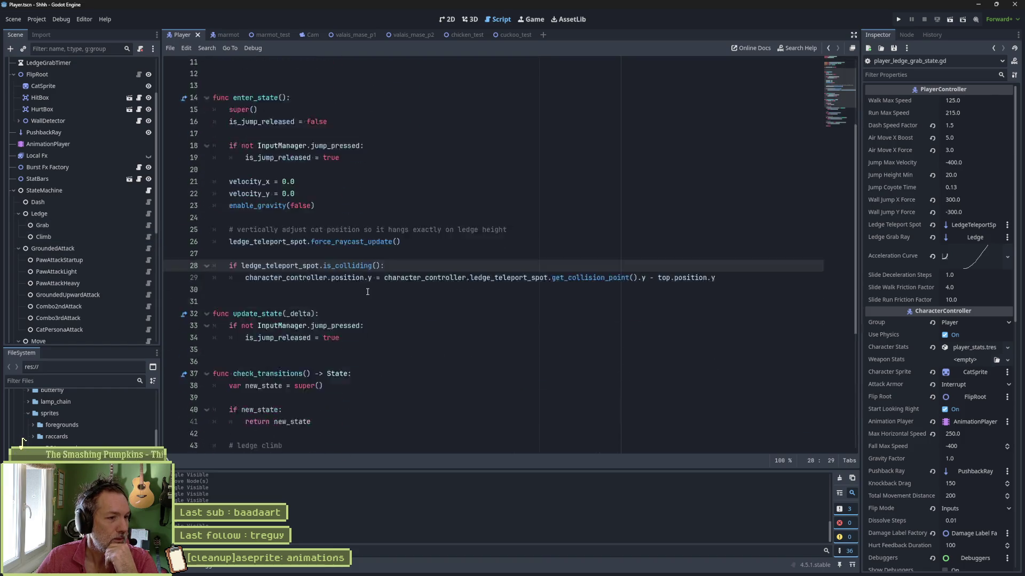
scroll(367, 292, down, 5)
click(141, 220)
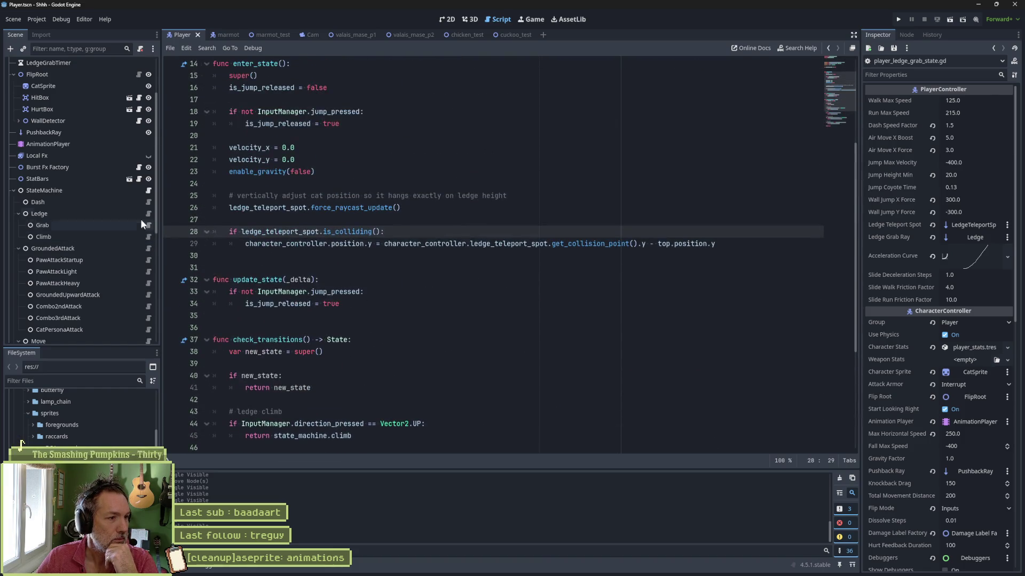
click(148, 237)
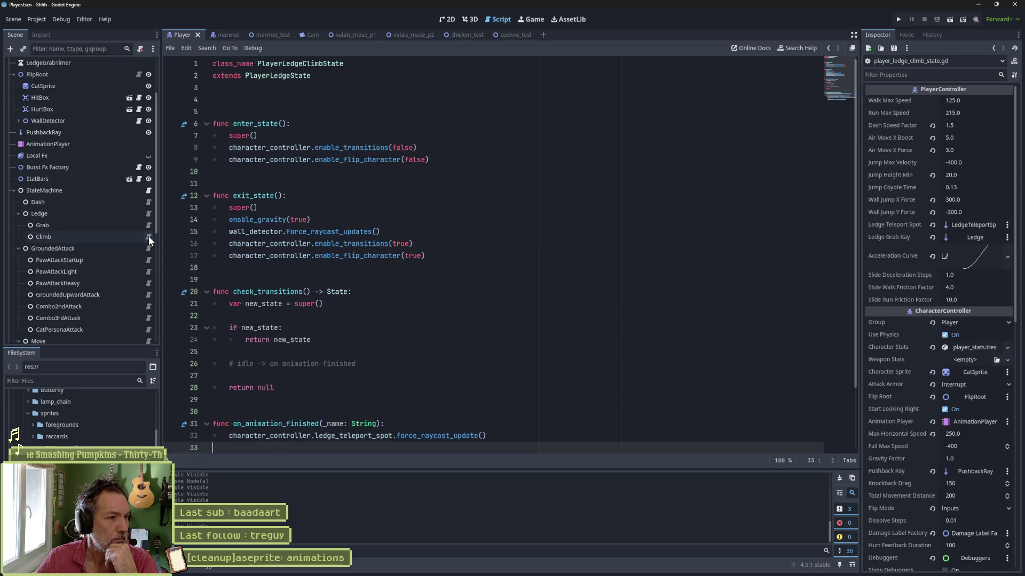
drag(312, 388, 490, 260)
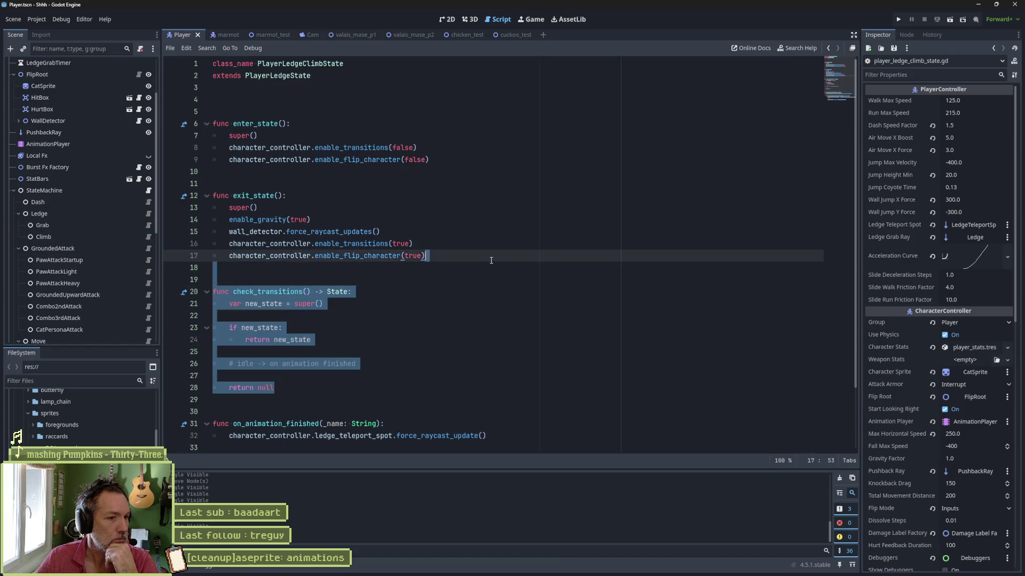
key(Delete)
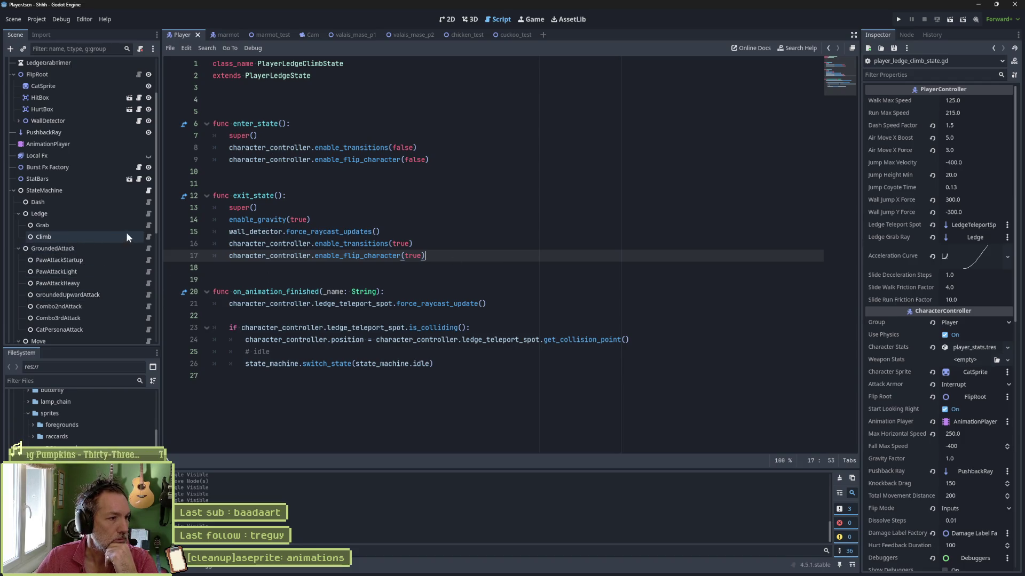
Remove the leftover code and extra blank line from the GroundedUpwardAttack script.
click(148, 248)
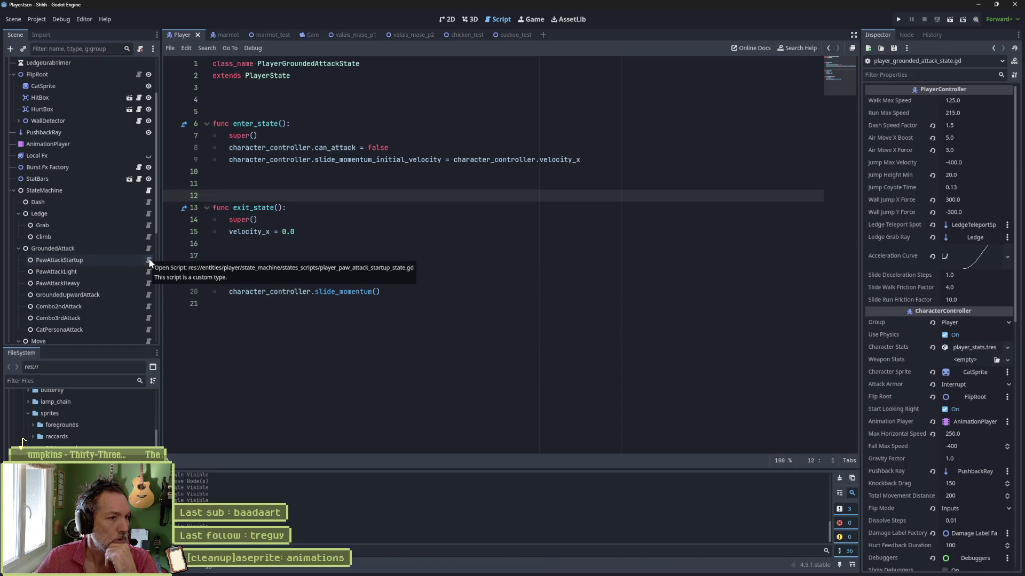
click(148, 260)
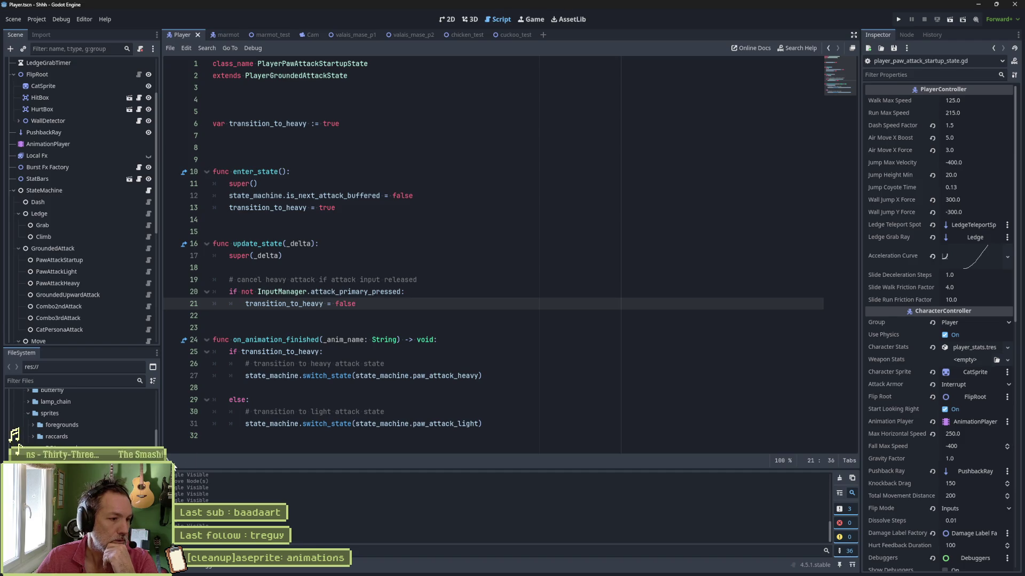
click(168, 461)
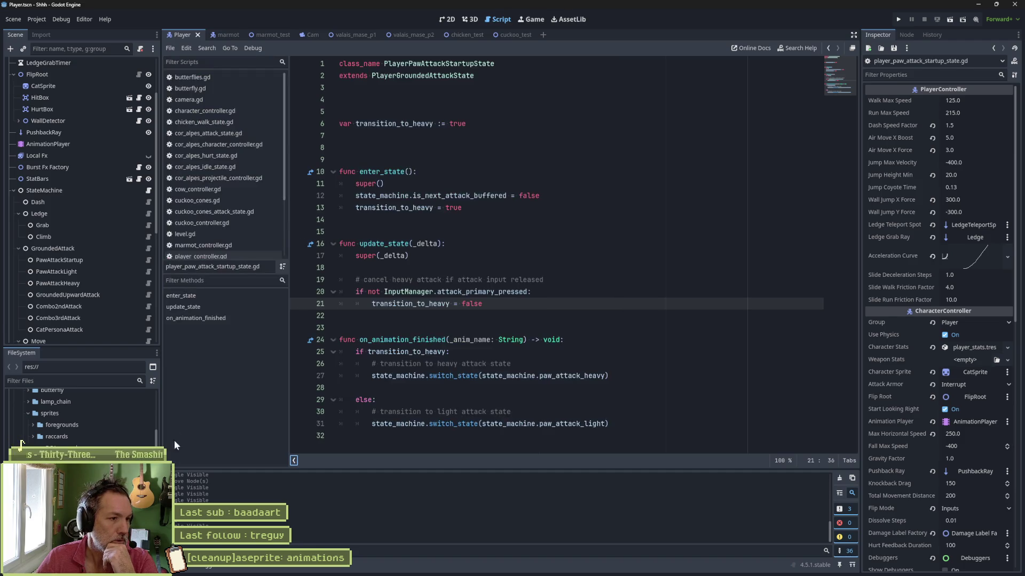
click(147, 271)
click(149, 282)
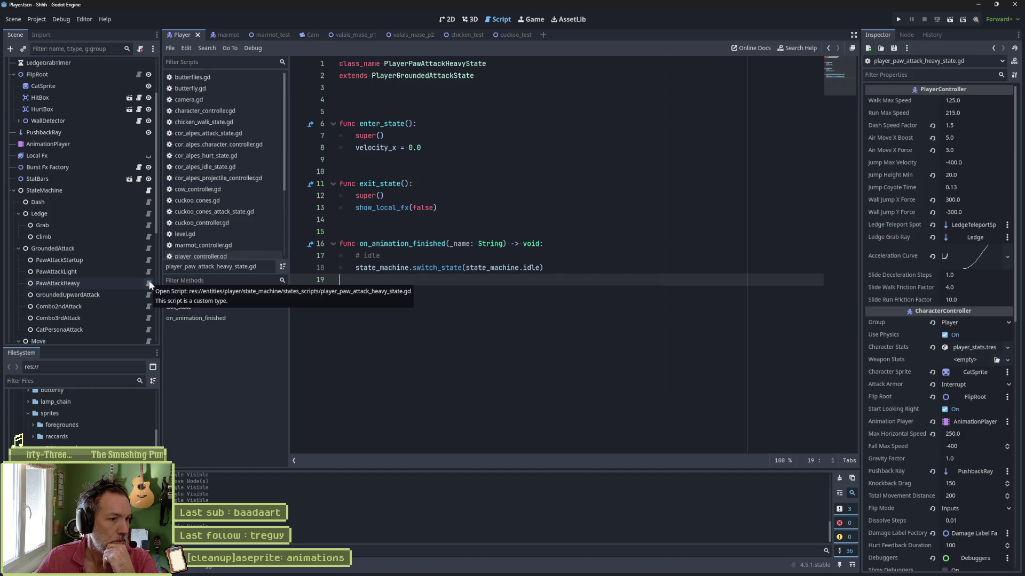
click(149, 291)
mouse_move(401, 219)
mouse_down()
mouse_move(424, 182)
mouse_move(442, 102)
mouse_up()
key(BackSpace)
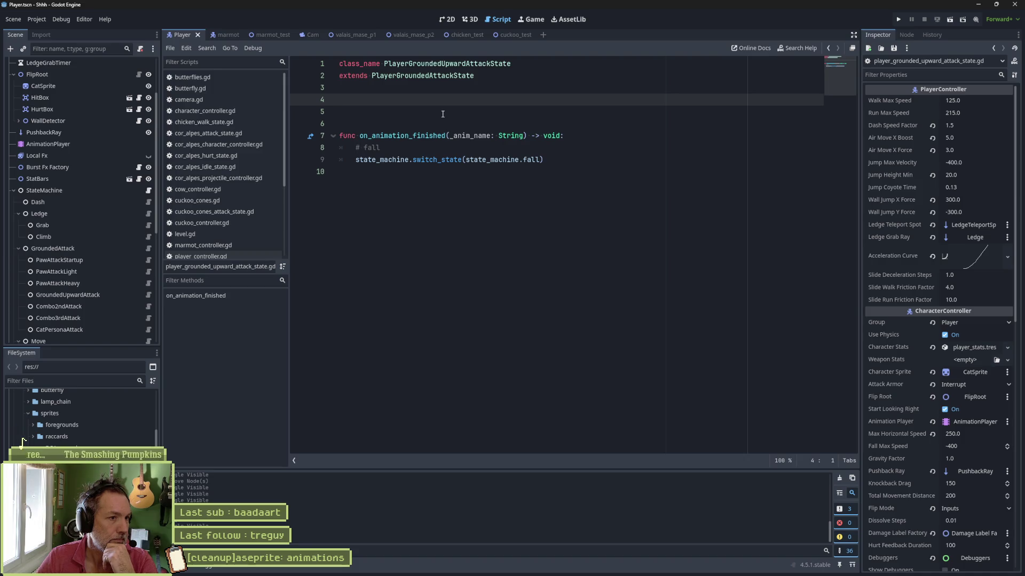
key(Delete)
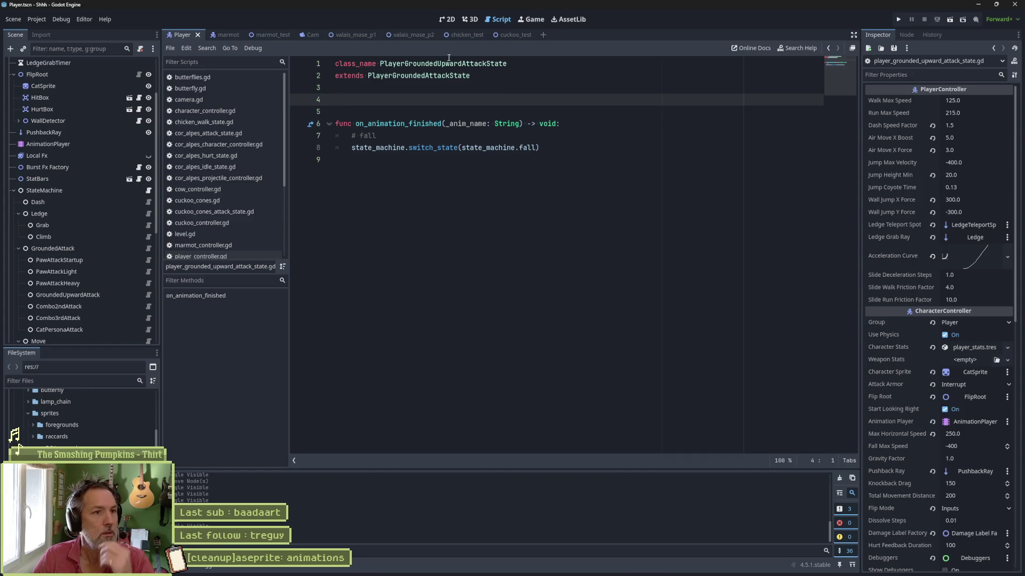
Bring the valais_mase_p2 level scene back up in the 2D view.
click(407, 37)
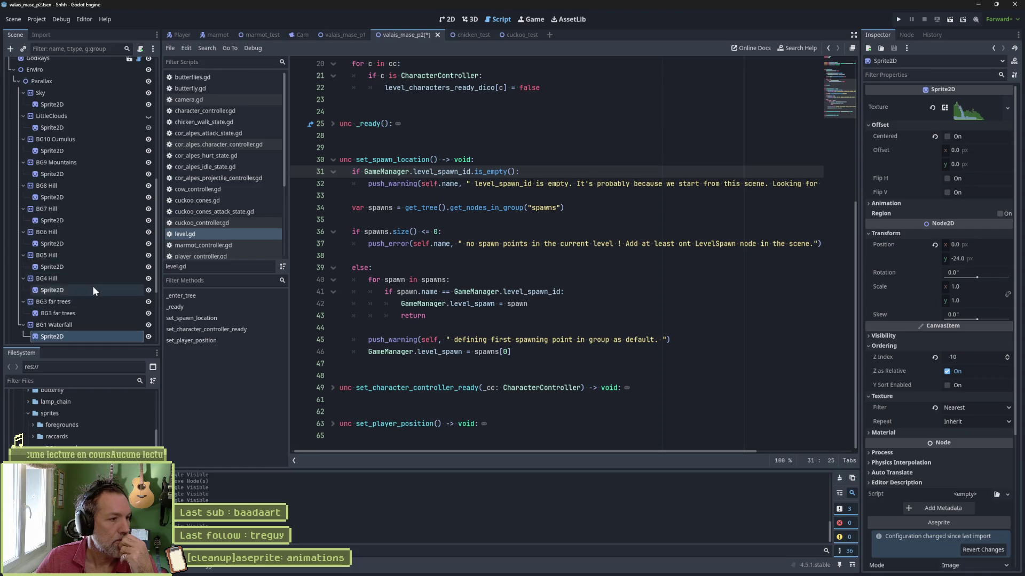
scroll(92, 286, down, 5)
click(447, 19)
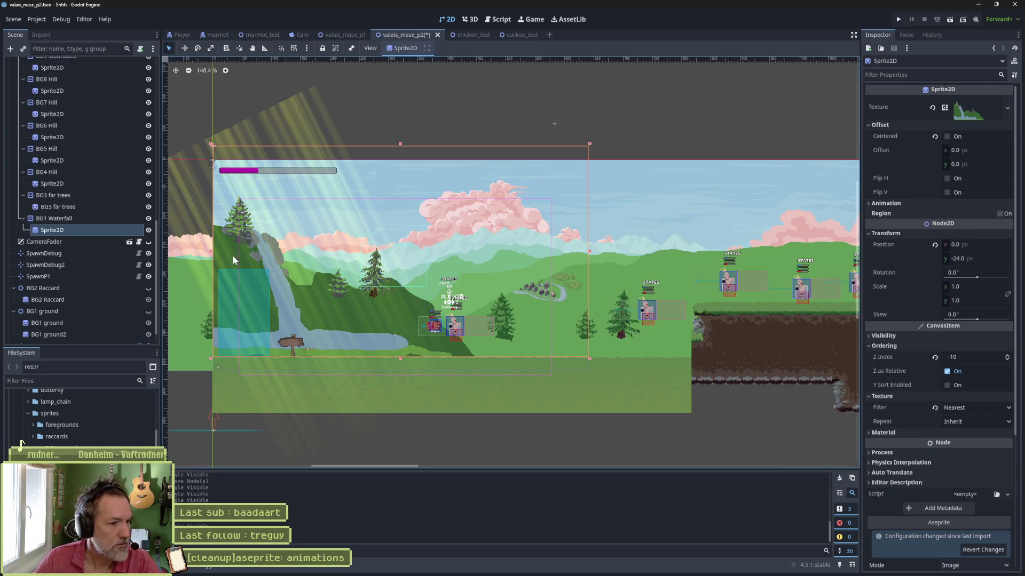
scroll(30, 415, up, 2)
scroll(80, 416, down, 5)
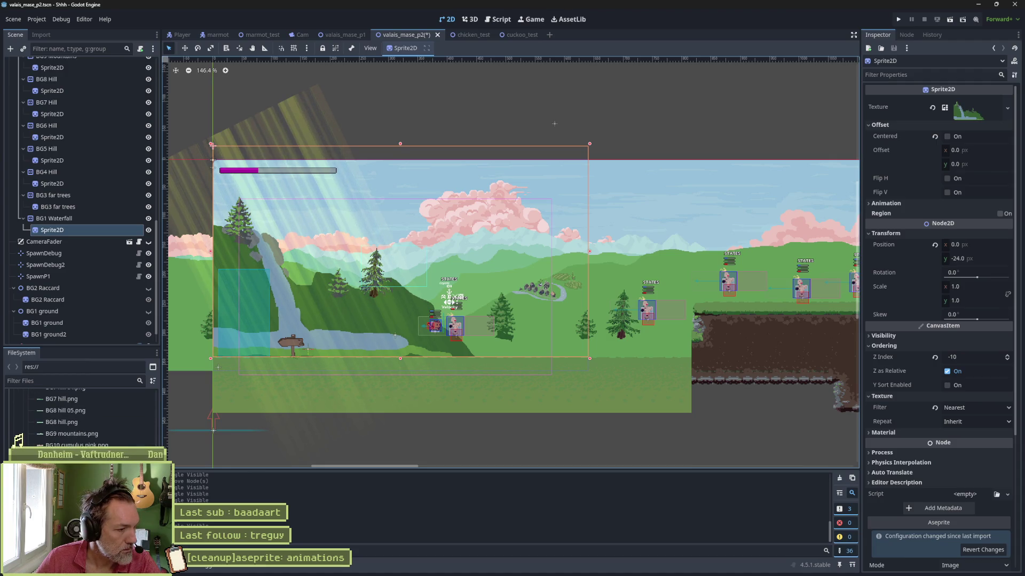
scroll(80, 417, down, 2)
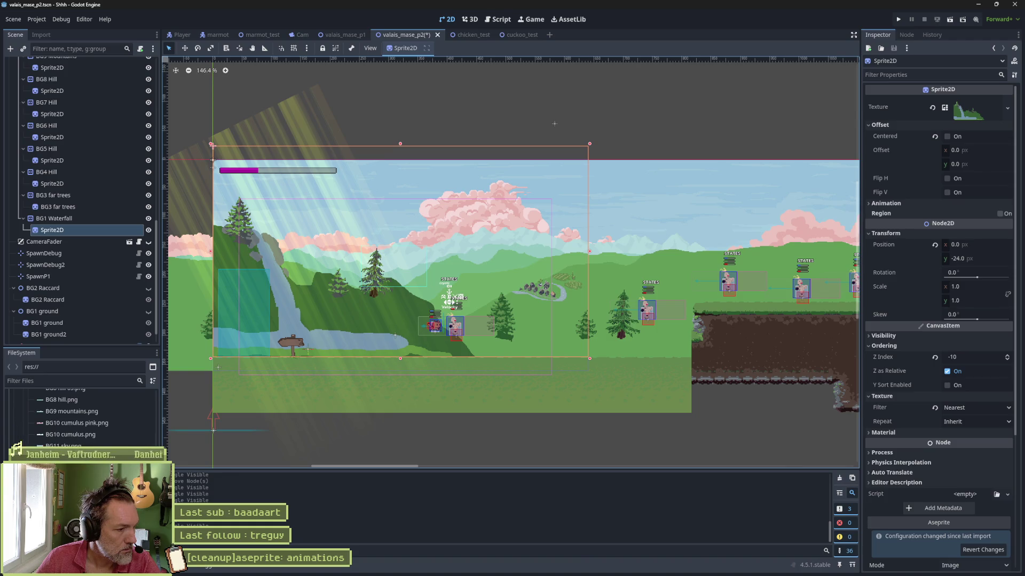
scroll(23, 440, down, 4)
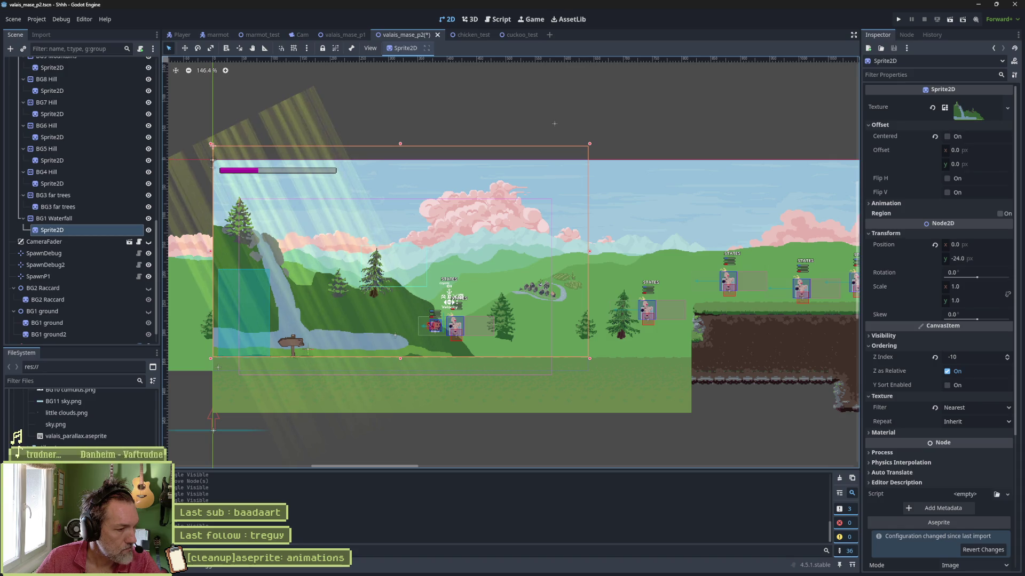
scroll(24, 440, up, 3)
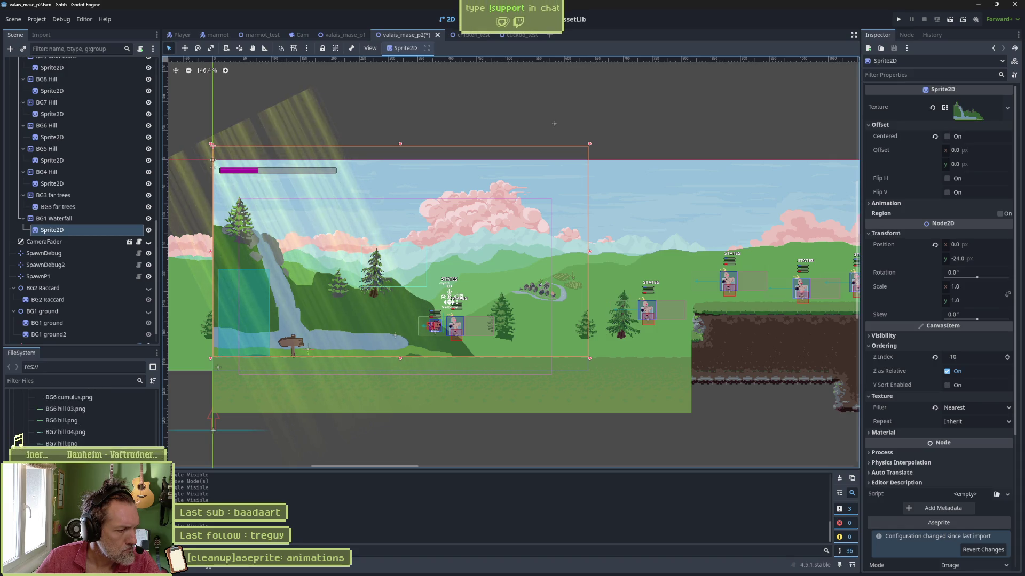
scroll(24, 440, up, 5)
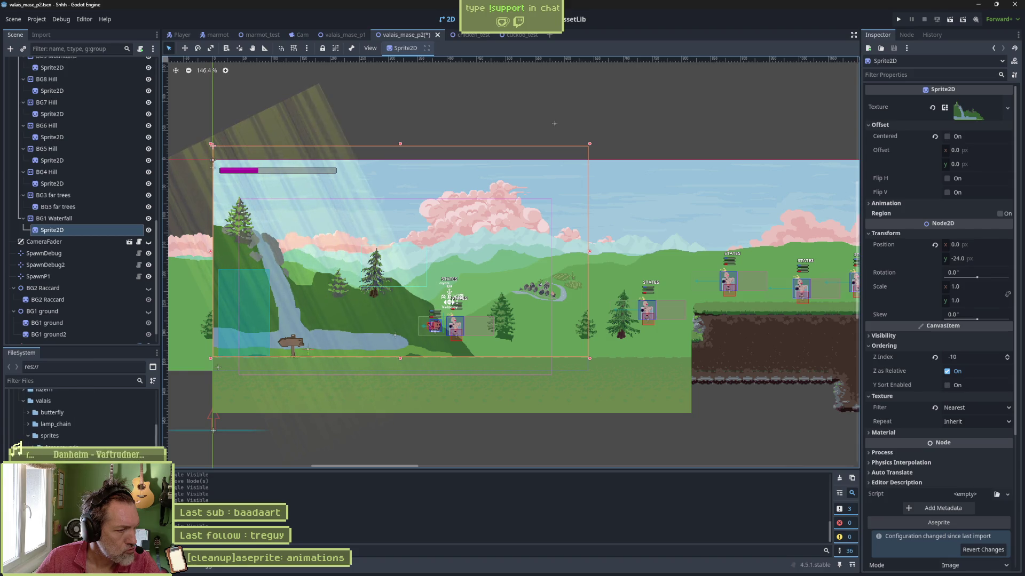
click(21, 446)
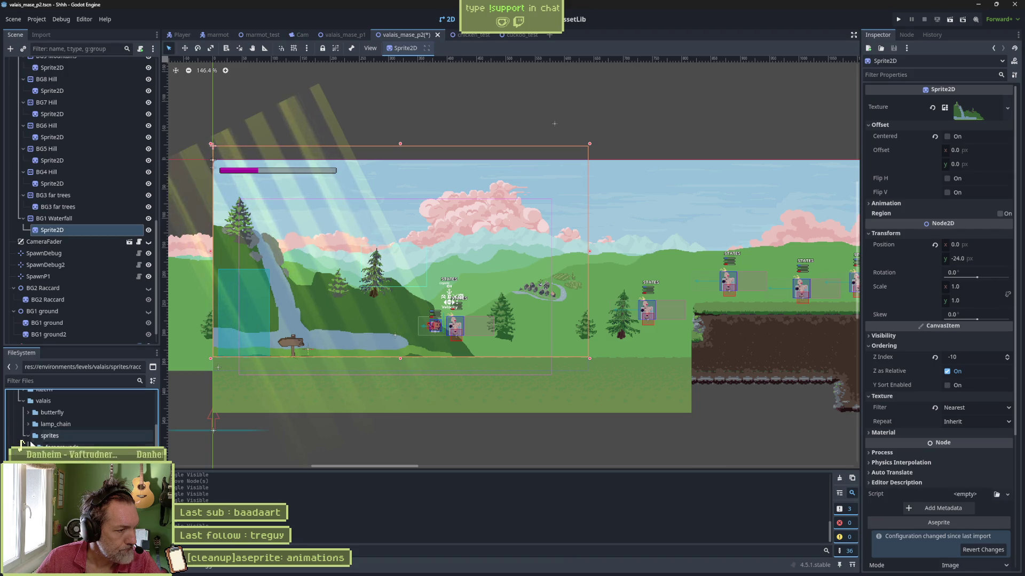
click(29, 438)
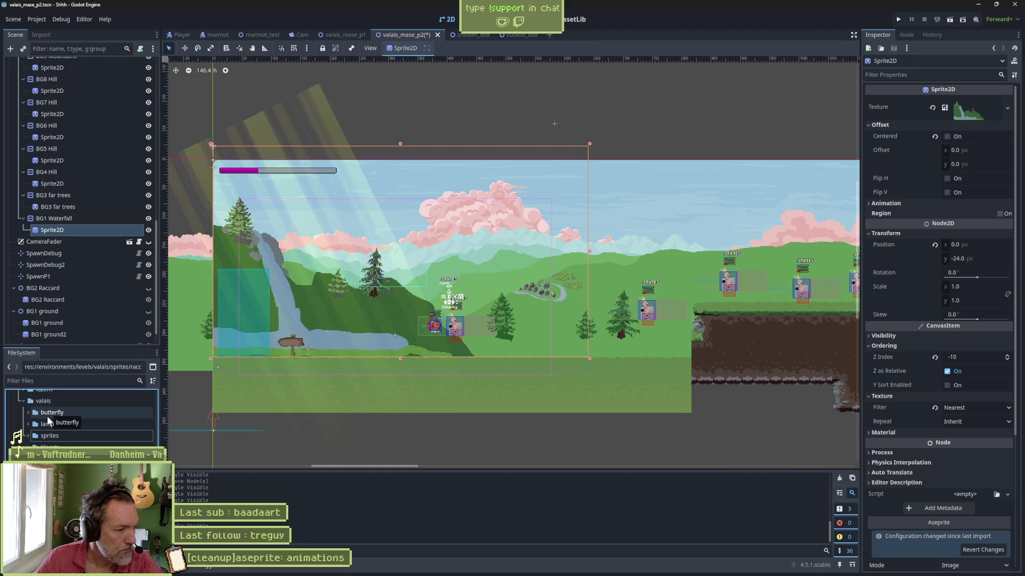
click(26, 436)
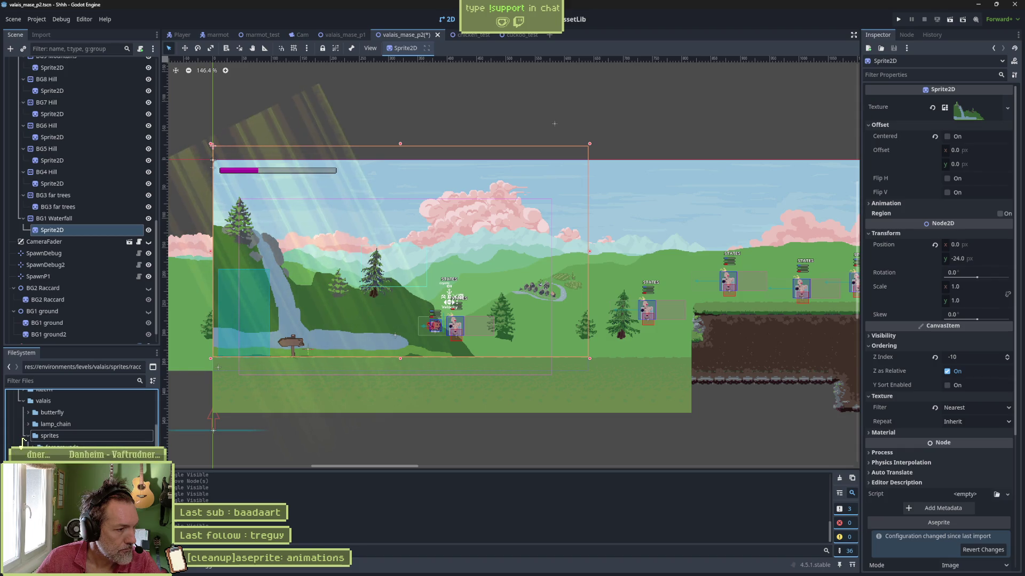
scroll(80, 422, down, 5)
scroll(80, 422, down, 5)
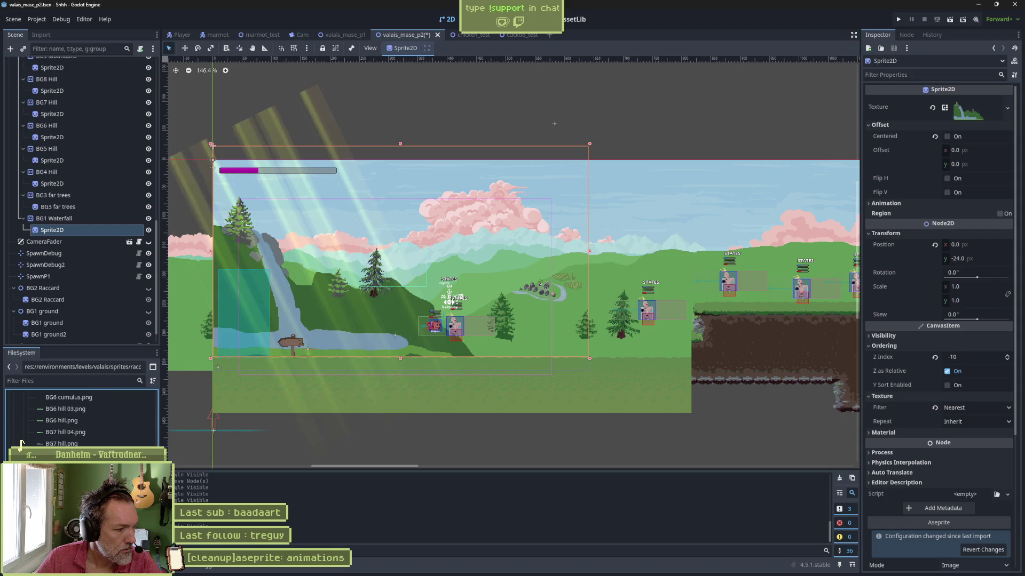
scroll(80, 421, up, 1)
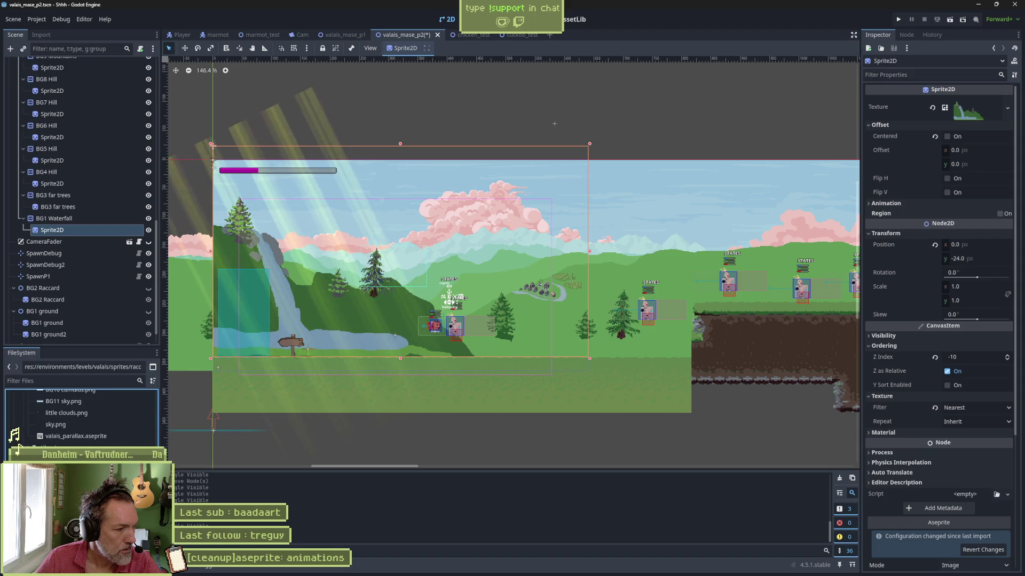
mouse_move(70, 435)
mouse_down()
mouse_move(65, 421)
mouse_move(77, 428)
mouse_up()
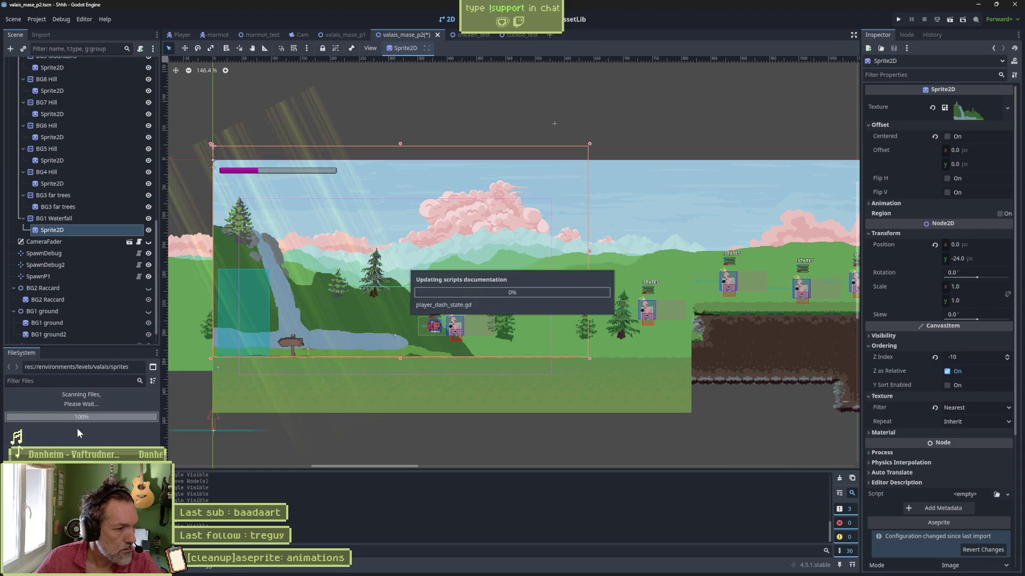
Save the level and set the sprite's Aseprite source file to waterfall.aseprite.
key(ctrl+s)
scroll(949, 475, down, 5)
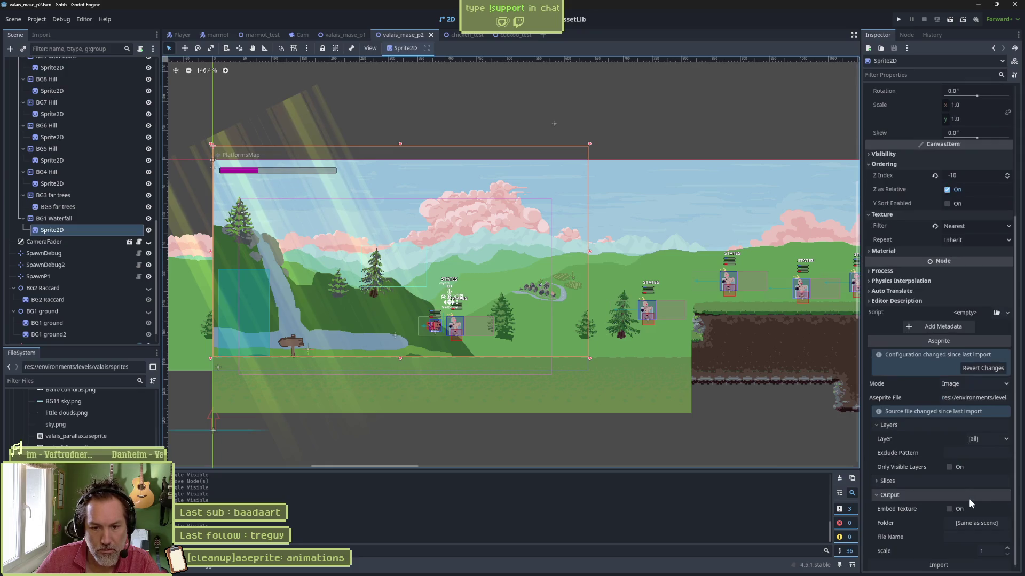
click(987, 402)
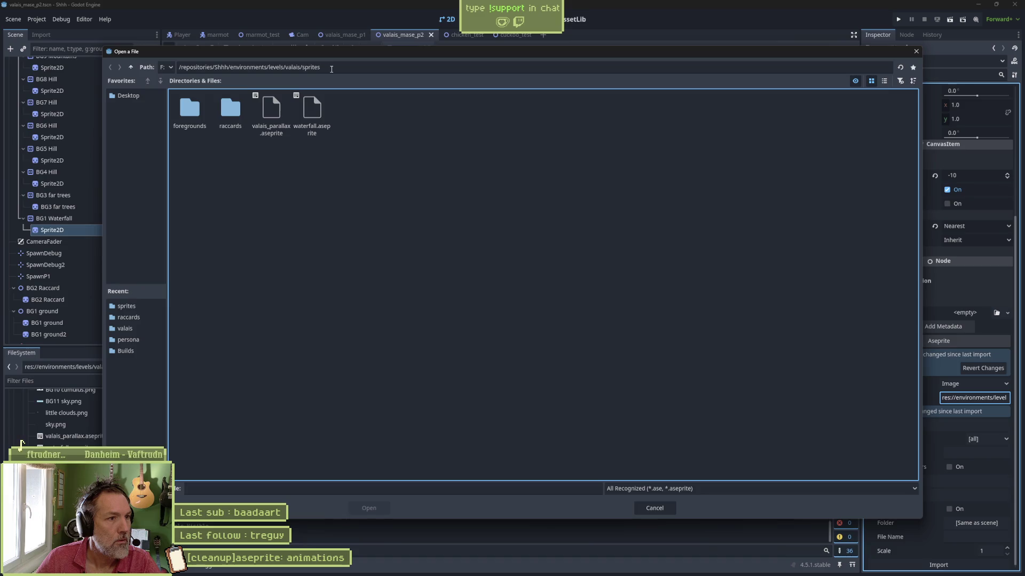
double_click(312, 109)
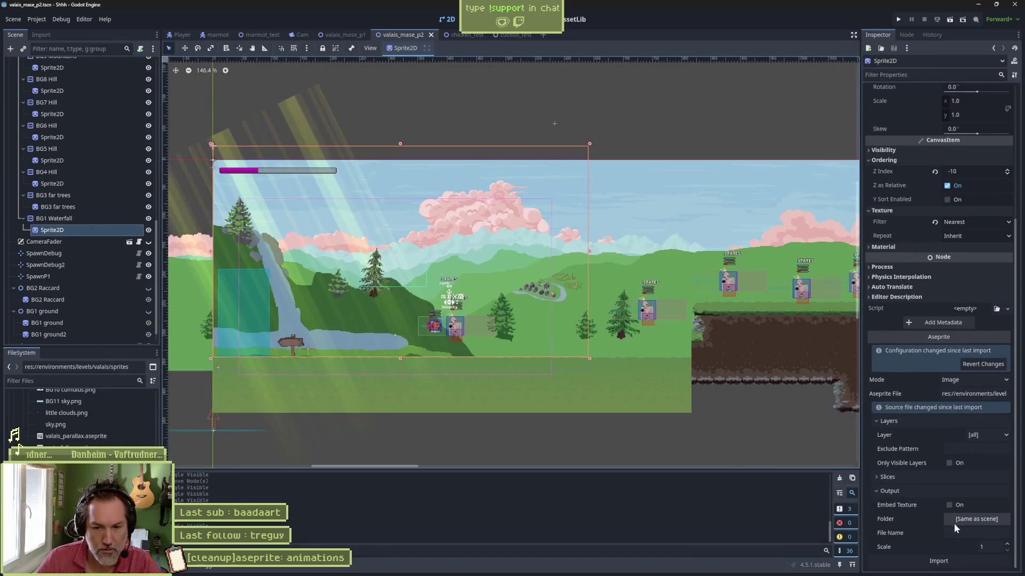
Output the imported texture to the valais sprites folder and reimport, then select the BG2 Raccard sprite.
click(951, 523)
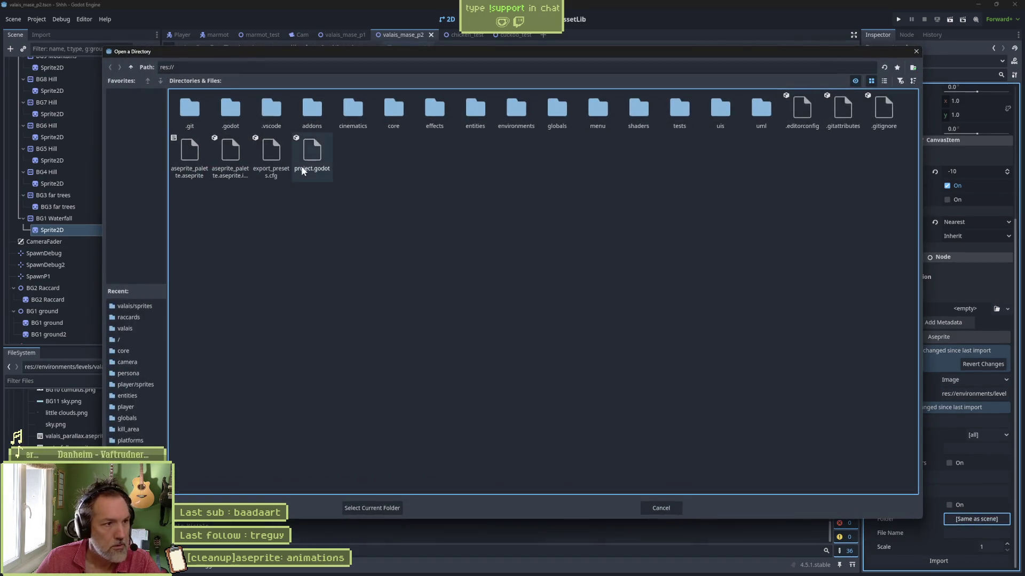
double_click(516, 109)
double_click(230, 109)
double_click(271, 109)
double_click(273, 118)
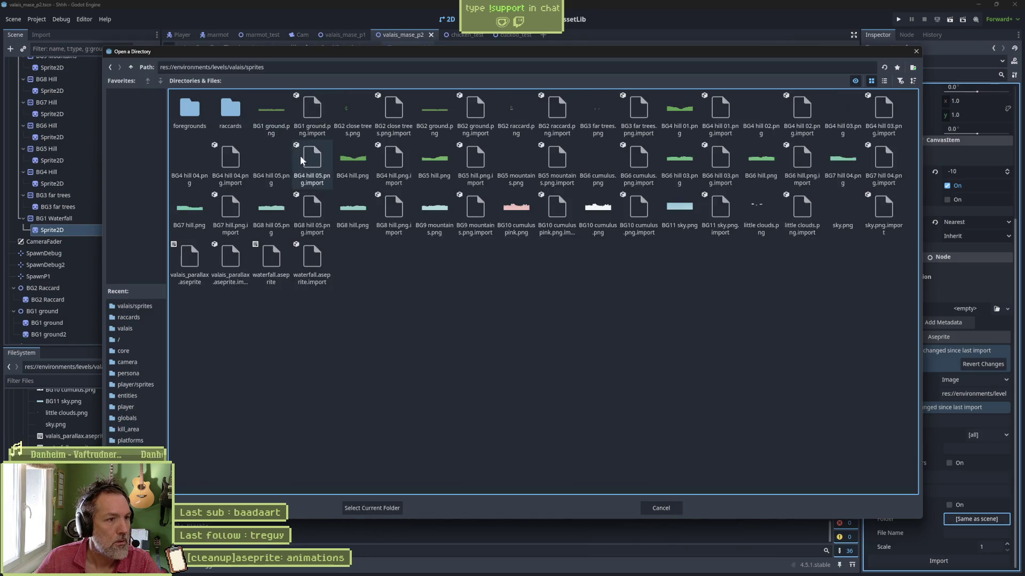
click(383, 507)
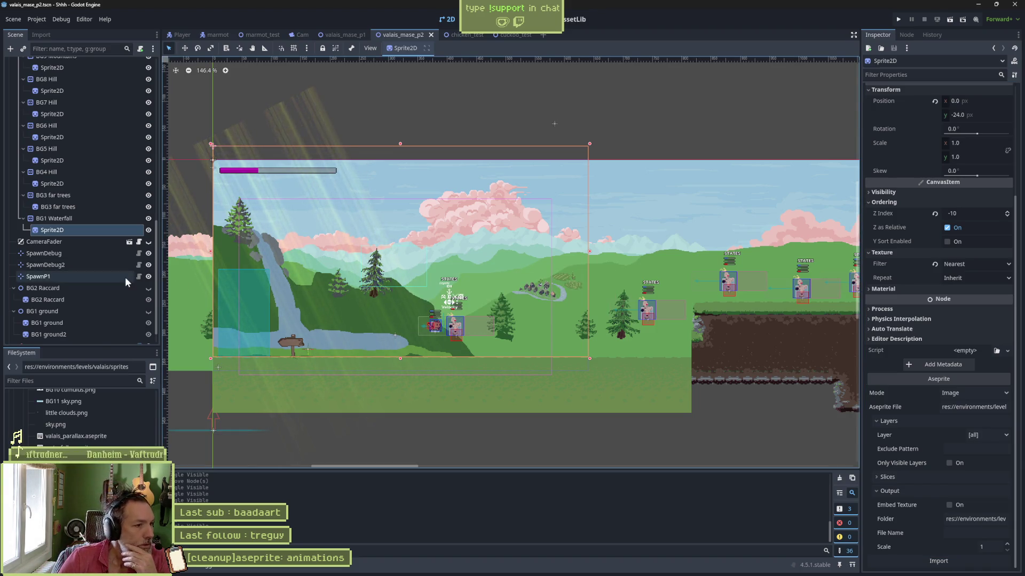
click(113, 300)
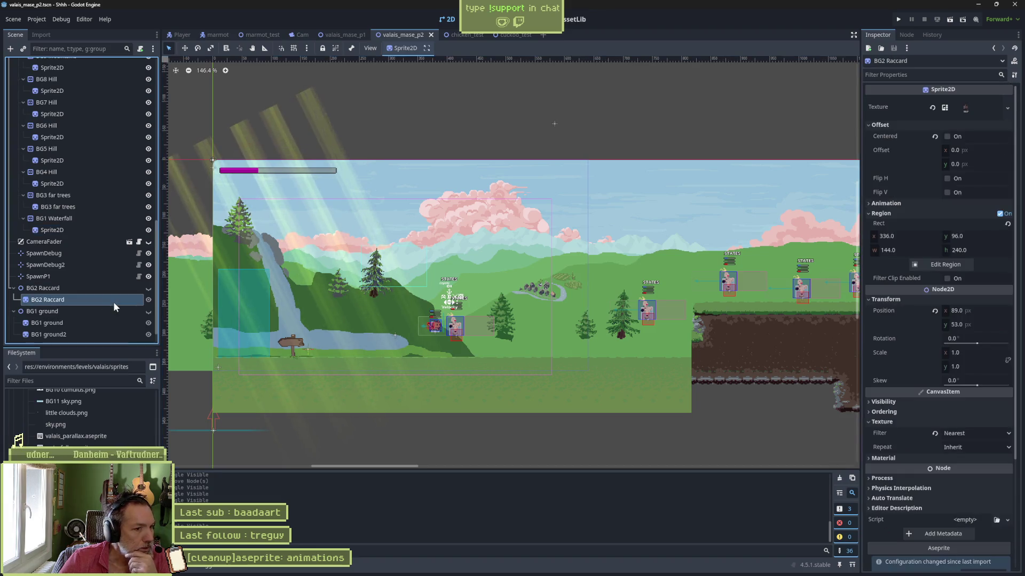
Pan along the level and make the hidden BG2 Raccard house visible.
scroll(471, 344, down, 5)
drag(307, 303, 467, 300)
click(148, 288)
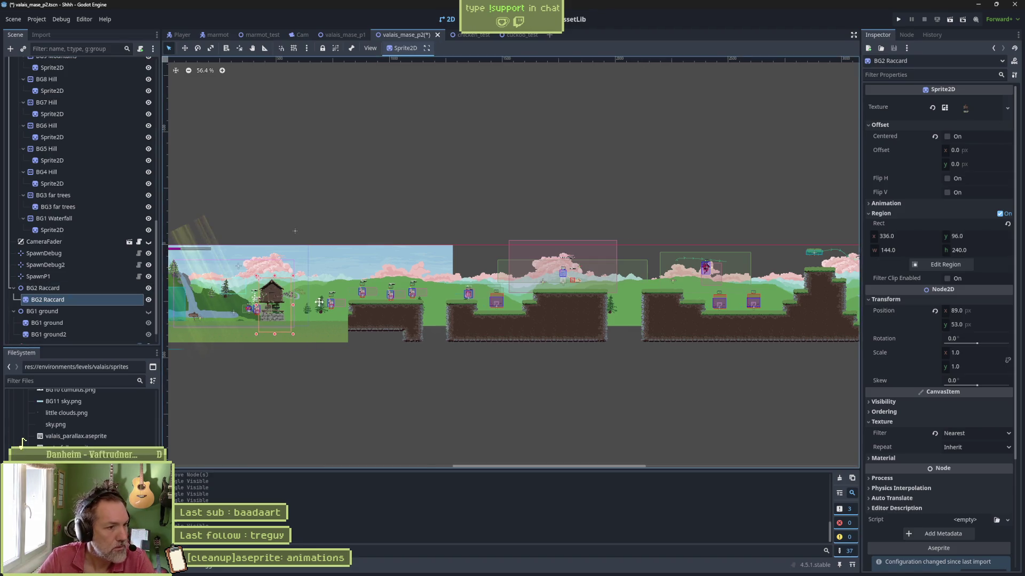
drag(315, 308, 459, 313)
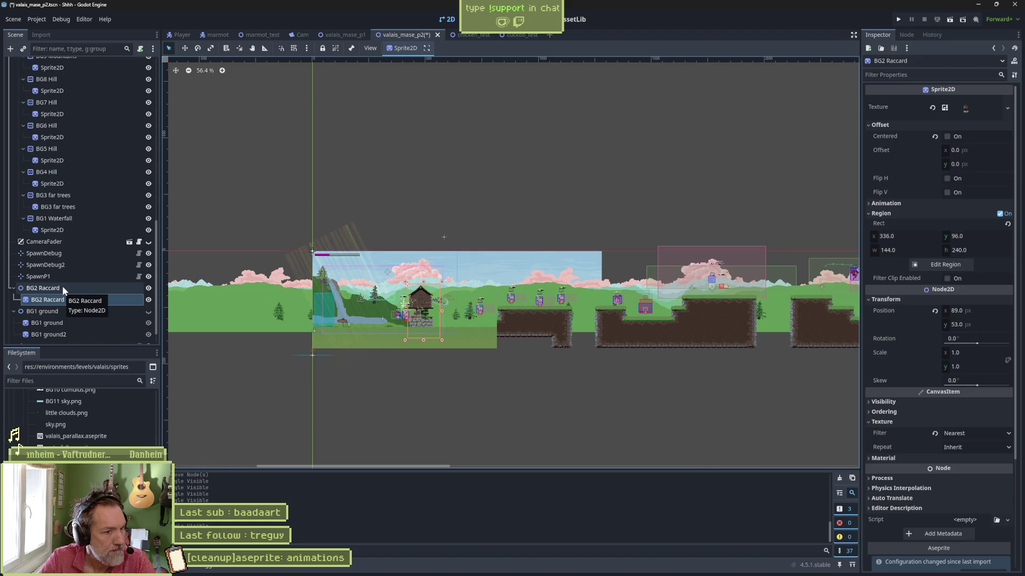
Delete the BG2 Raccard node with its children, then select BG1 ground and save.
click(62, 288)
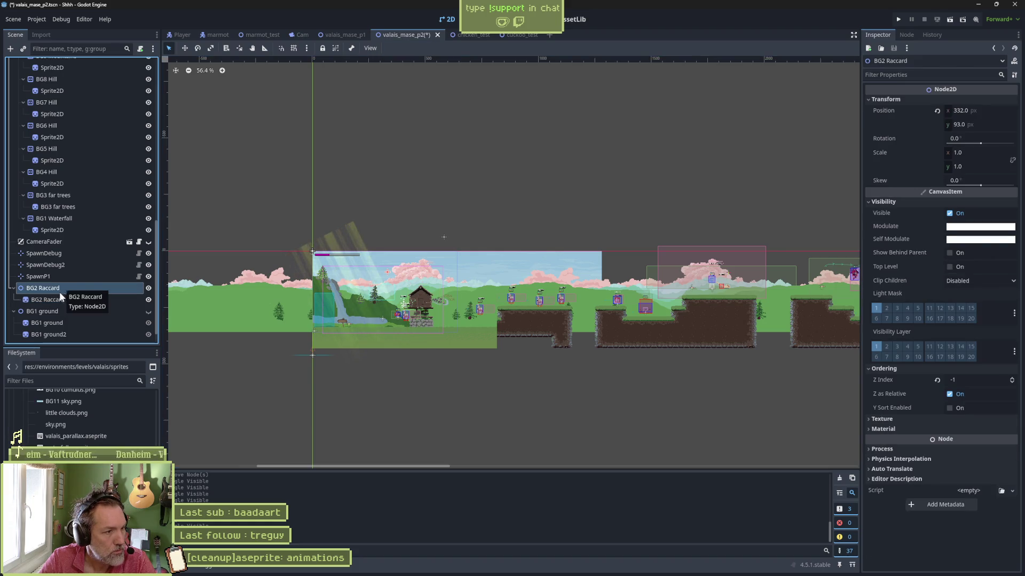
click(60, 299)
click(72, 290)
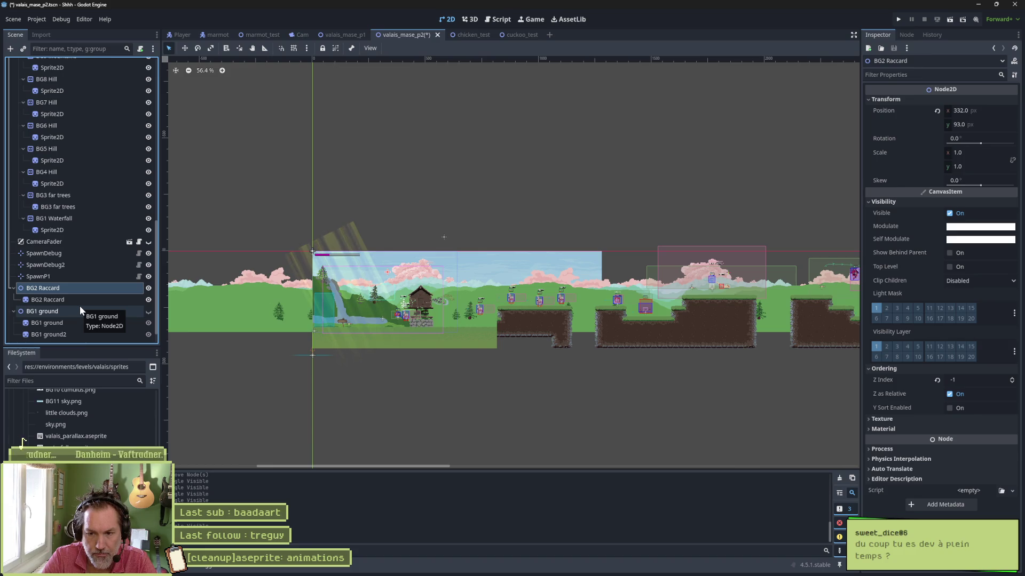
key(Delete)
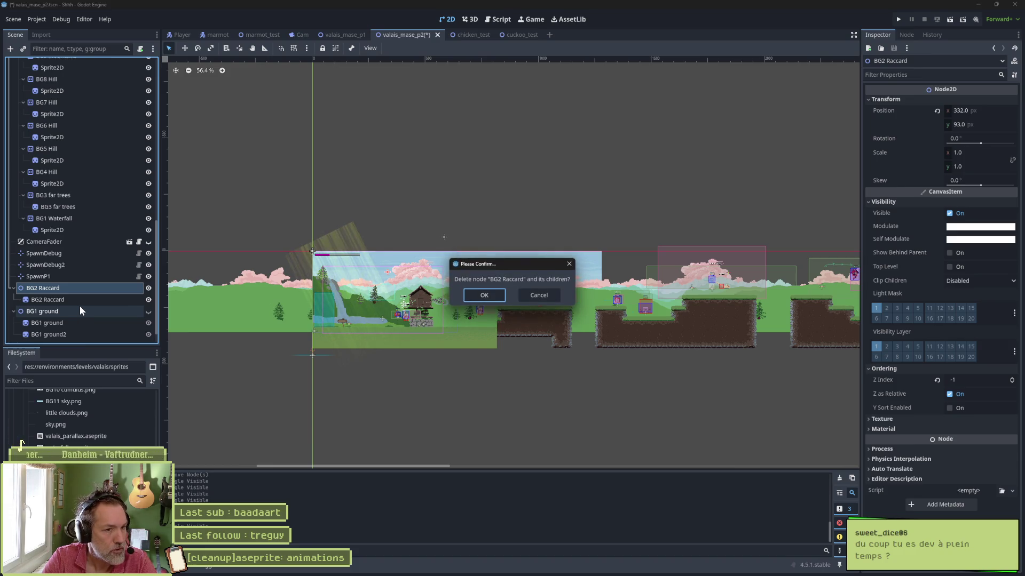
key(Return)
click(59, 293)
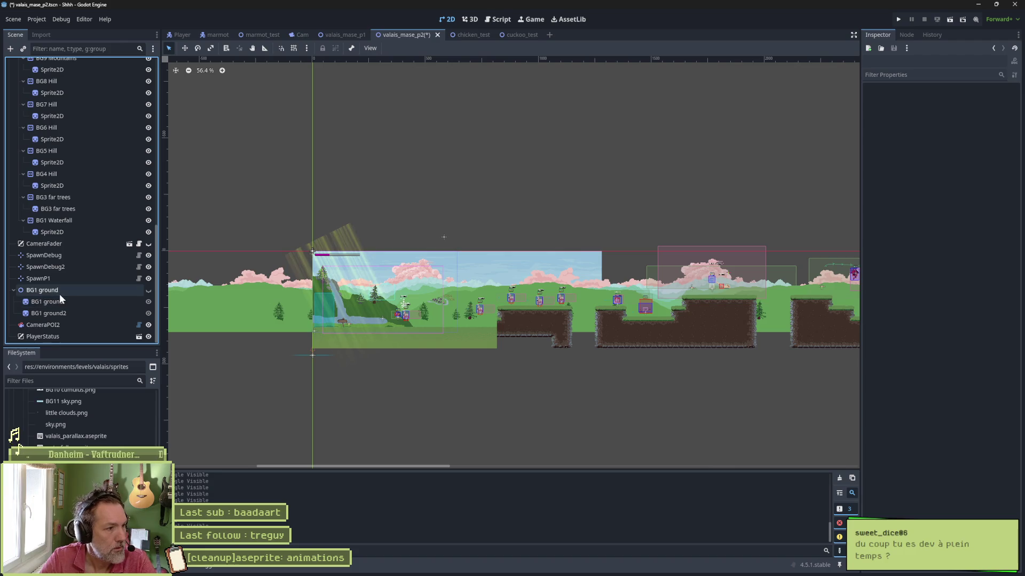
key(ctrl+s)
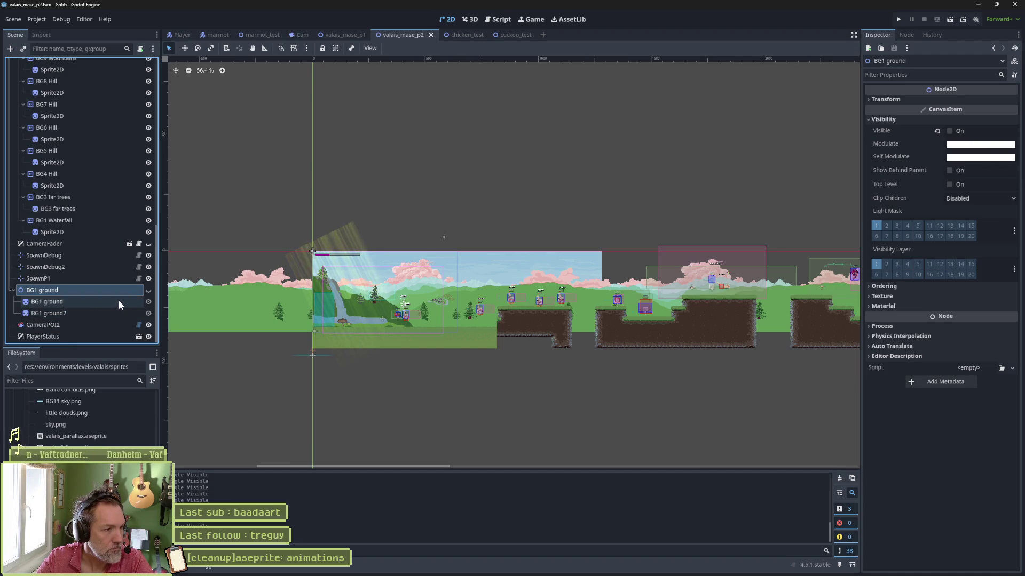
click(151, 289)
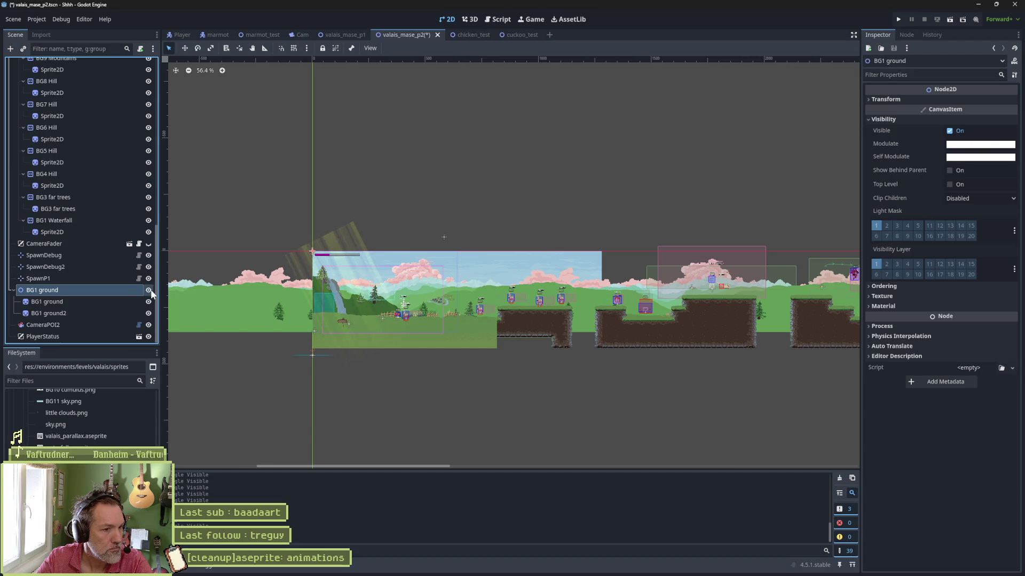
click(151, 289)
click(151, 289)
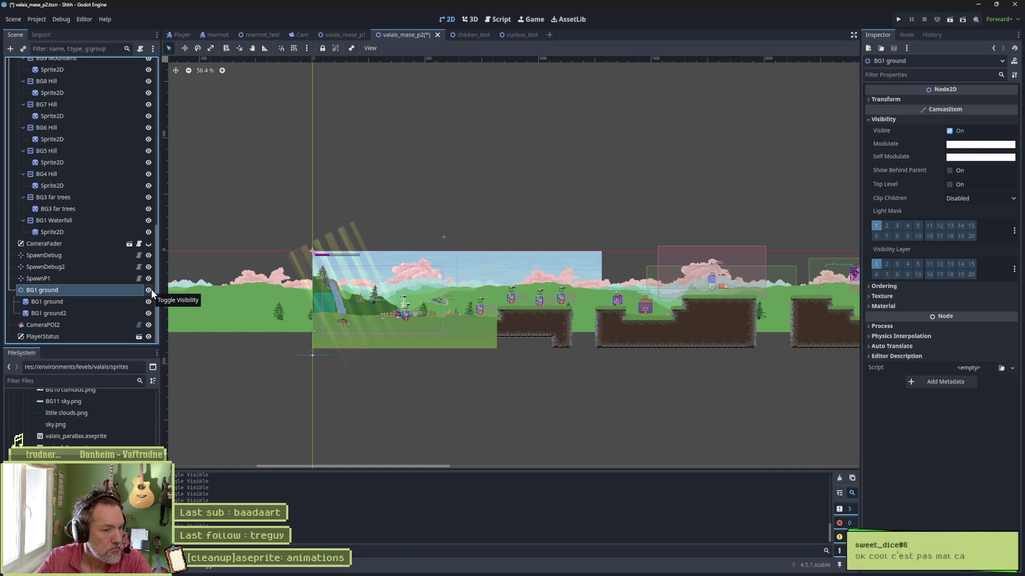
click(151, 290)
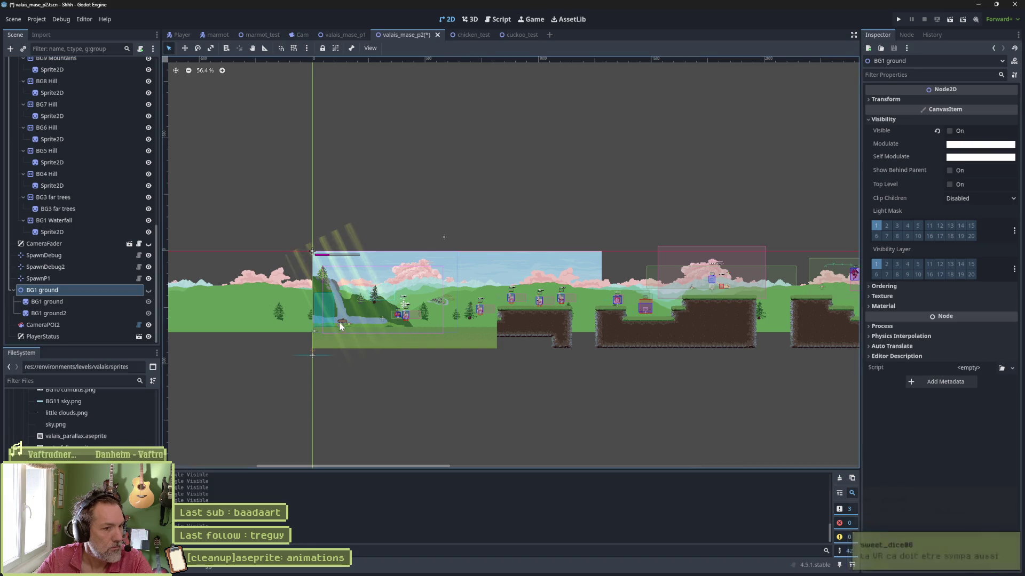
scroll(338, 322, up, 10)
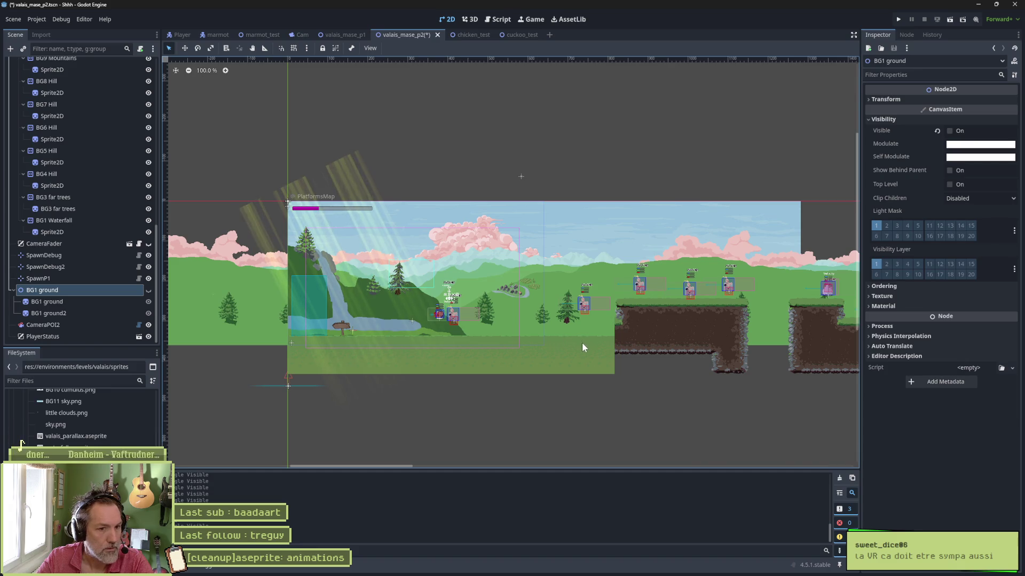
Search the web for 'geneva 1850' in Firefox.
click(565, 569)
key(ctrl+t)
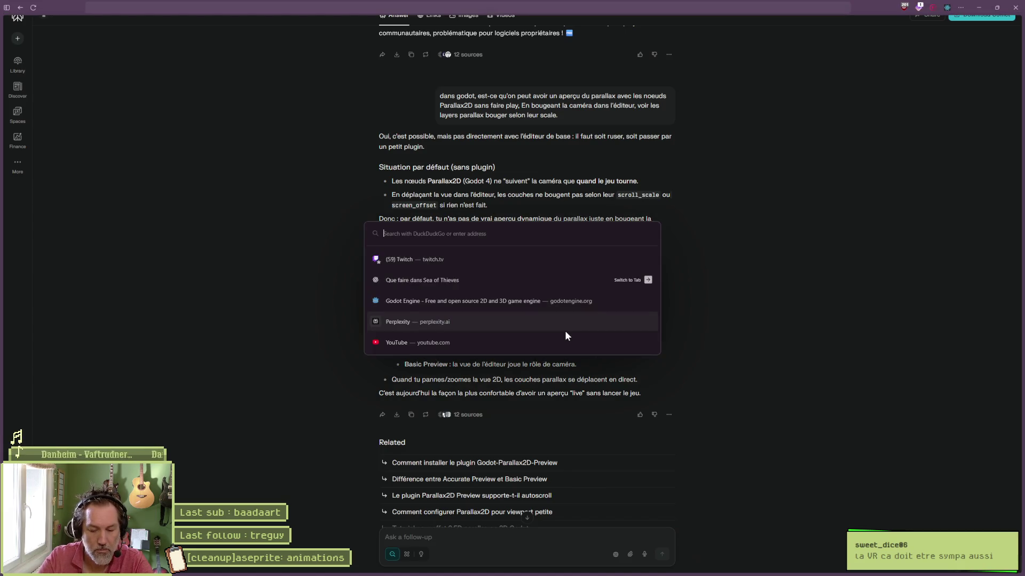
text(geneva 1850)
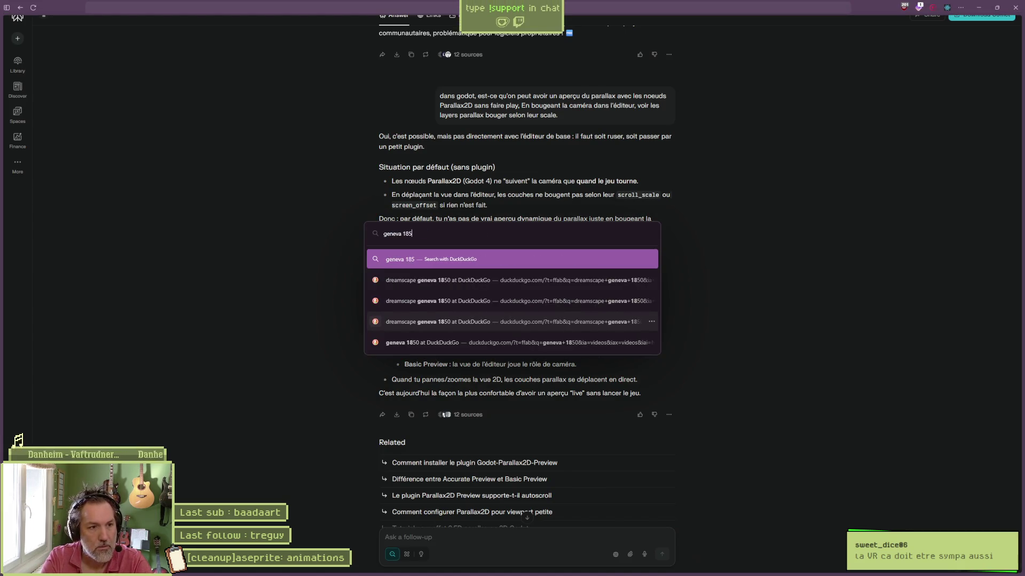
key(Return)
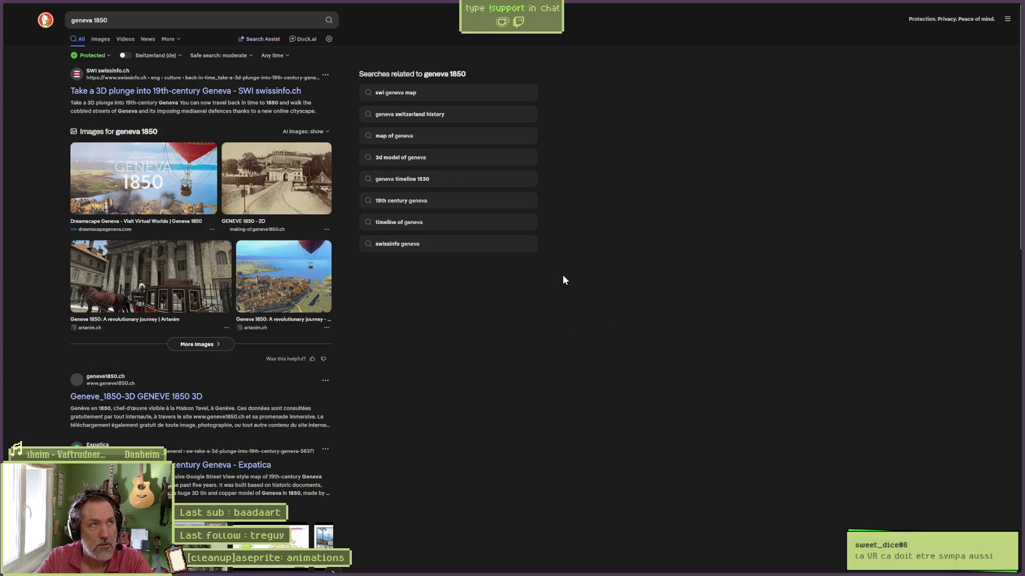
Filter to video results and refine the query to 'geneva 1850 vf'.
click(126, 39)
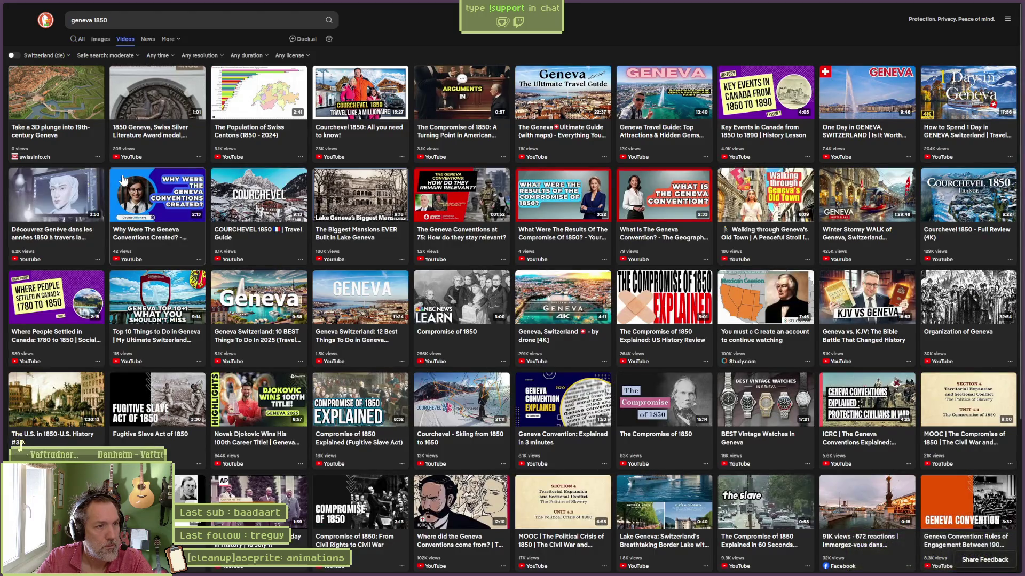
click(225, 20)
text(vf)
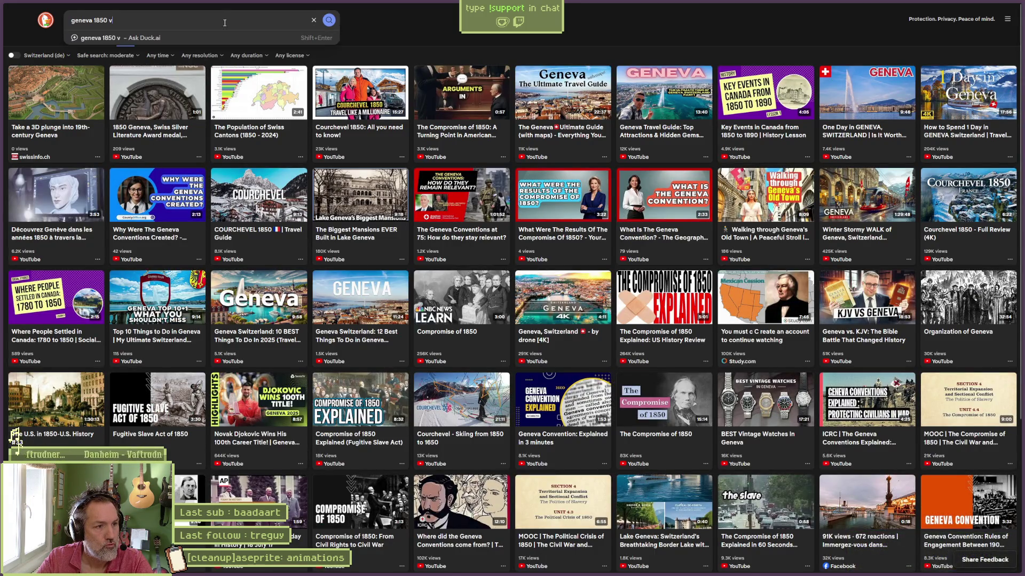
key(Return)
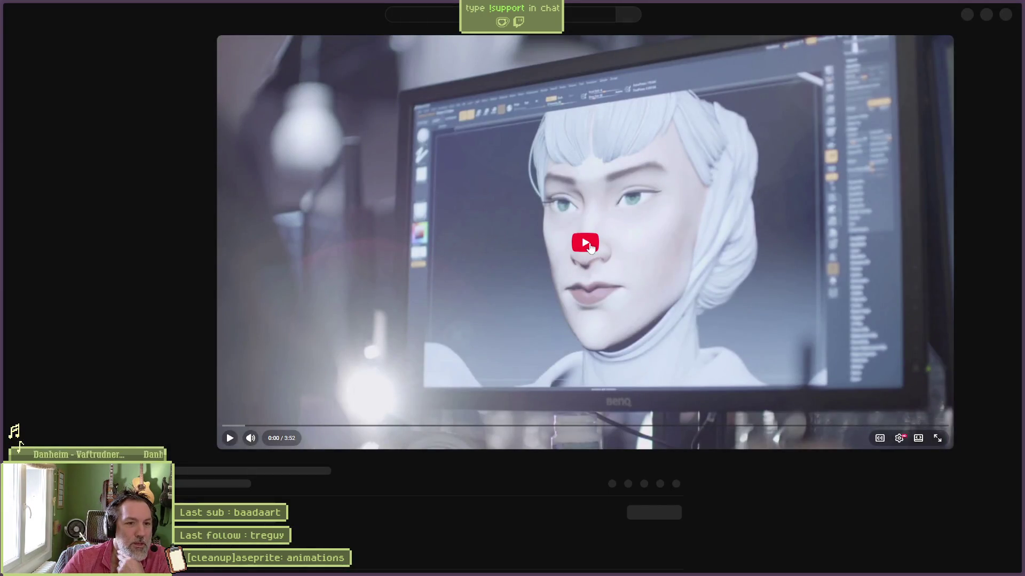
Play the Geneva 1850 virtual reality video full screen, pausing and resuming it.
click(587, 245)
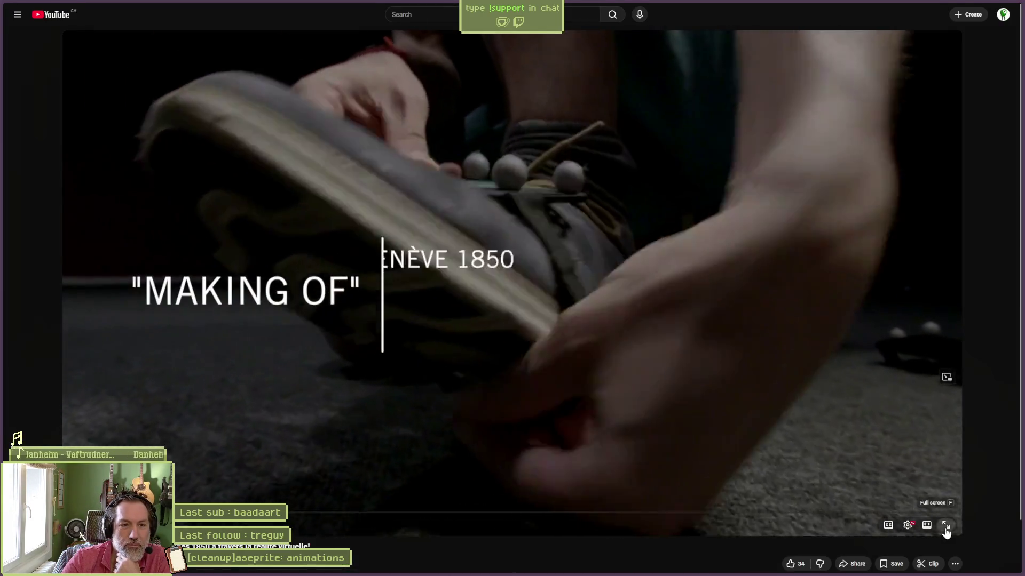
click(946, 529)
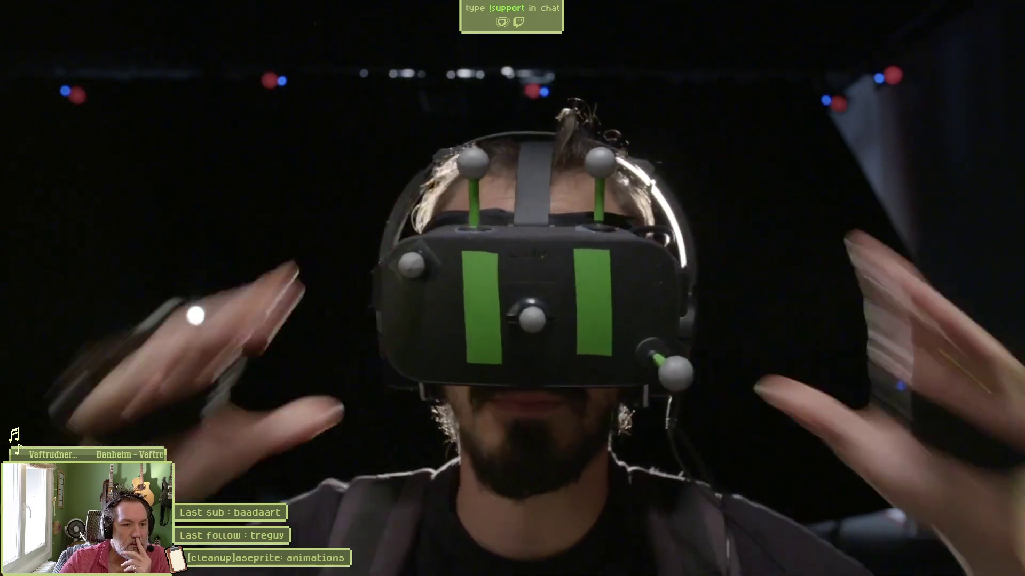
click(566, 289)
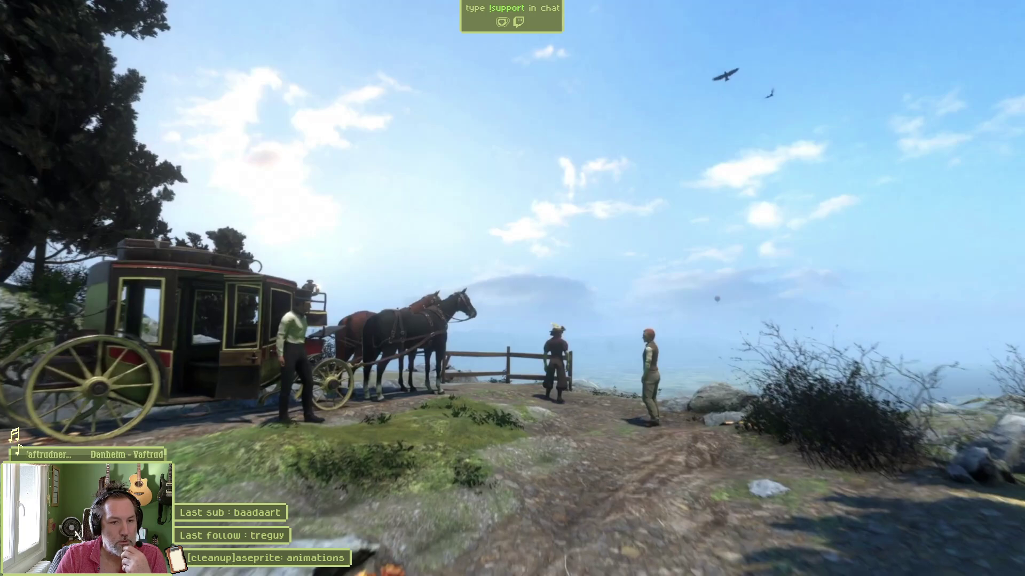
mouse_move(565, 284)
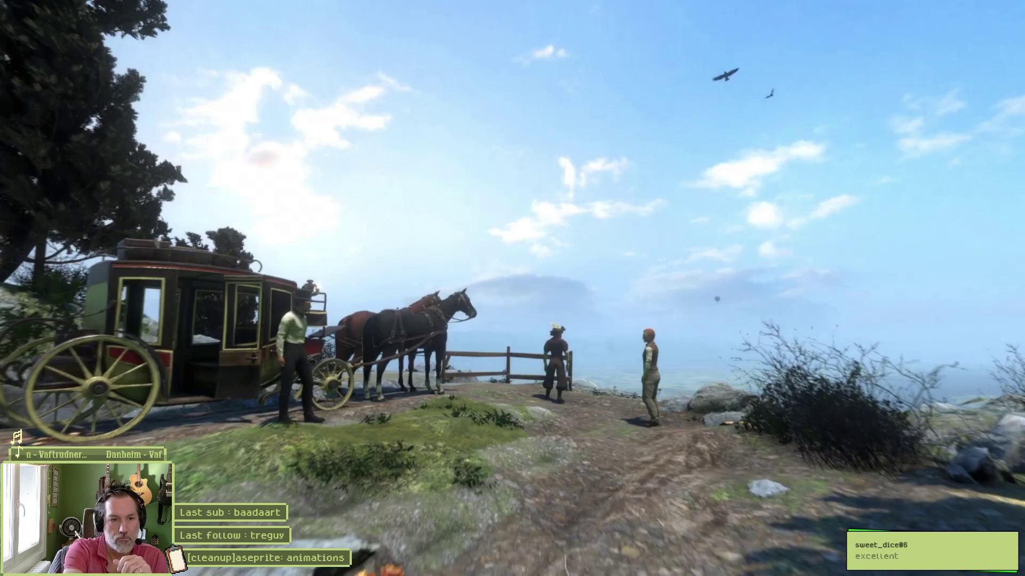
click(564, 283)
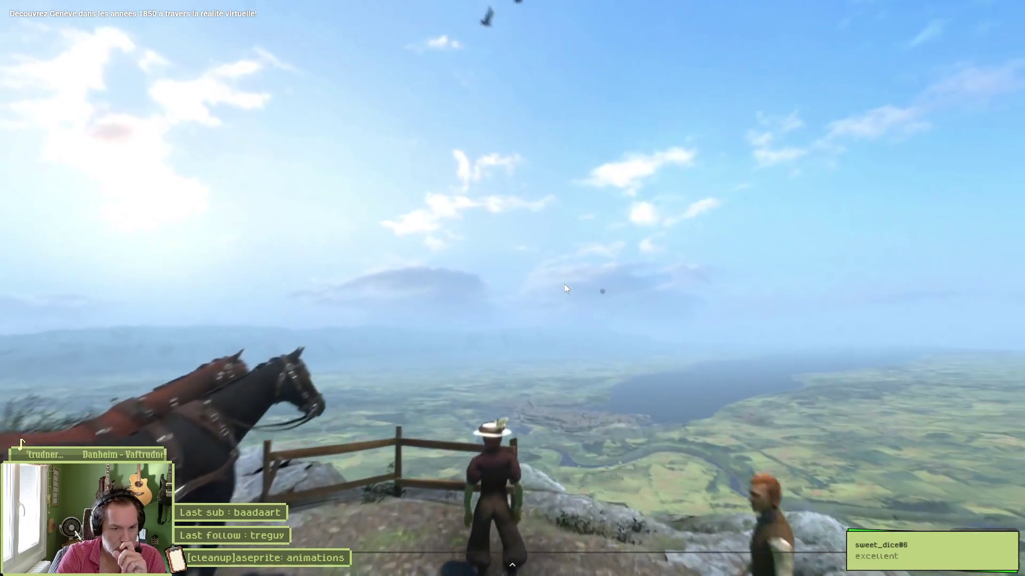
click(564, 284)
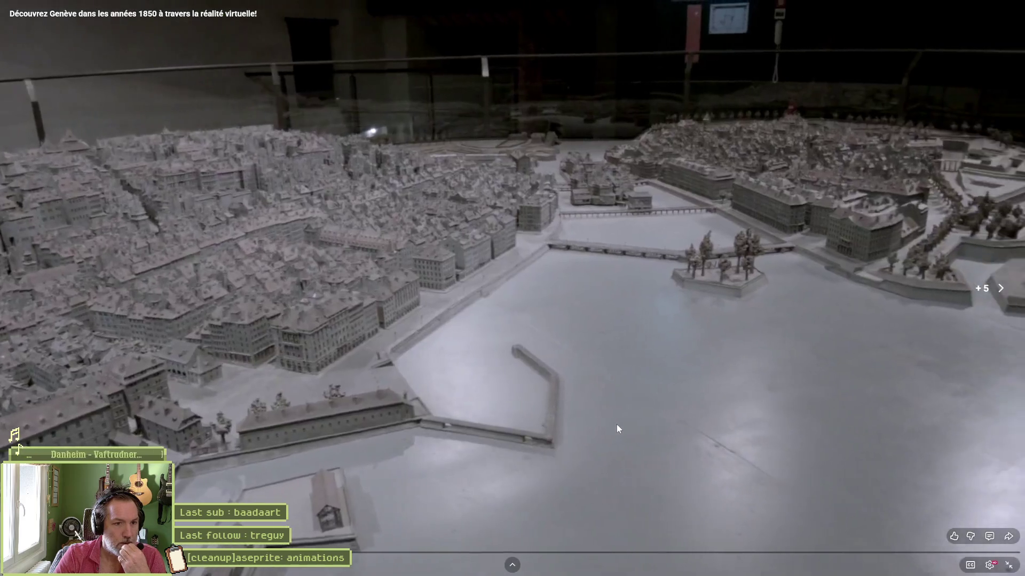
Rewind ten seconds and pause on the Geneva street scene before resuming.
key(Left)
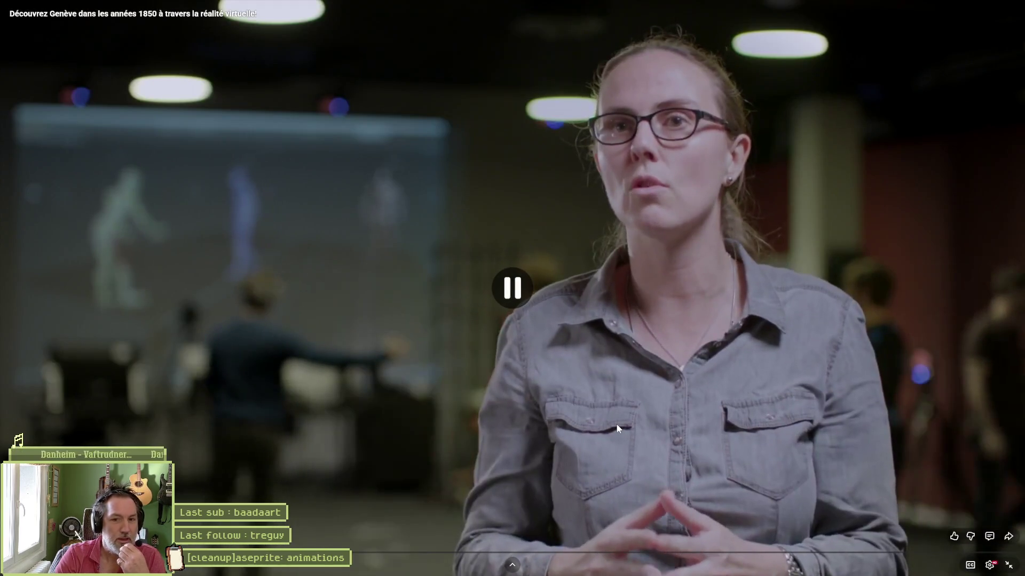
key(Left)
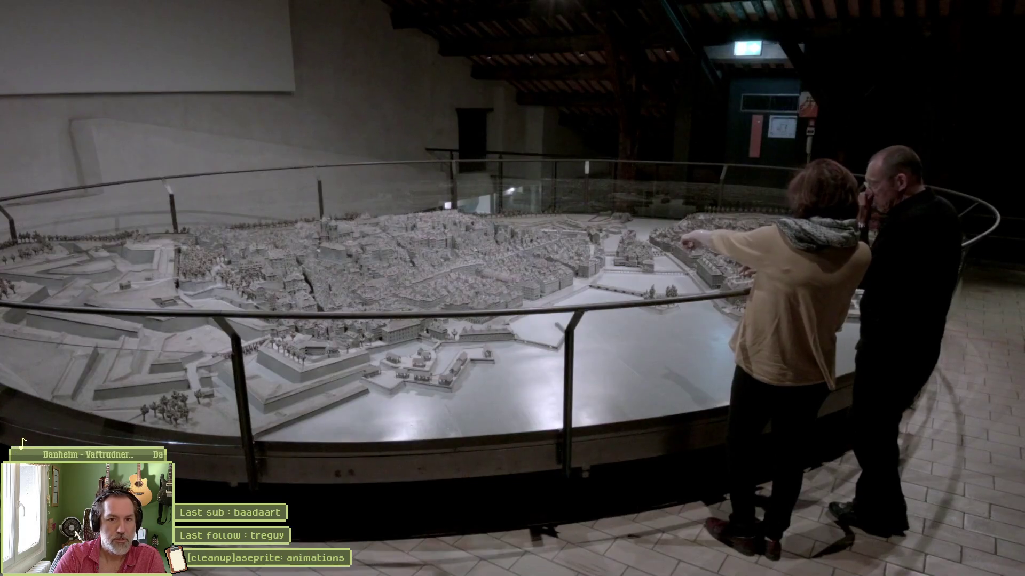
click(535, 310)
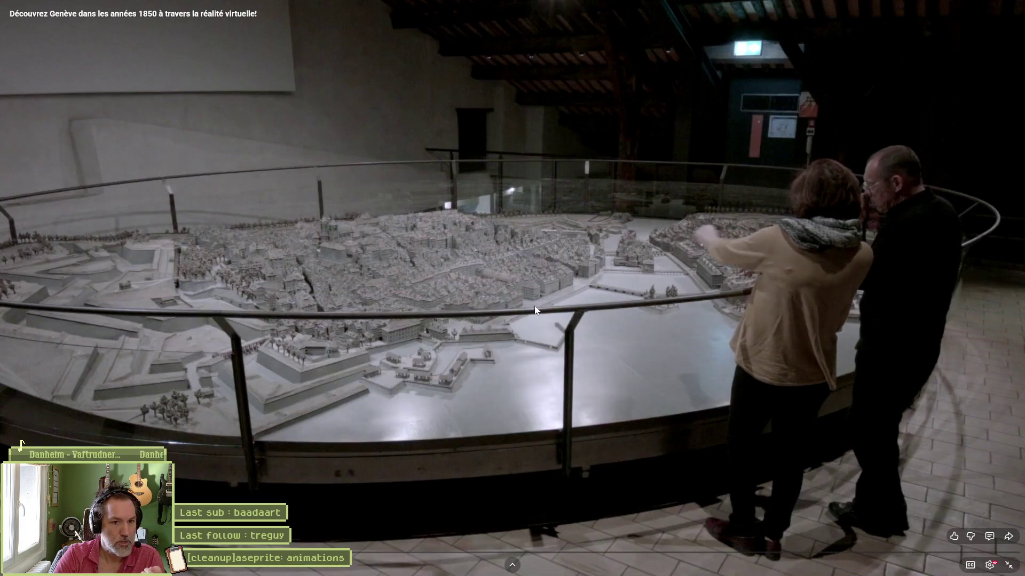
click(535, 309)
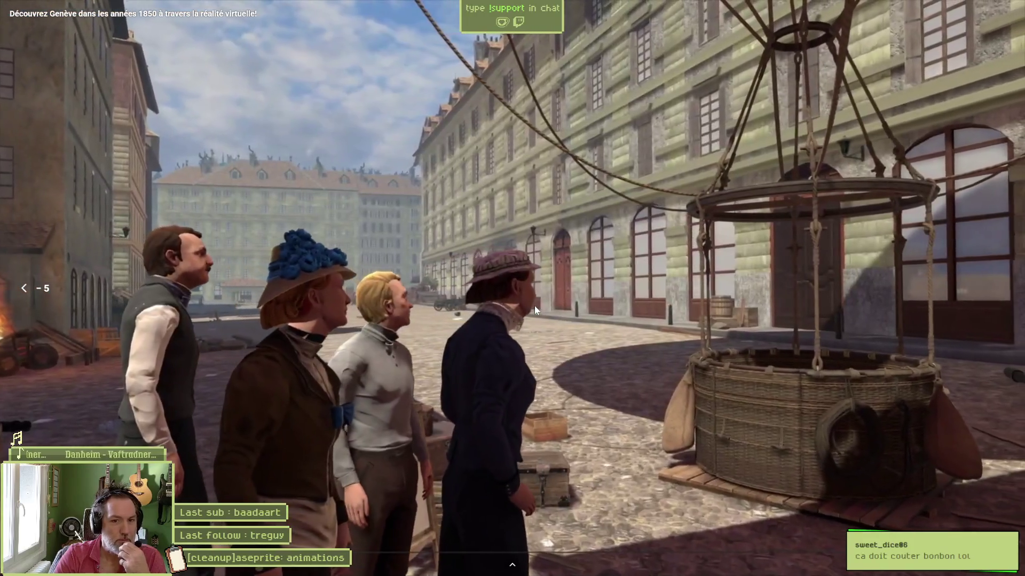
click(534, 305)
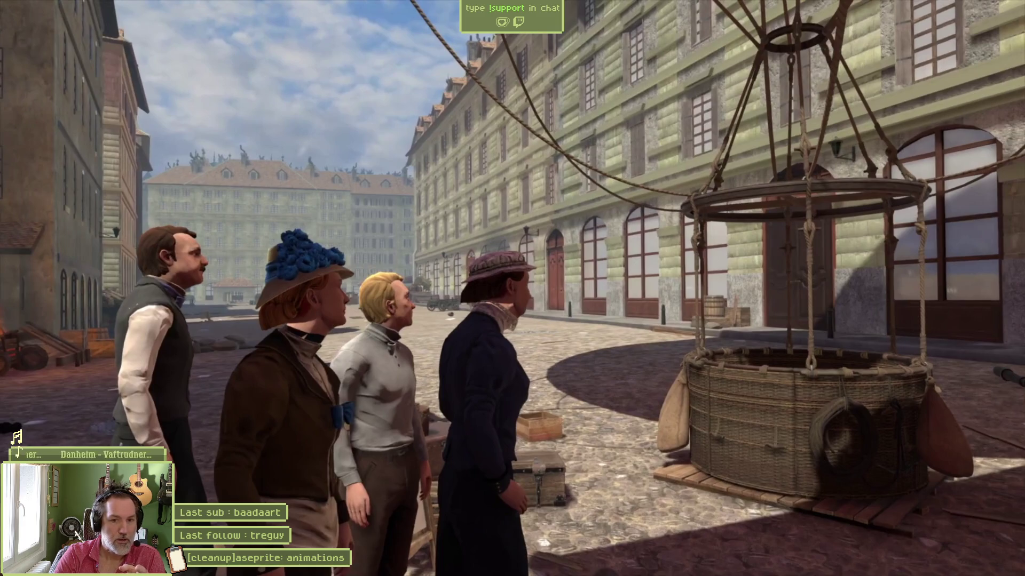
click(533, 305)
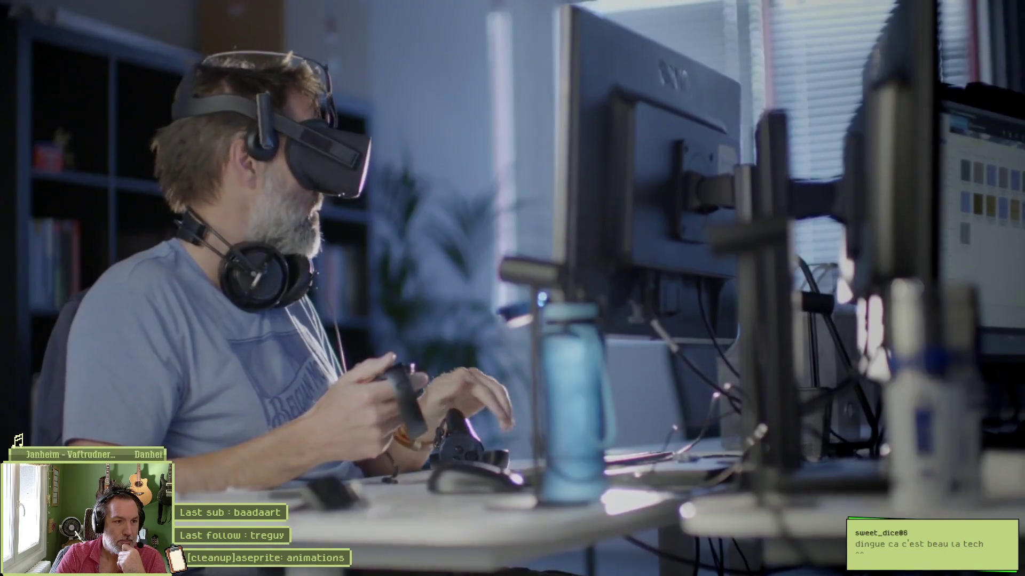
Pause the video, exit fullscreen and return to the Godot editor.
mouse_move(534, 305)
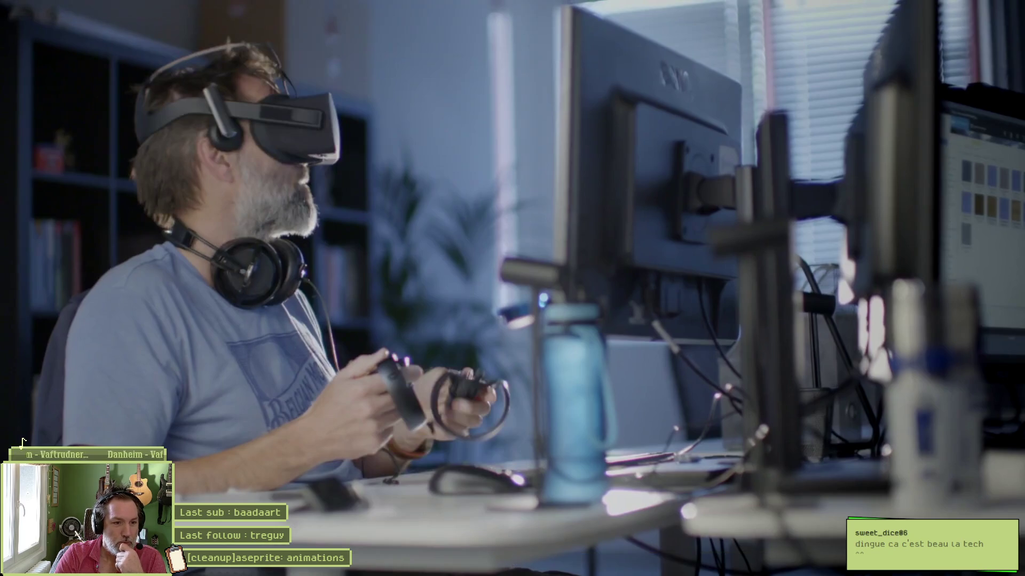
click(533, 305)
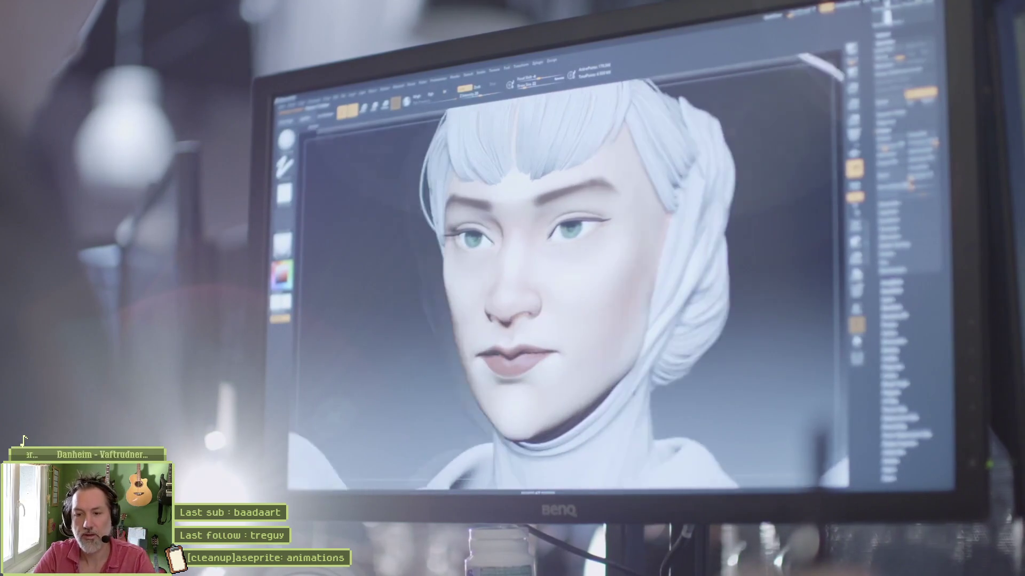
click(533, 306)
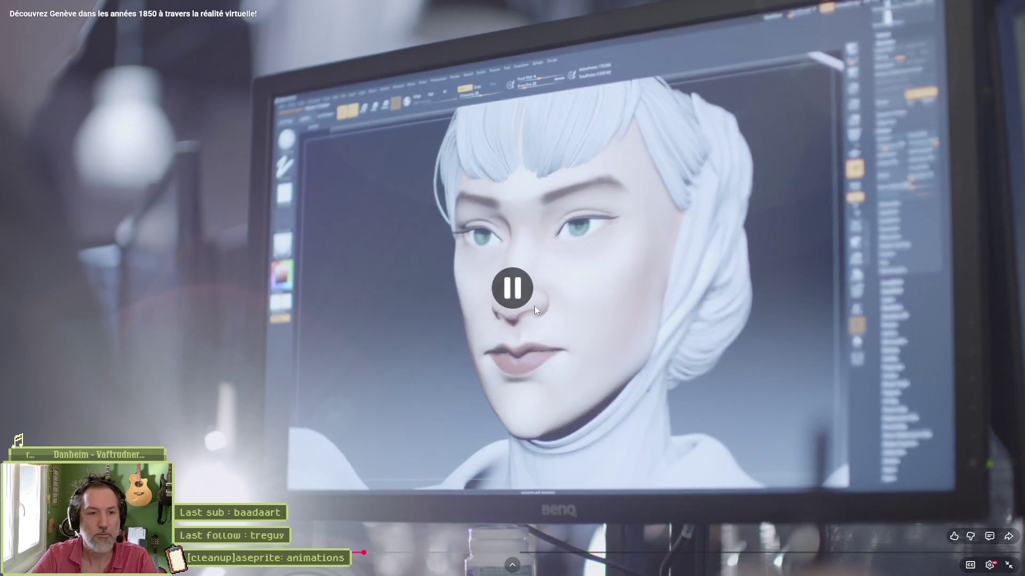
key(Escape)
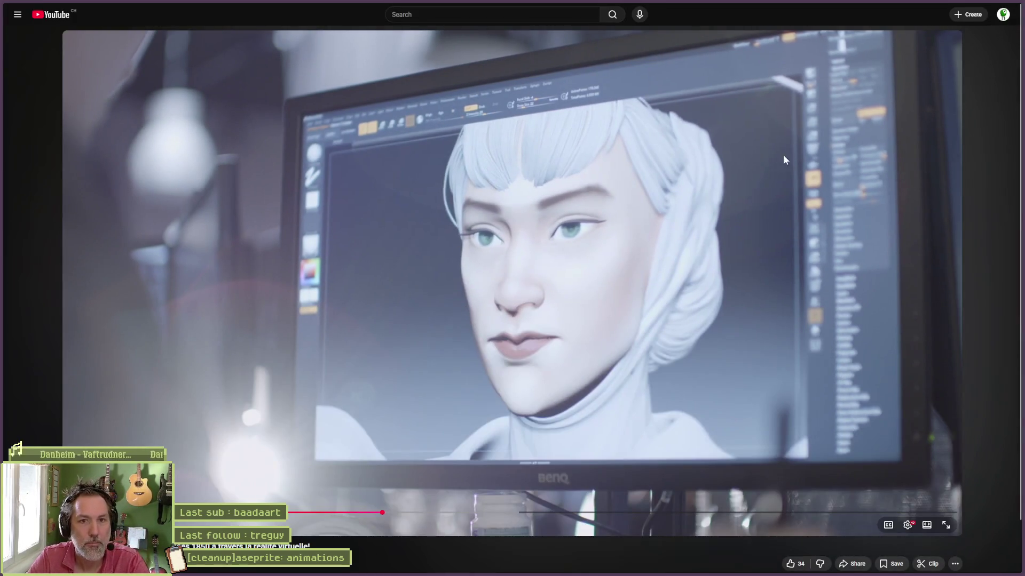
click(983, 16)
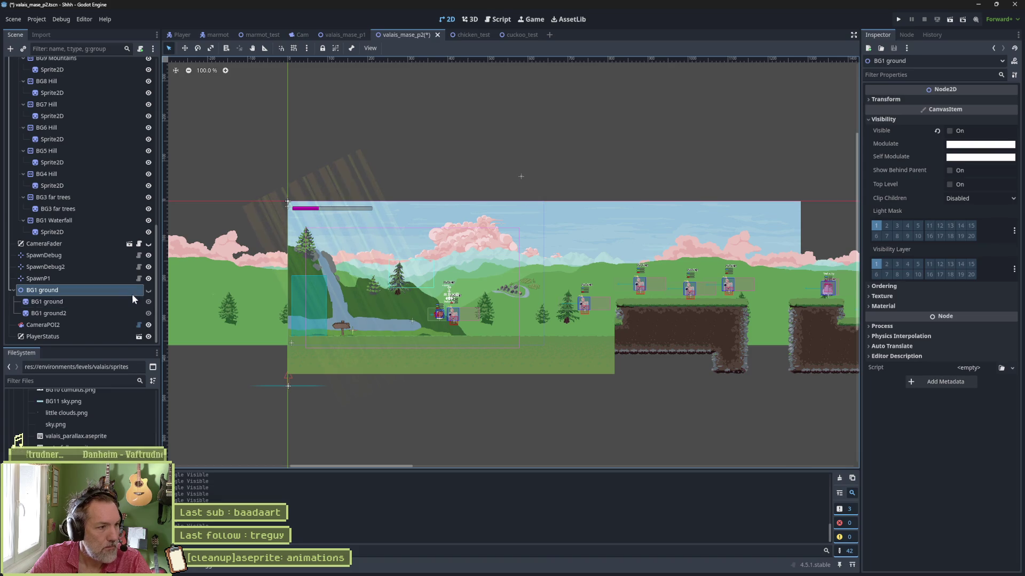
Select the BG1 ground sprite to view its import settings, then switch to Aseprite.
click(119, 302)
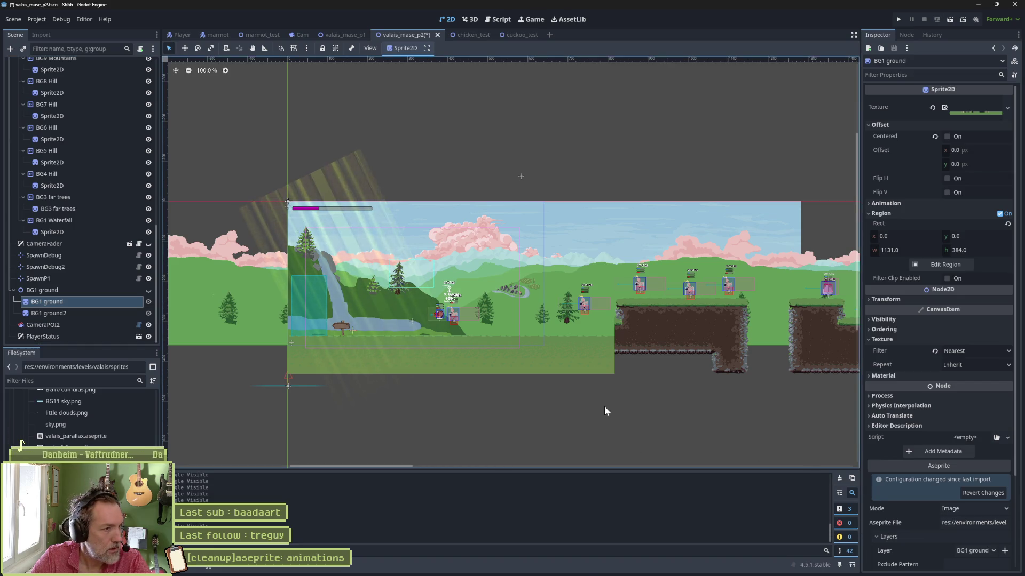
click(599, 566)
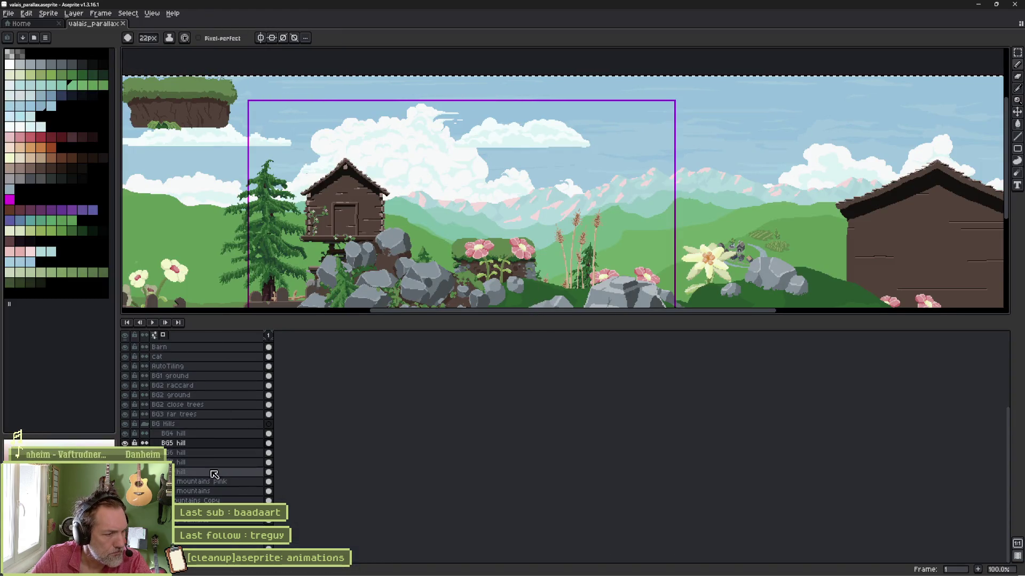
Solo the BG1 ground and BG2 ground layers in turn to compare them, then restore all layers.
click(230, 377)
scroll(322, 230, down, 1)
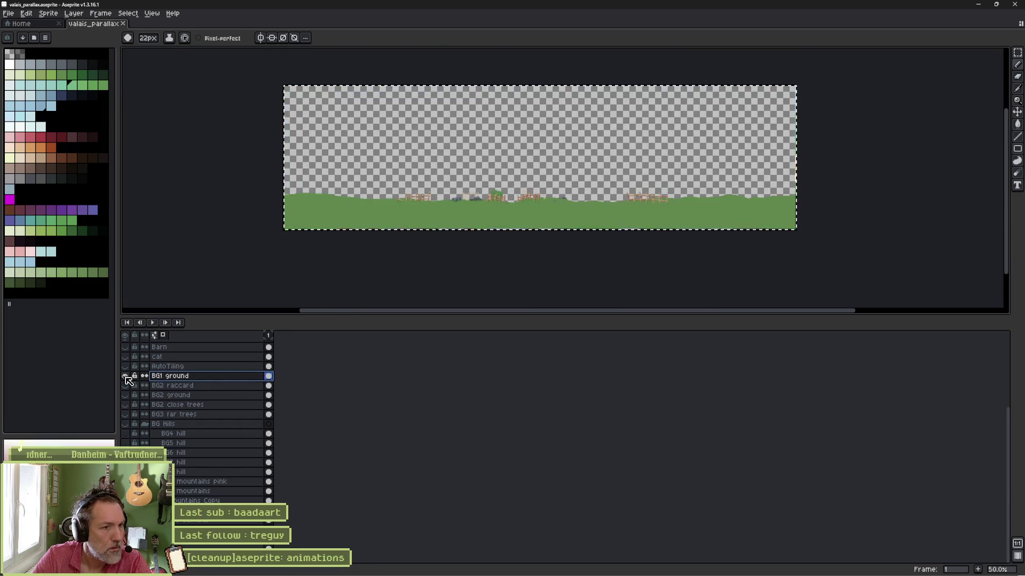
alt+click(125, 376)
alt+click(125, 376)
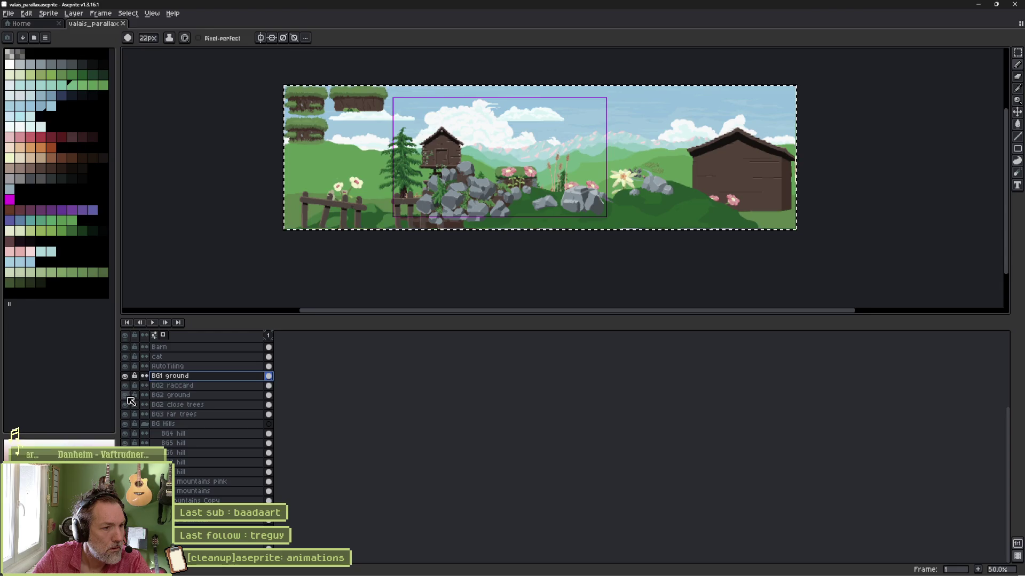
alt+click(127, 395)
alt+click(127, 396)
alt+click(124, 376)
alt+click(124, 376)
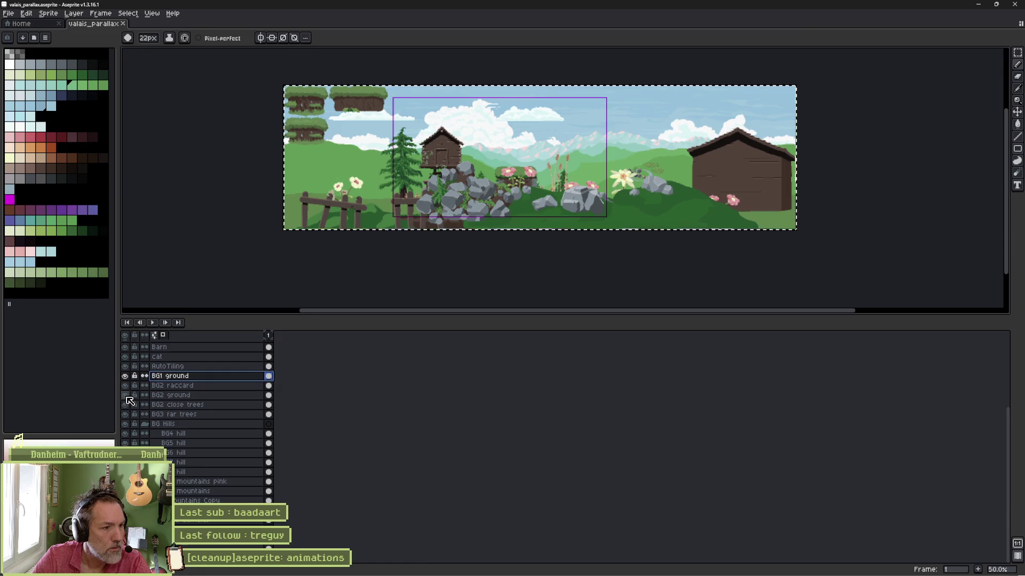
alt+click(125, 395)
alt+click(126, 396)
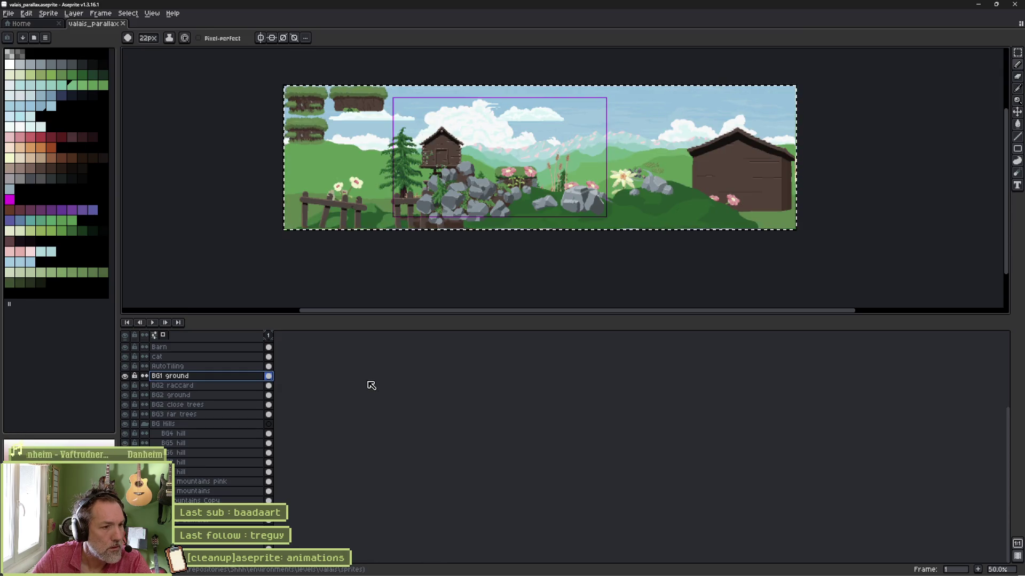
key(alt+Tab)
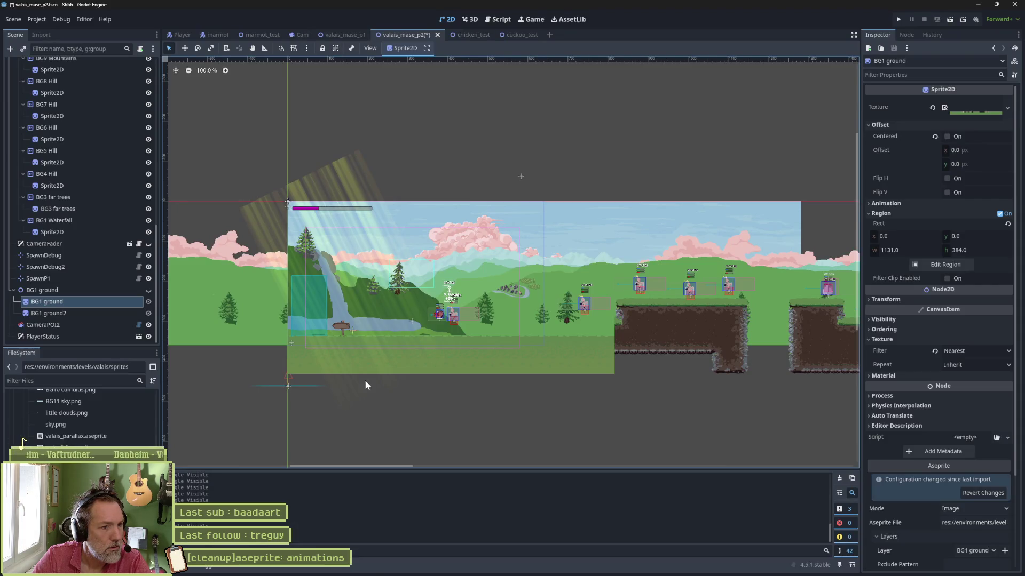
Delete the old BG1 ground folder from the project files.
click(107, 291)
click(98, 300)
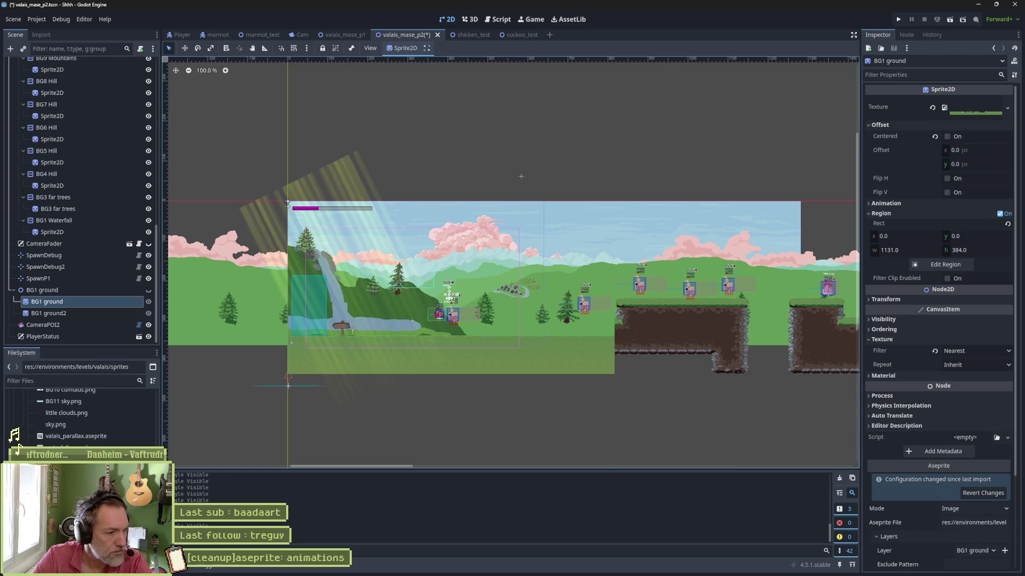
click(23, 438)
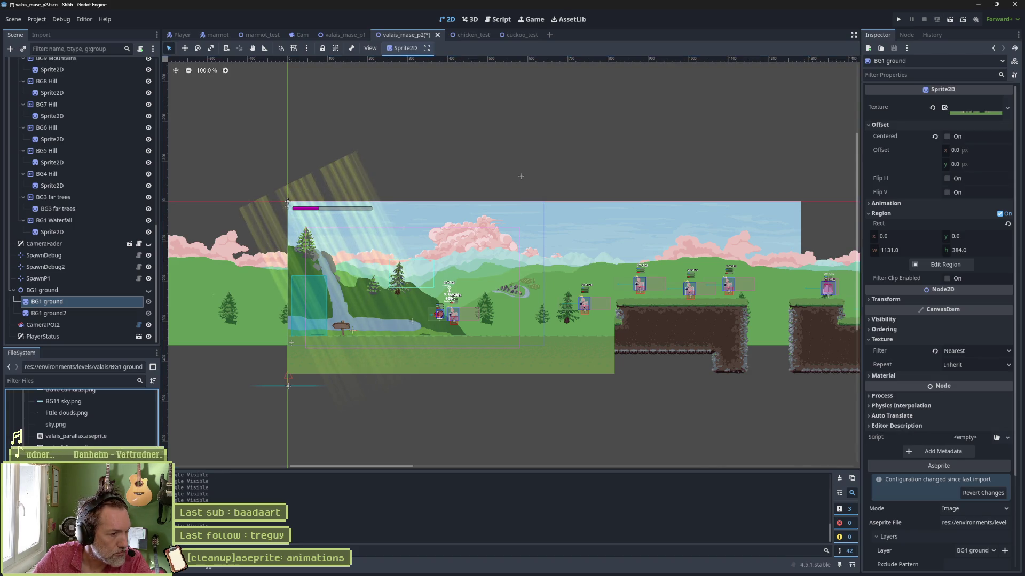
scroll(23, 438, up, 3)
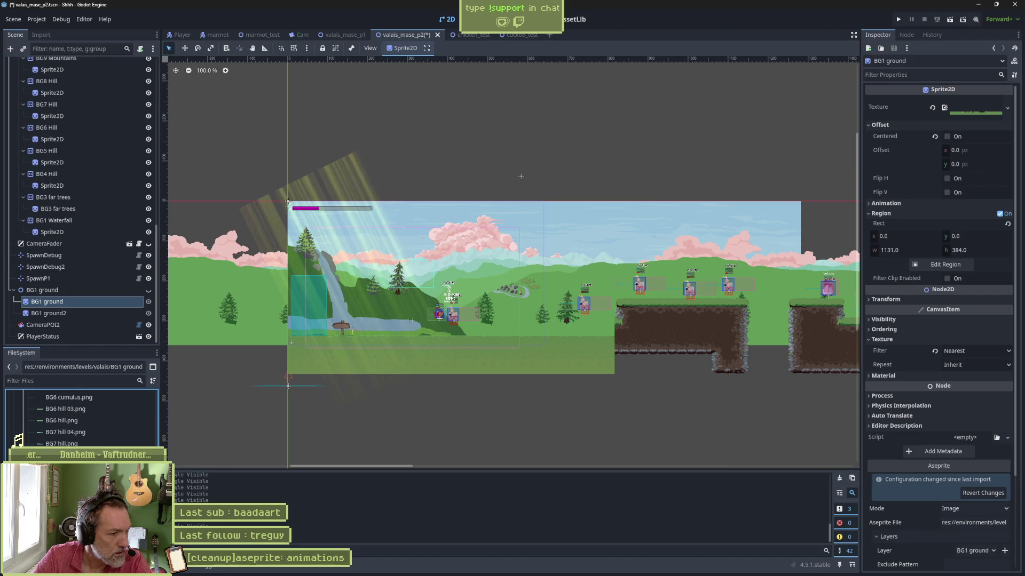
scroll(22, 443, up, 1)
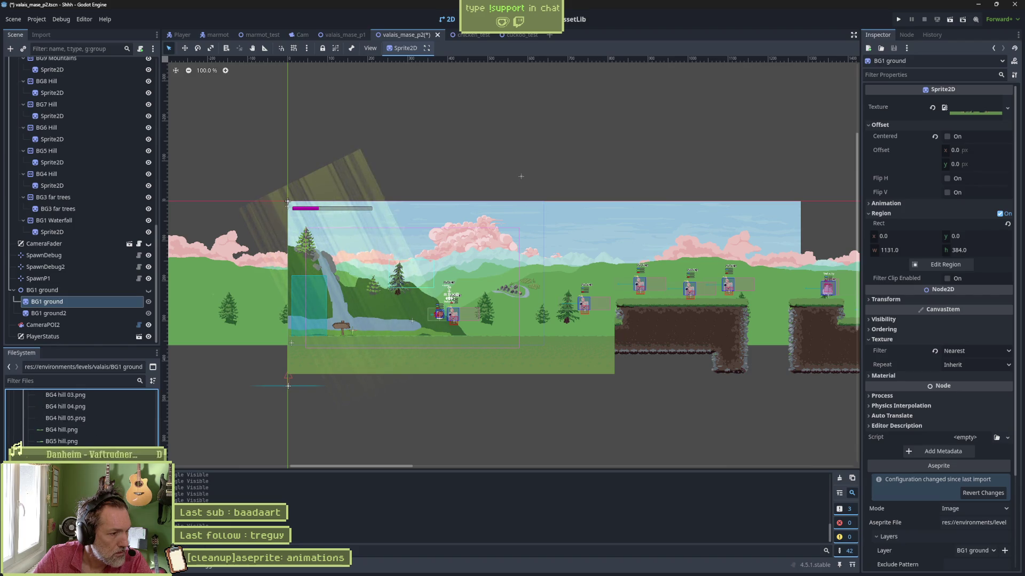
scroll(77, 430, down, 3)
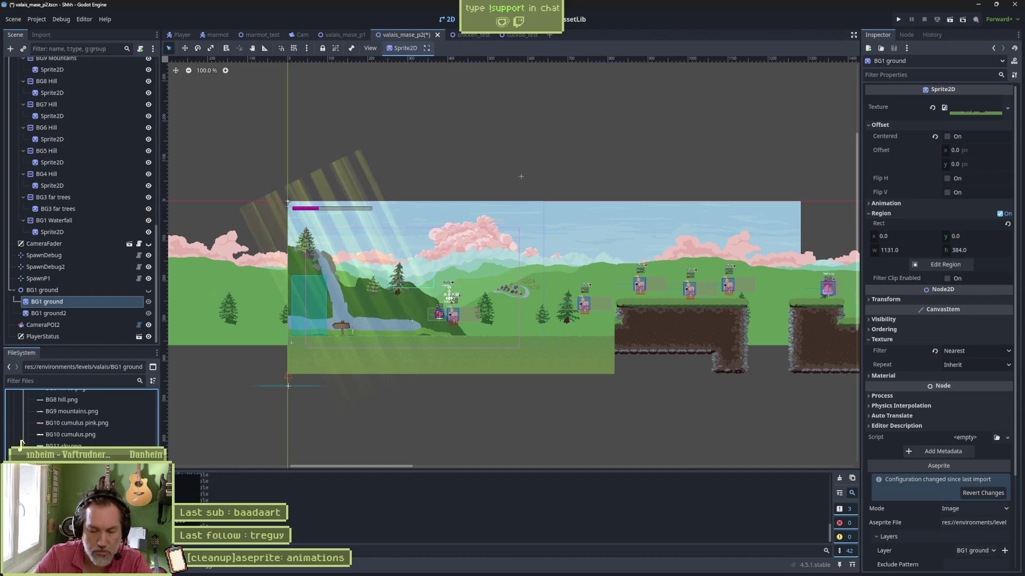
key(Delete)
key(Return)
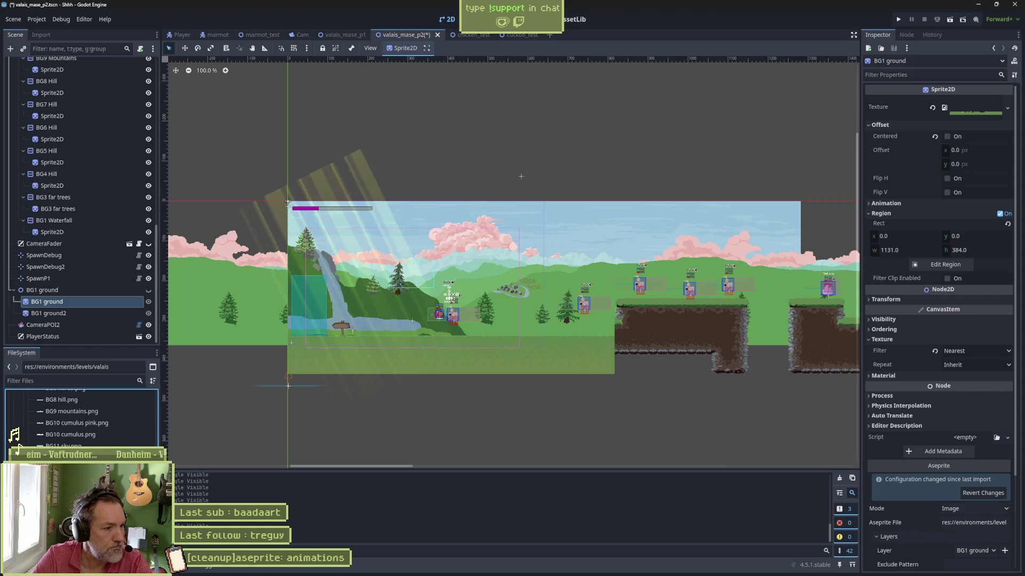
Set the source to valais_parallax.aseprite and output to environments/levels/valais/sprites.
click(969, 523)
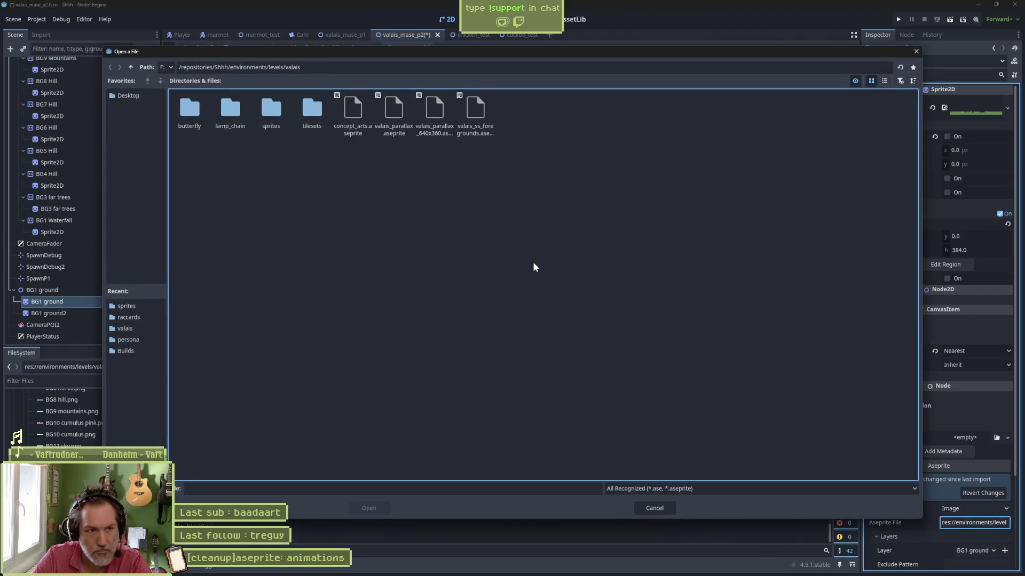
double_click(269, 110)
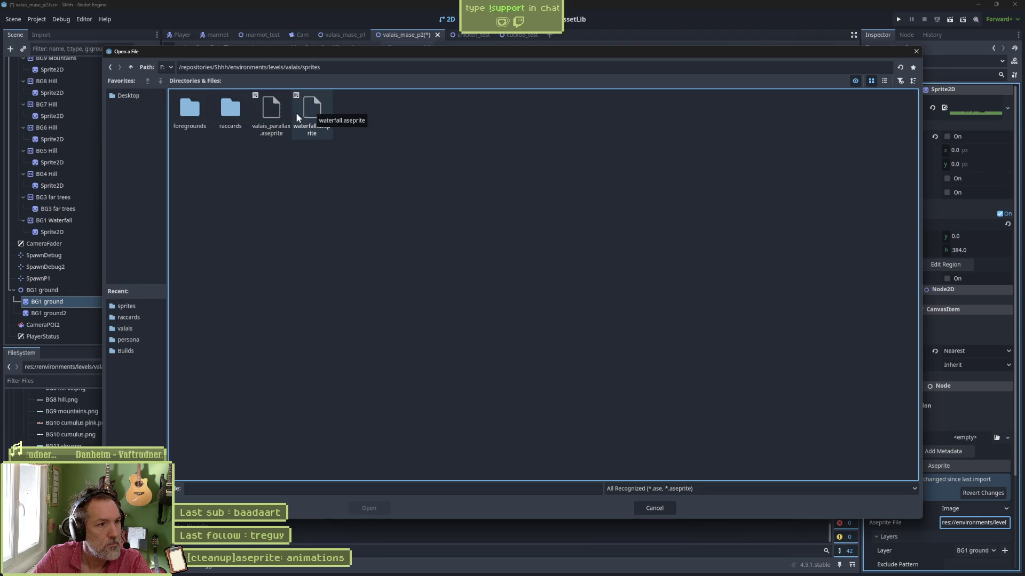
double_click(275, 113)
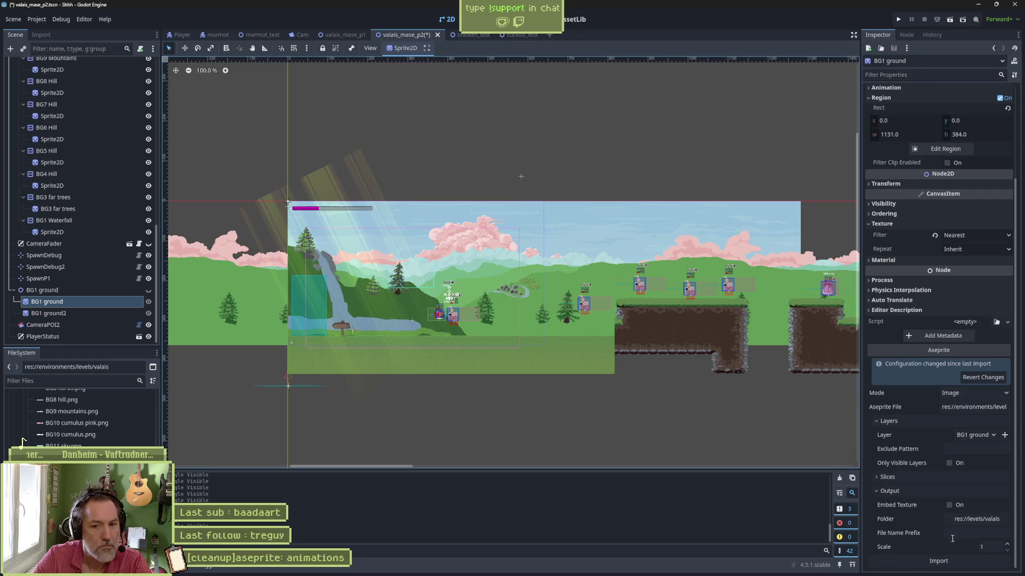
click(977, 518)
double_click(515, 112)
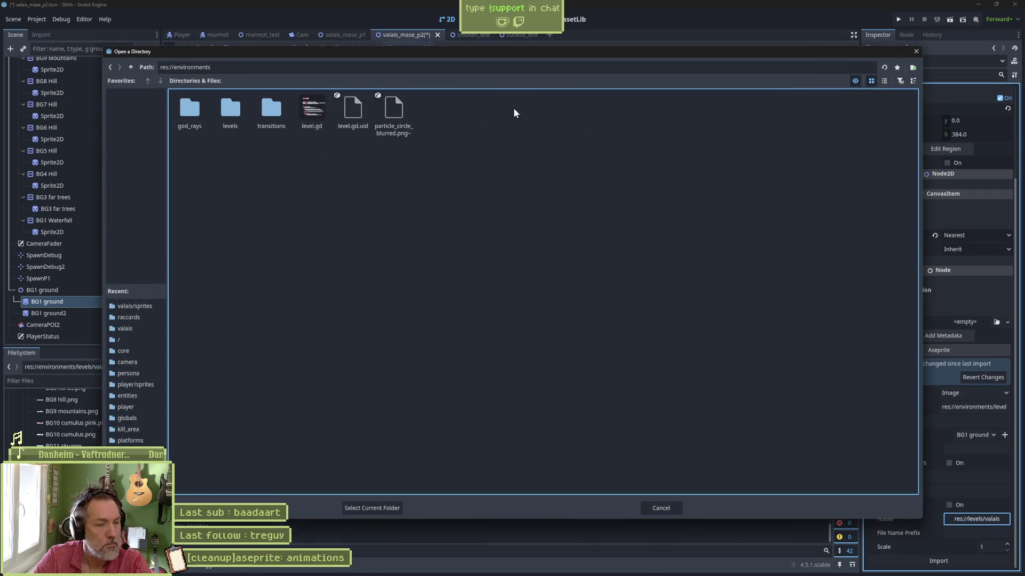
click(245, 109)
double_click(239, 113)
double_click(272, 110)
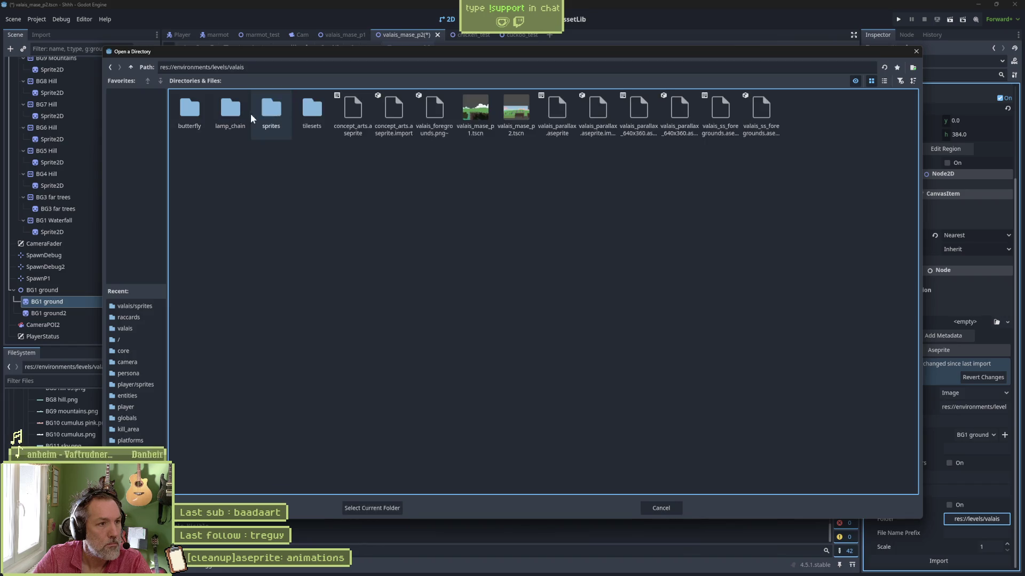
double_click(256, 112)
click(385, 511)
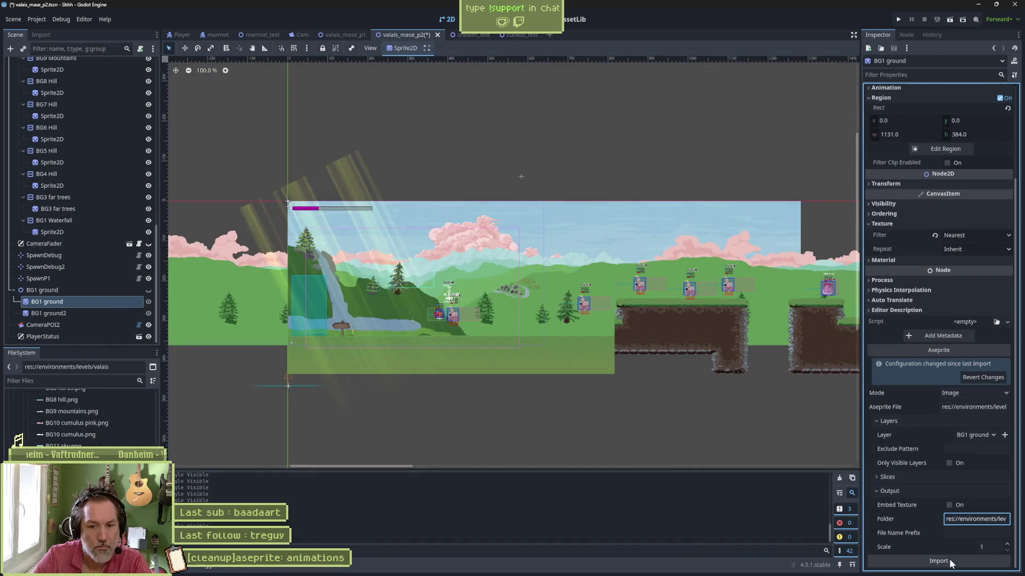
Save the scene and keep BG1 ground as the imported Aseprite layer.
key(ctrl+s)
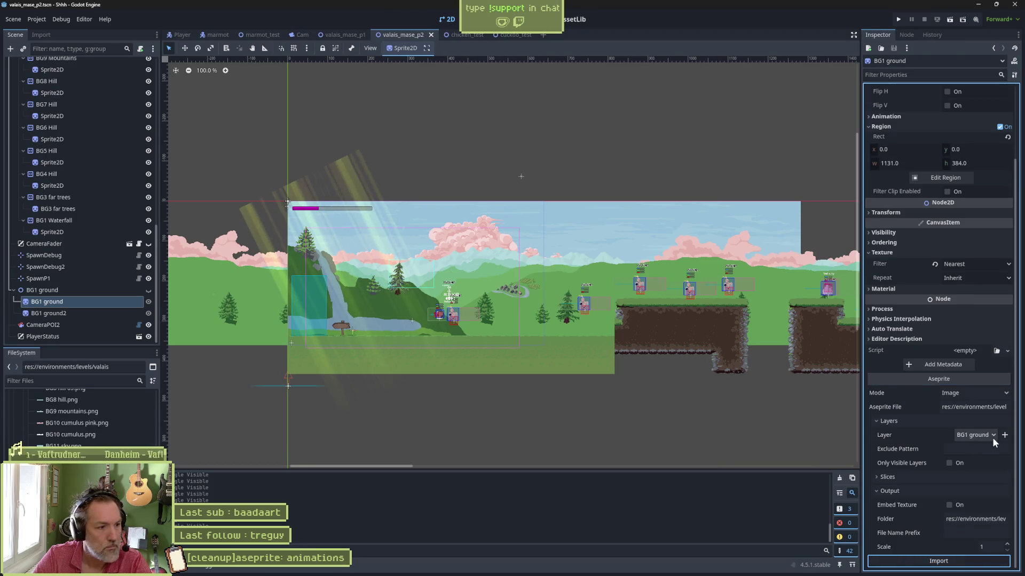
click(994, 437)
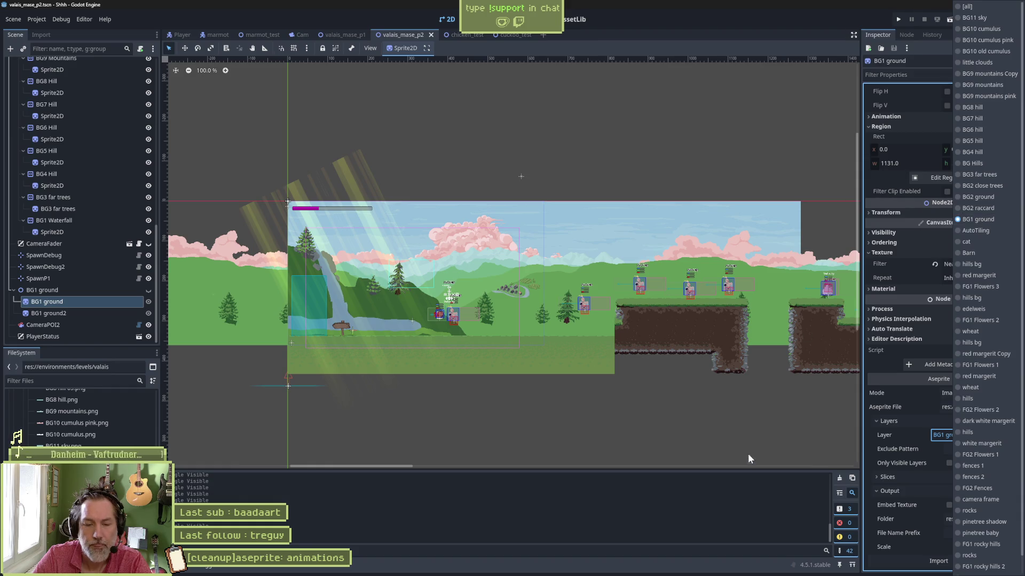
click(747, 508)
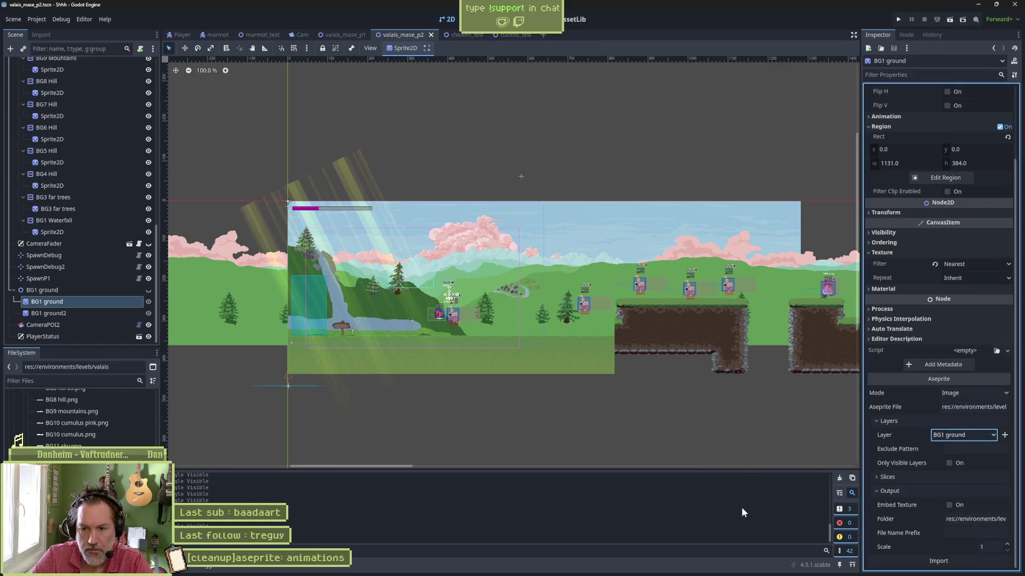
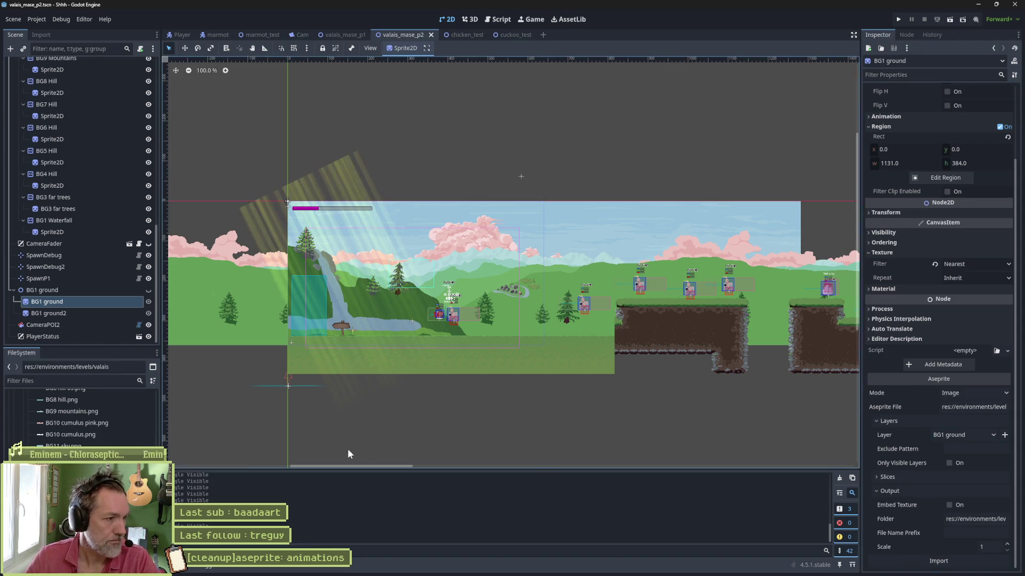
Set BG1 ground2's Aseprite source file to sprites/valais_parallax.aseprite.
click(105, 314)
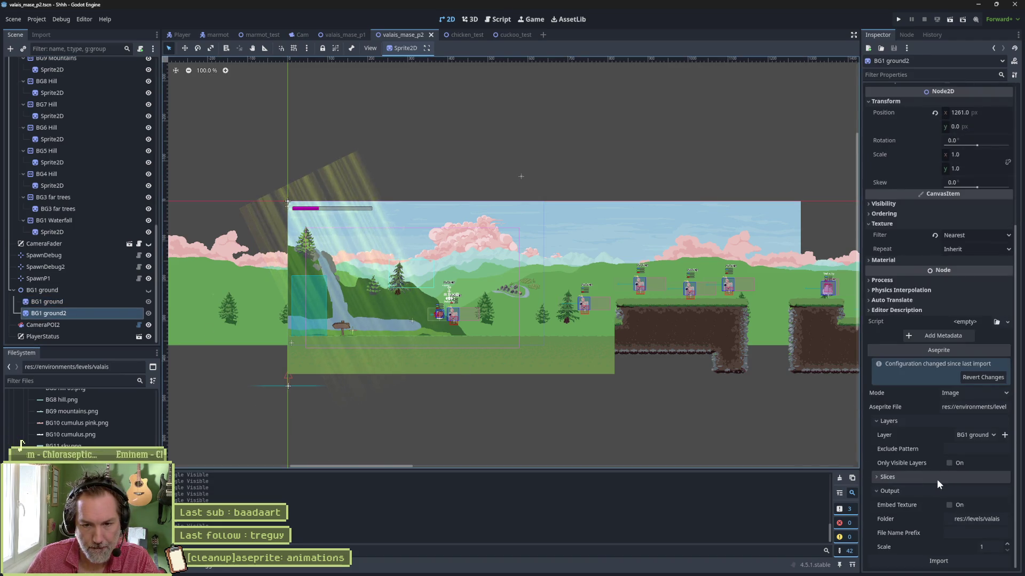
click(954, 406)
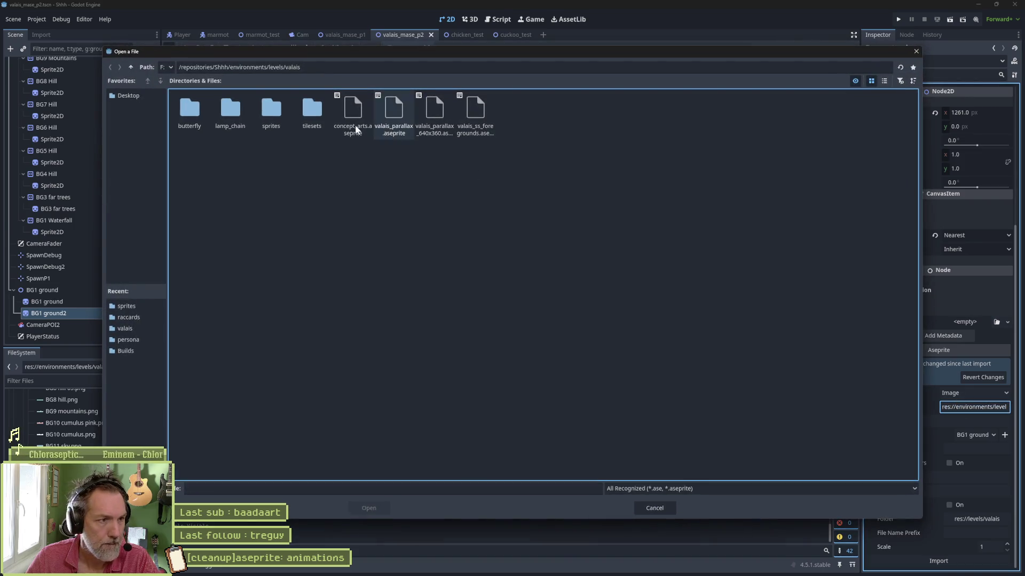
double_click(270, 110)
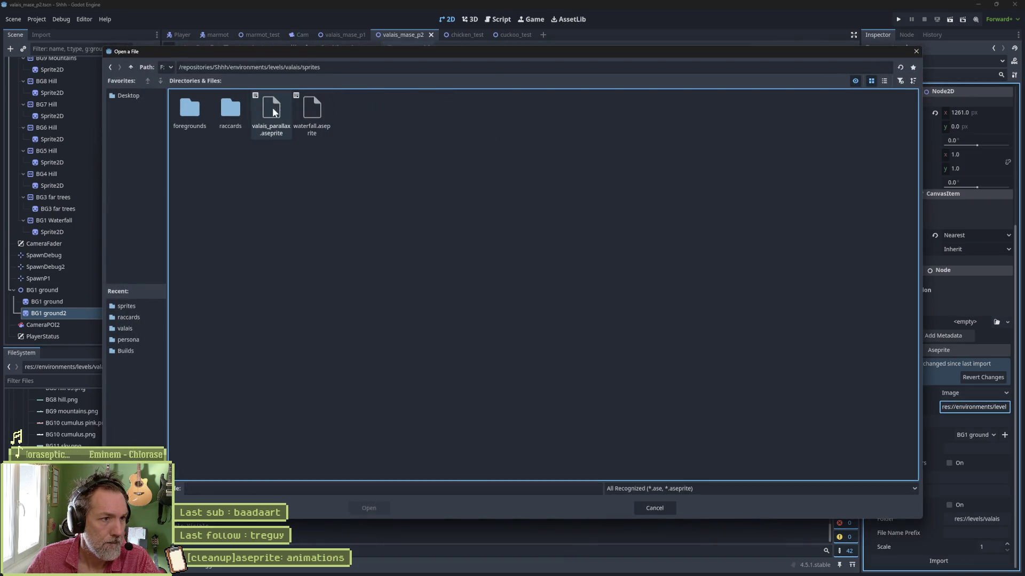
double_click(273, 111)
Point BG1 ground2's output folder to res://environments/levels/valais/sprites and reimport it.
click(971, 518)
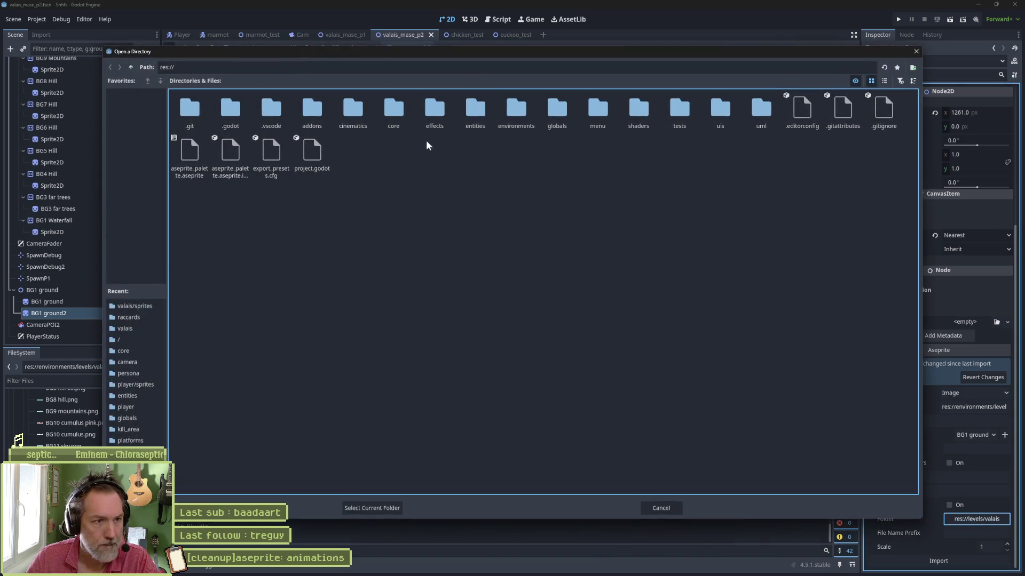
double_click(515, 108)
double_click(272, 110)
double_click(266, 108)
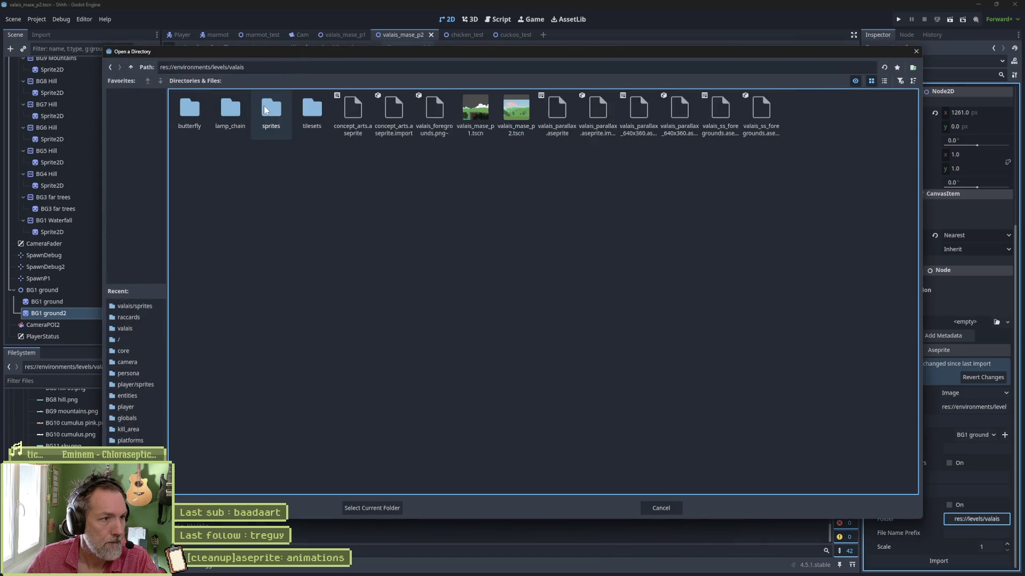
double_click(265, 110)
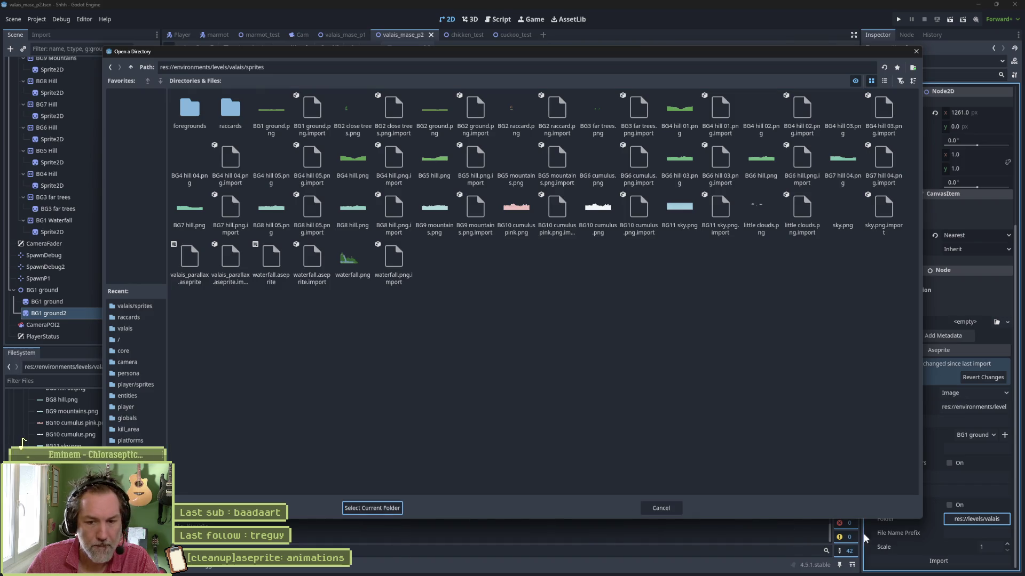
click(391, 512)
click(964, 559)
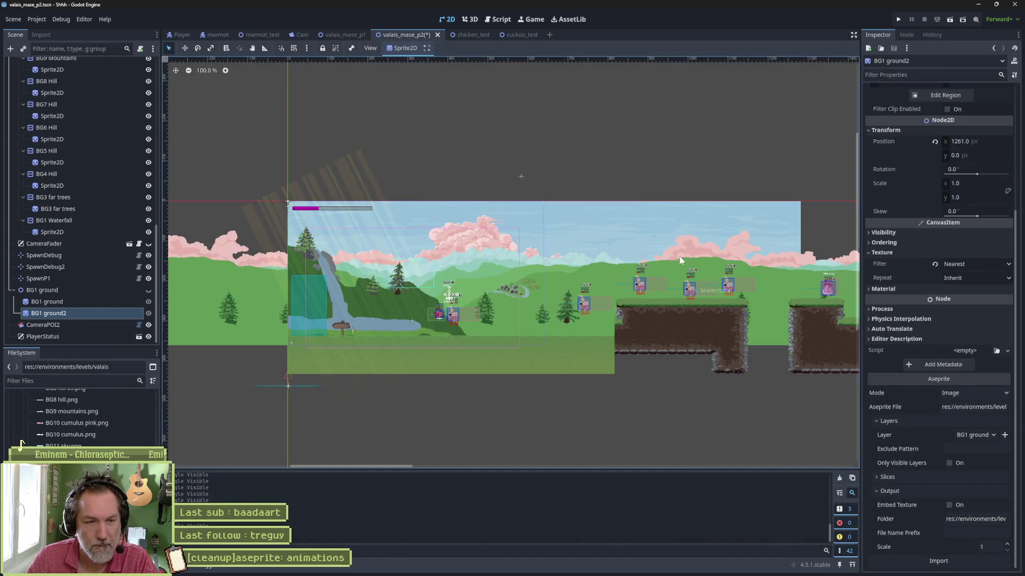
Save valais_mase_p2 and select BG7 hill 04.png in the FileSystem dock.
key(ctrl+s)
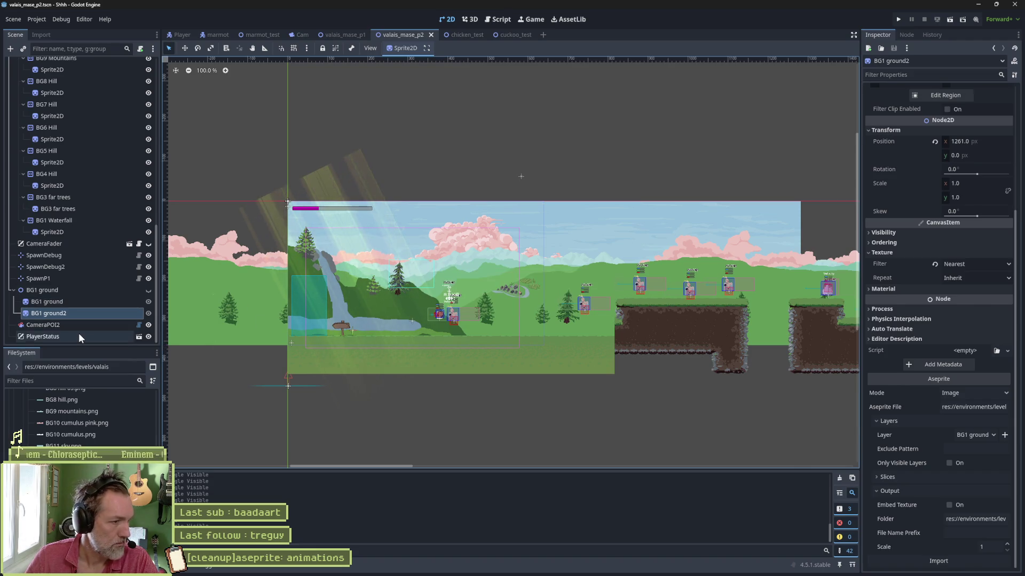
scroll(80, 320, up, 10)
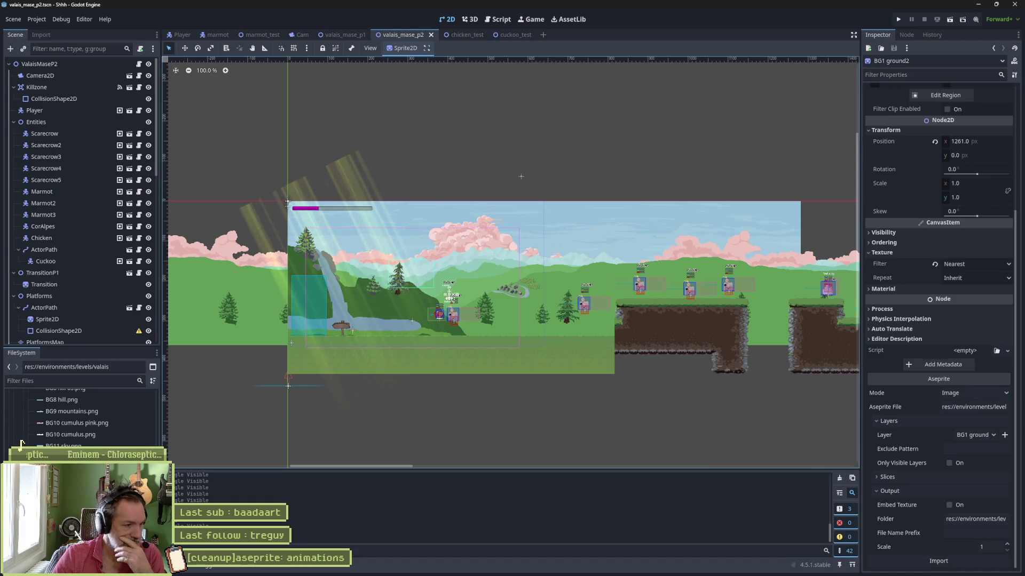
scroll(80, 416, up, 3)
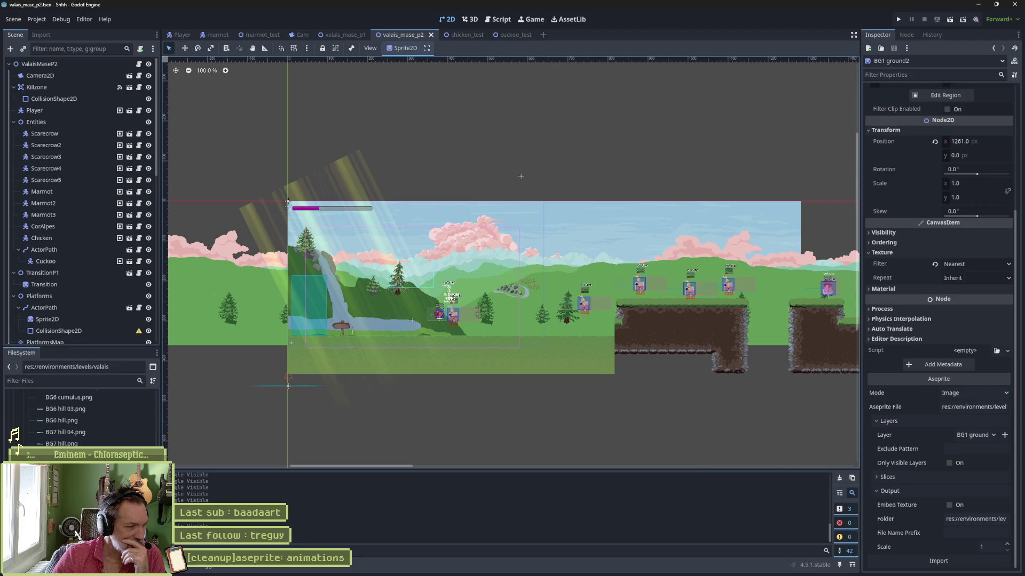
click(83, 432)
Switch to the valais_mase_p1 scene tab.
scroll(88, 434, up, 5)
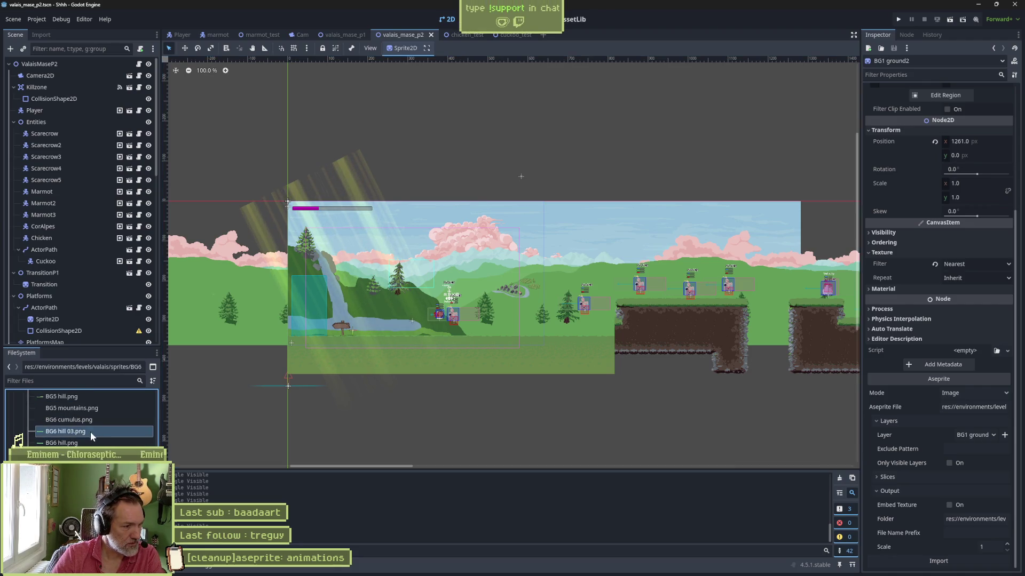
scroll(89, 431, up, 1)
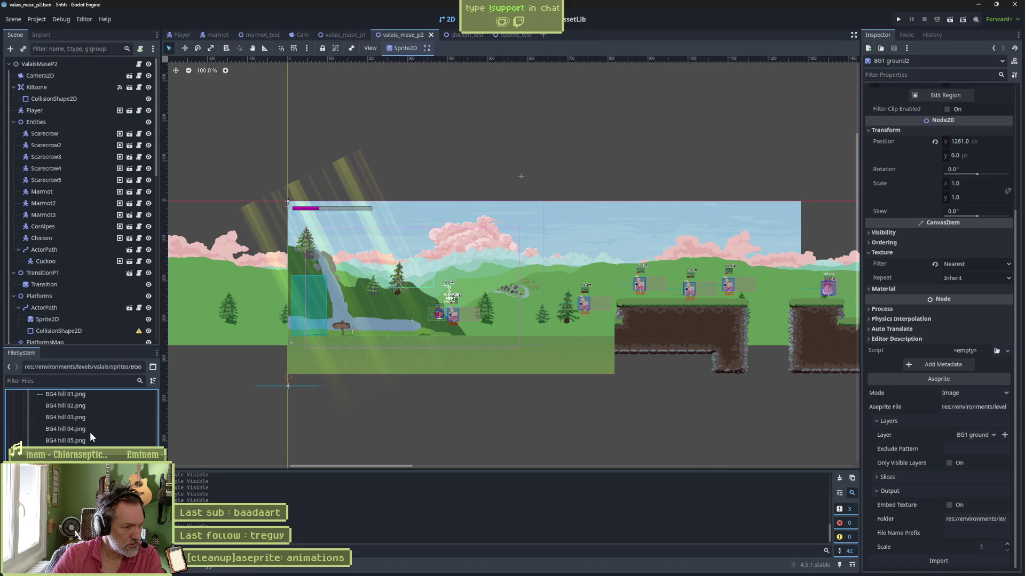
scroll(91, 433, up, 1)
scroll(89, 431, up, 2)
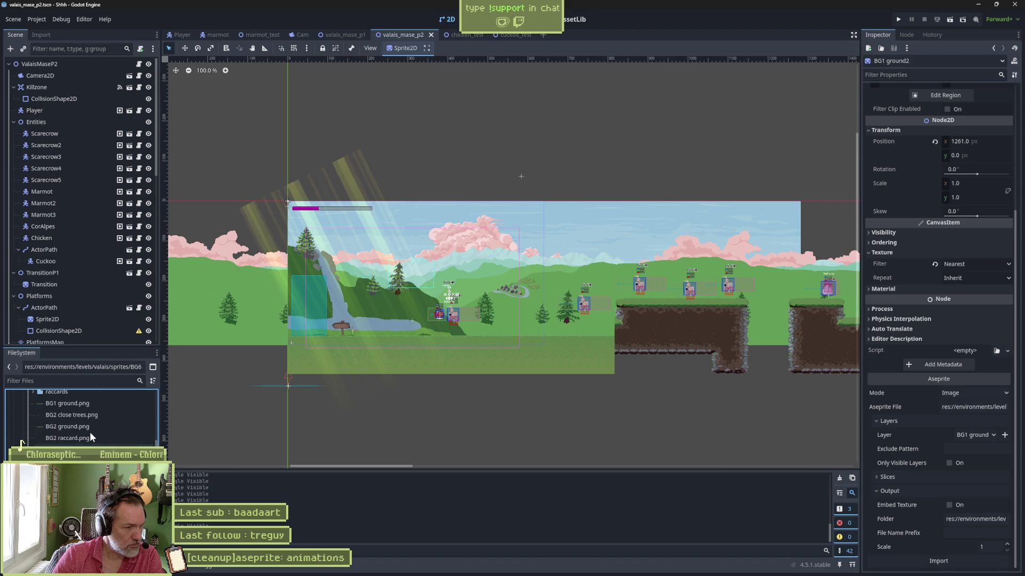
scroll(90, 431, down, 3)
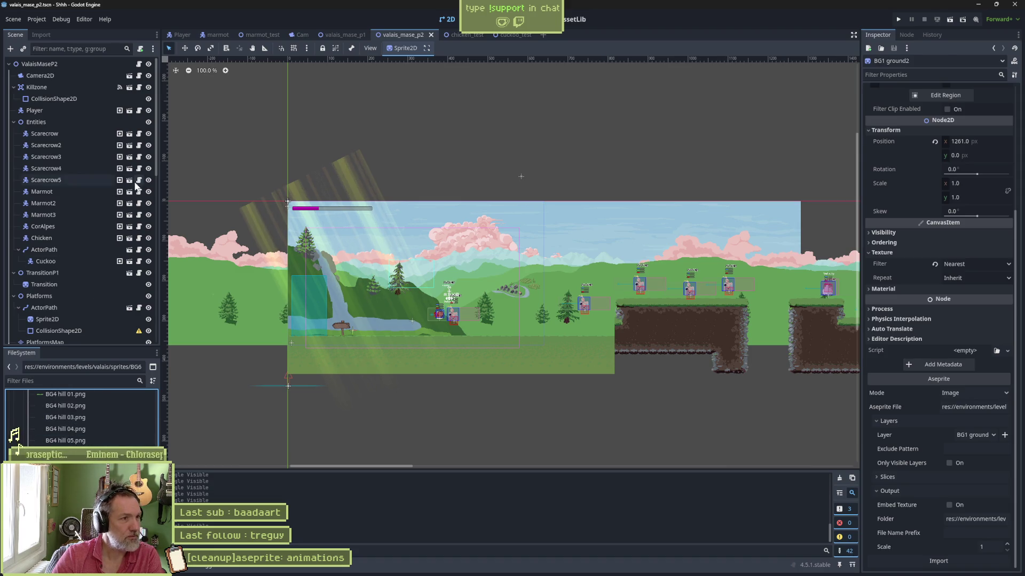
click(341, 34)
scroll(97, 216, down, 5)
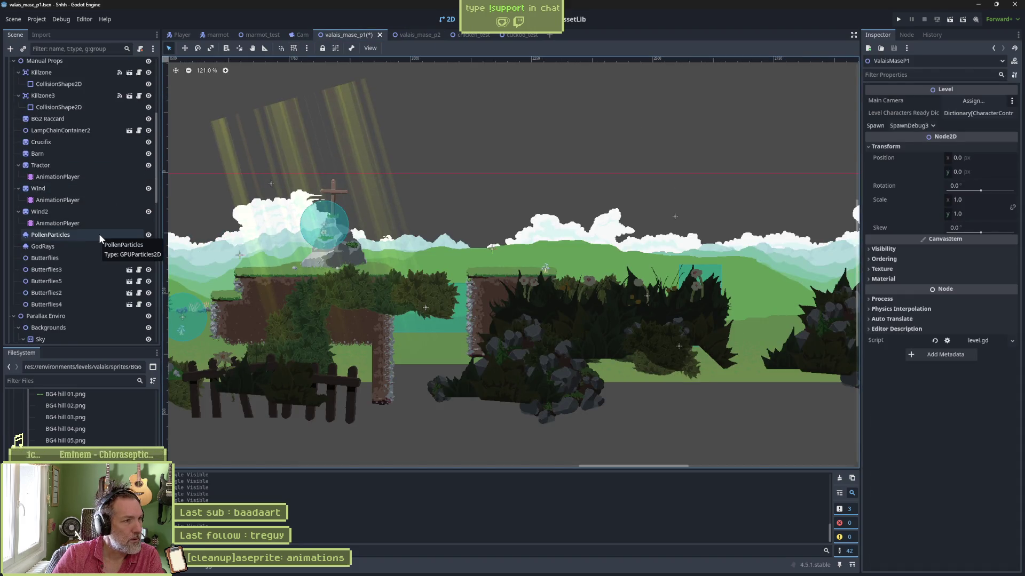
Reimport the BG6 Hill and BG5 Hill sprites from their Aseprite layers.
scroll(99, 235, down, 5)
click(52, 276)
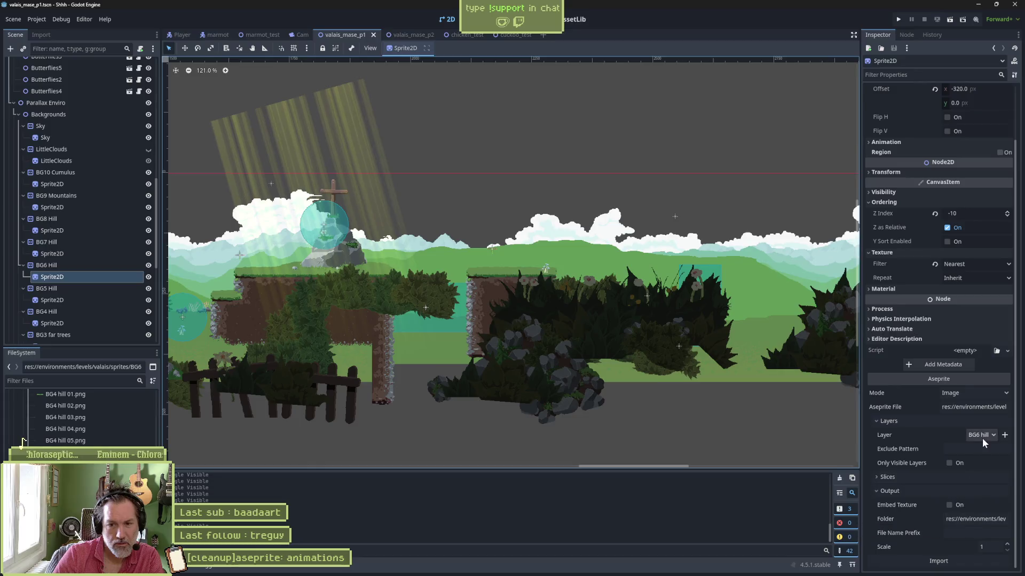
click(938, 561)
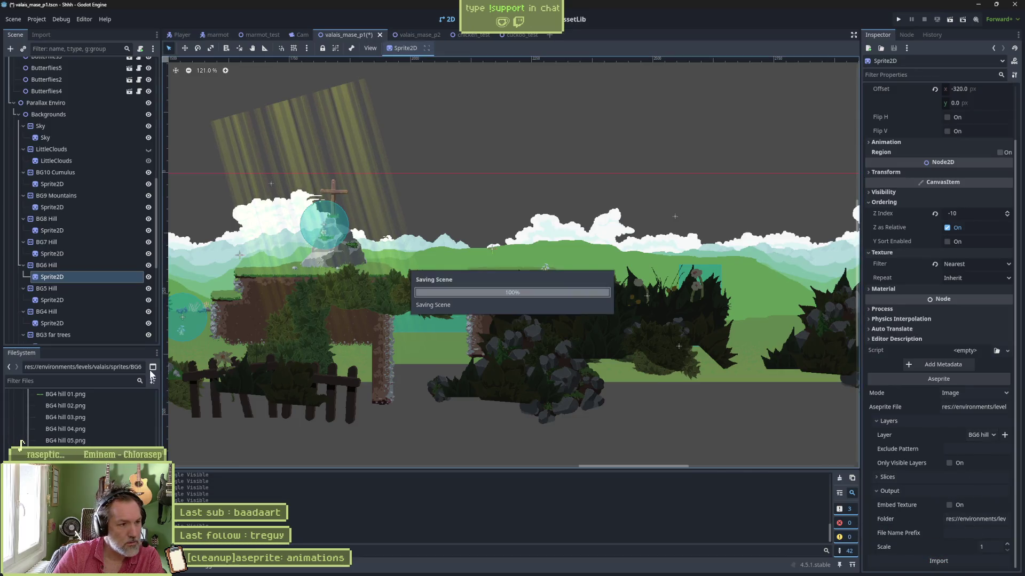
click(65, 299)
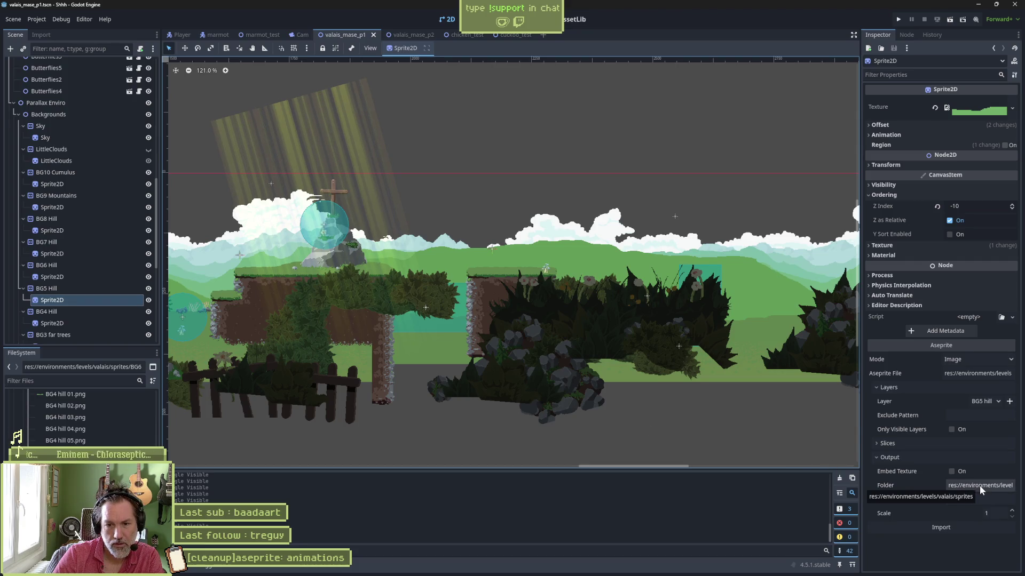
click(953, 526)
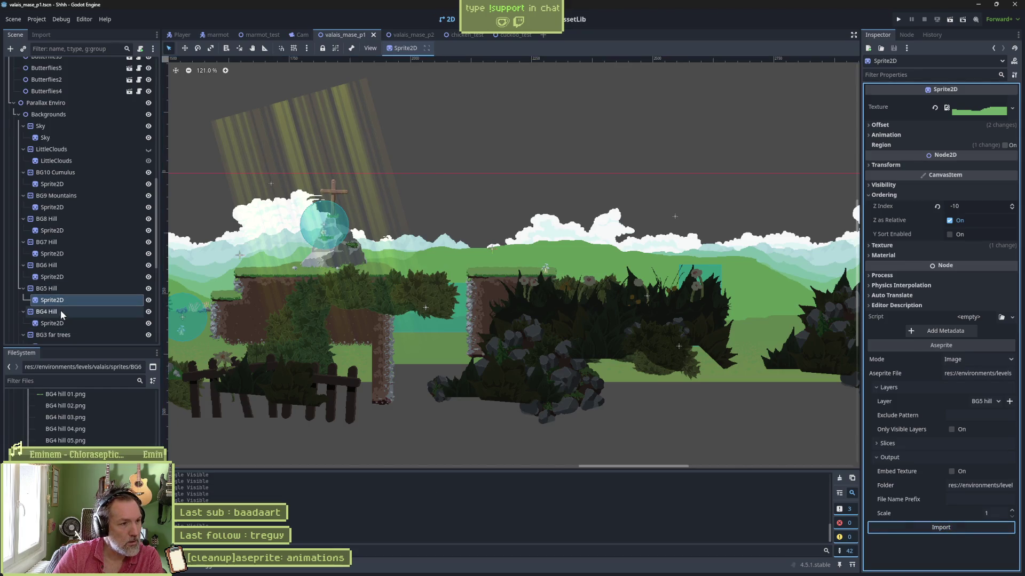
Select BG4 Hill's sprite and pick one of its BG4 hill image files.
click(52, 322)
scroll(923, 546, down, 1)
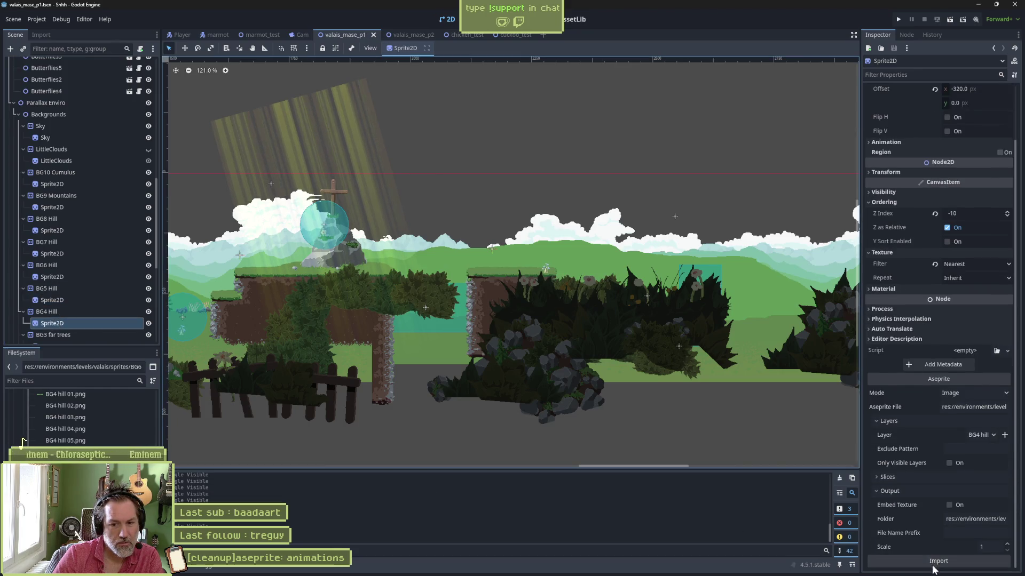
scroll(93, 437, down, 3)
scroll(93, 438, up, 2)
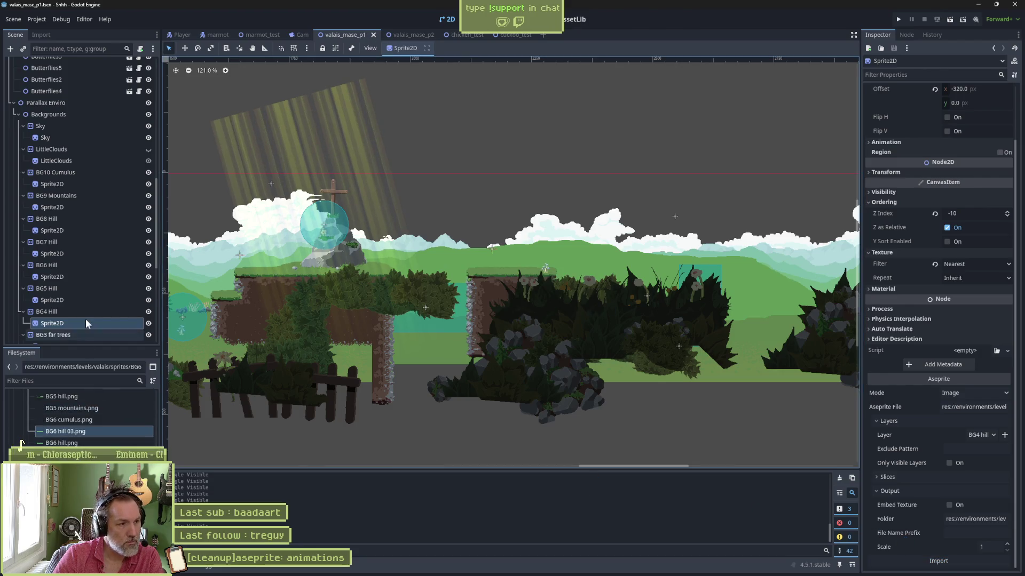
scroll(86, 318, down, 3)
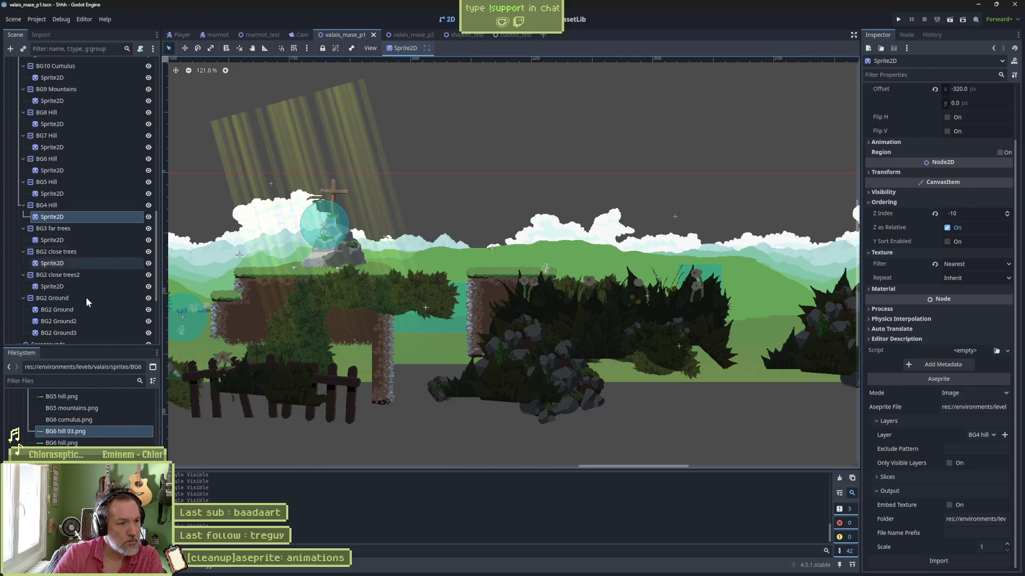
scroll(82, 439, up, 5)
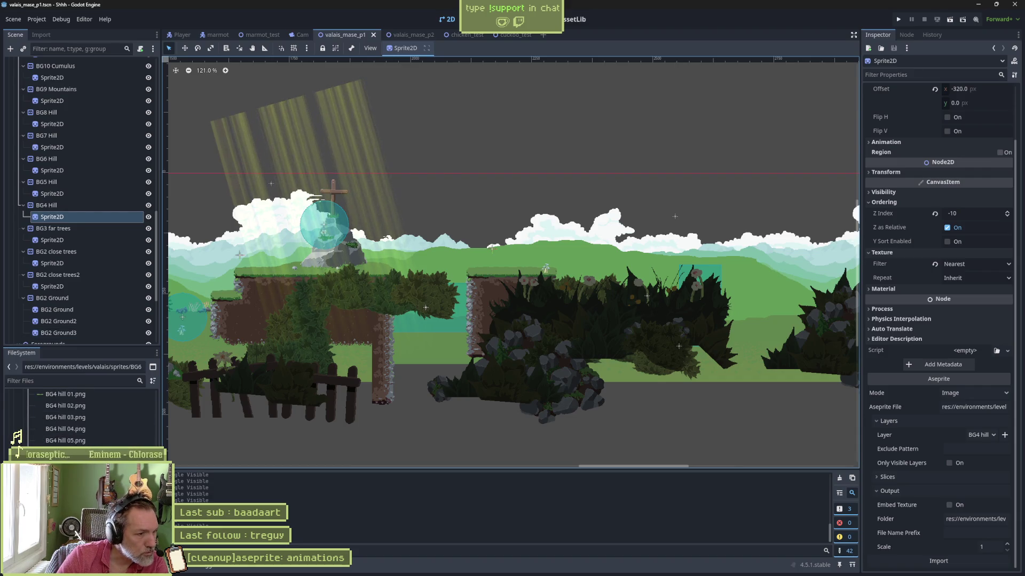
click(23, 441)
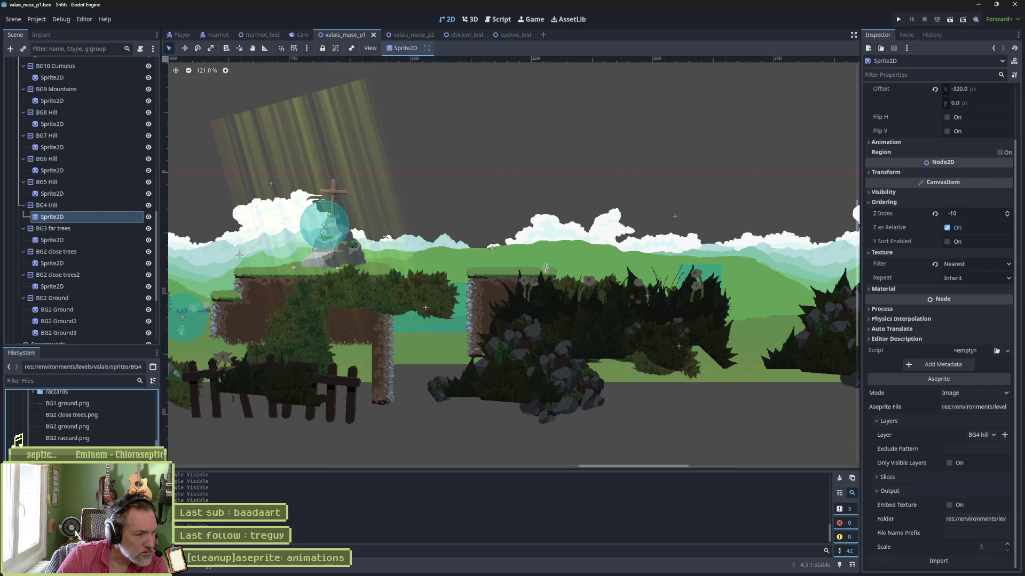
scroll(21, 442, down, 5)
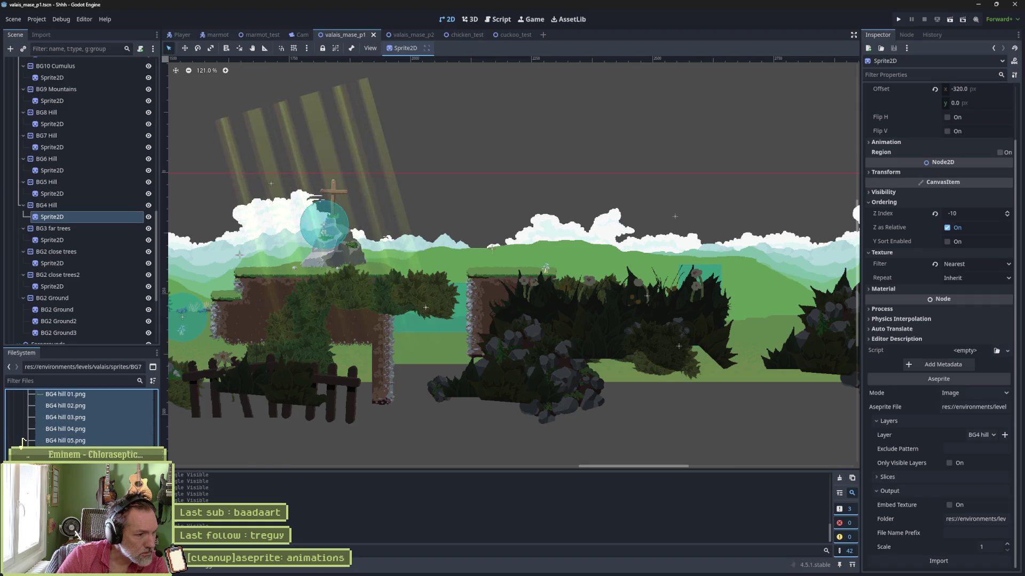
scroll(20, 446, down, 2)
scroll(20, 446, down, 2)
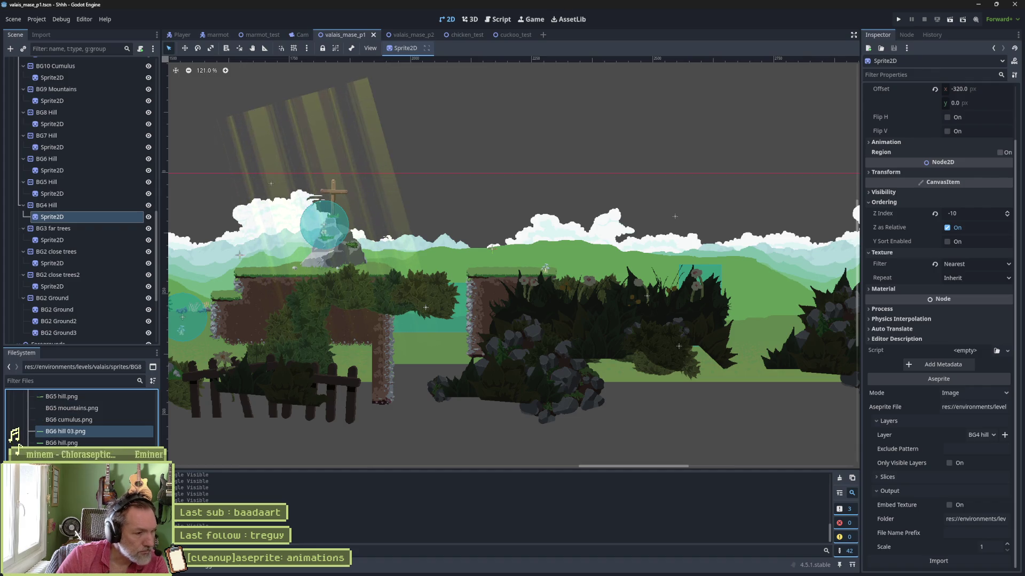
scroll(20, 446, down, 4)
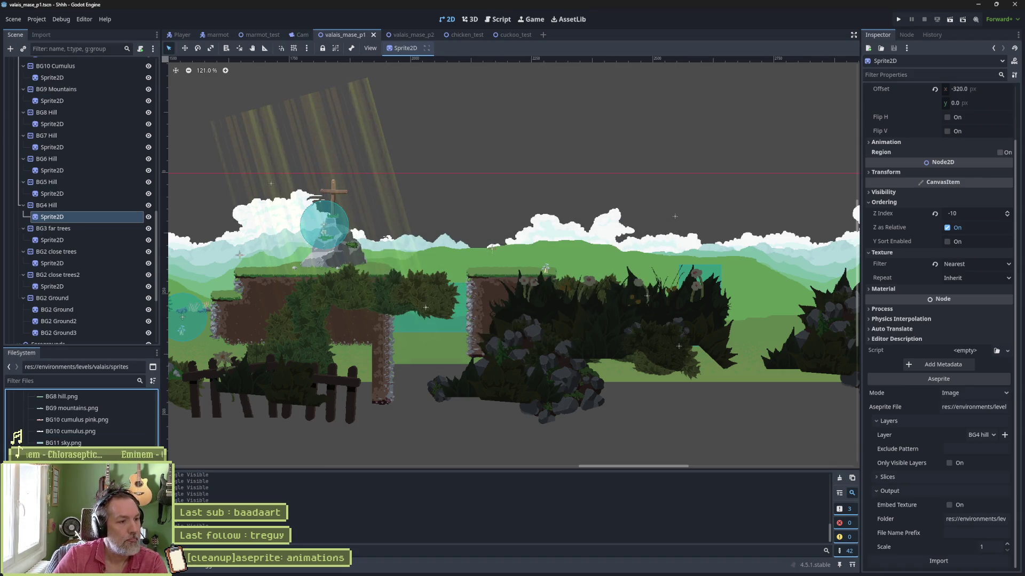
scroll(24, 441, down, 3)
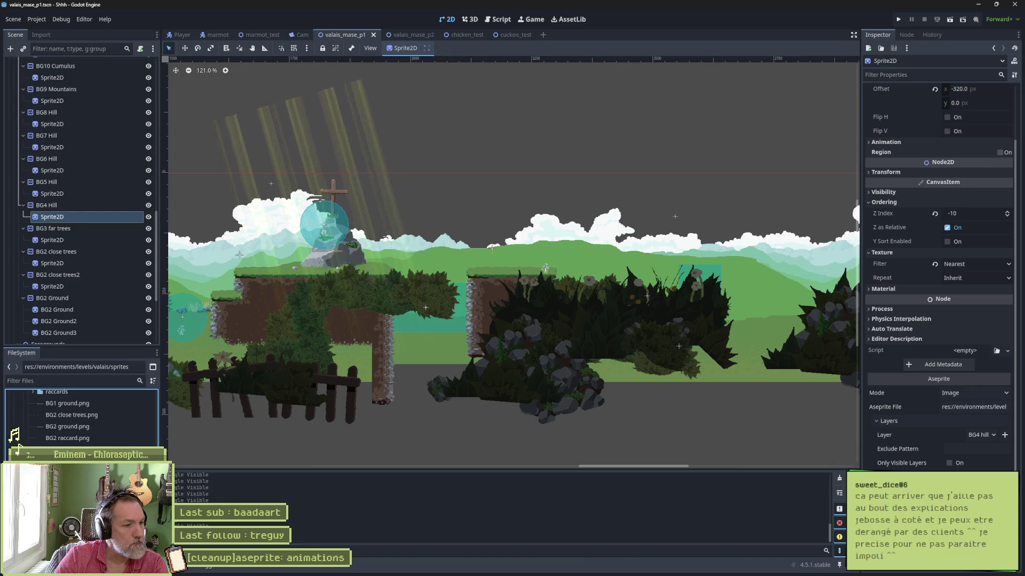
scroll(80, 416, down, 2)
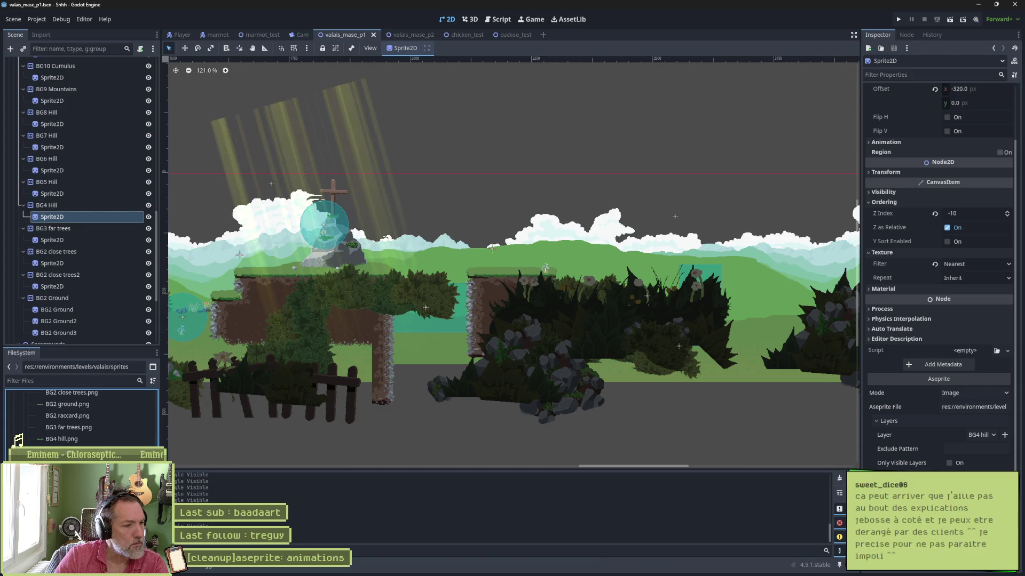
scroll(80, 416, down, 2)
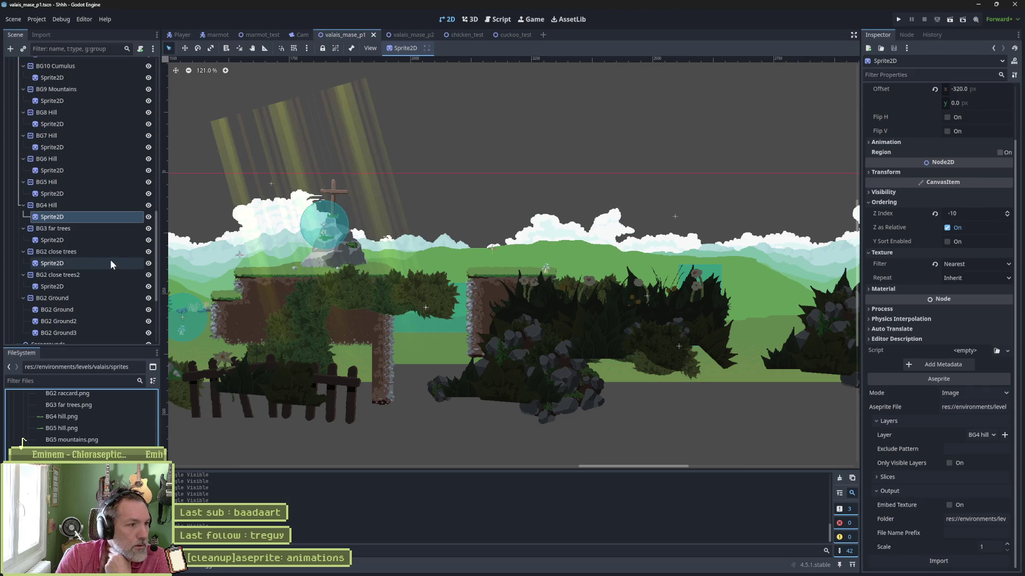
drag(400, 199, 699, 229)
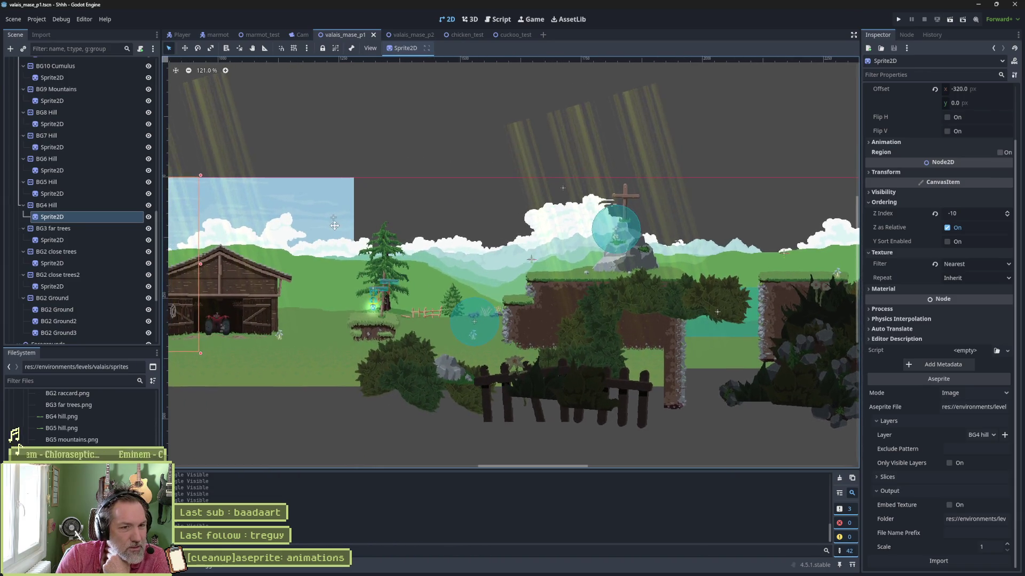
mouse_move(457, 224)
mouse_down()
mouse_move(815, 216)
mouse_move(236, 210)
mouse_up()
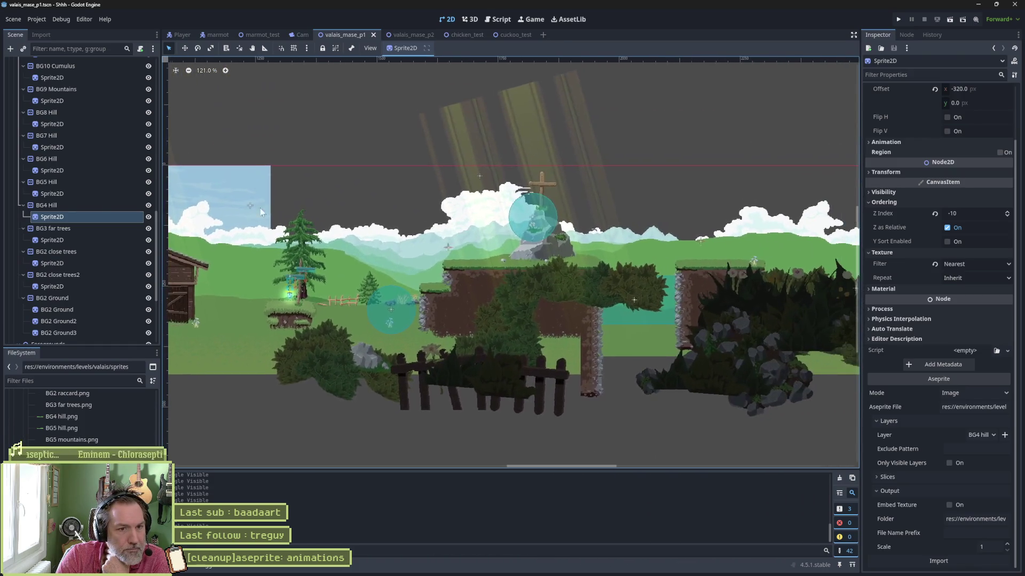
drag(780, 246, 192, 225)
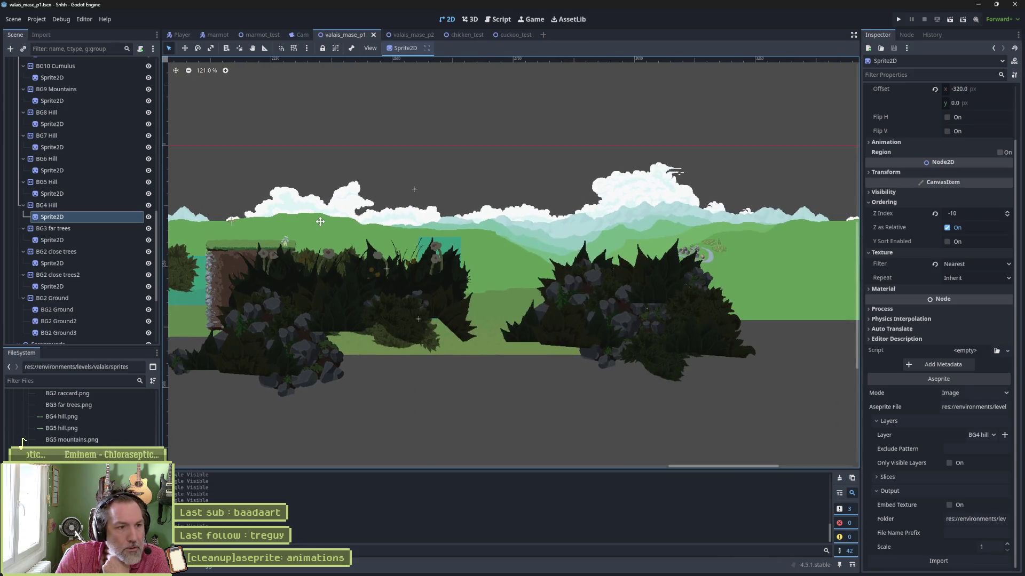
drag(322, 221, 483, 225)
After a quick test run, set the ValaisMaseP1 root's Spawn to SpawnStart.
key(F5)
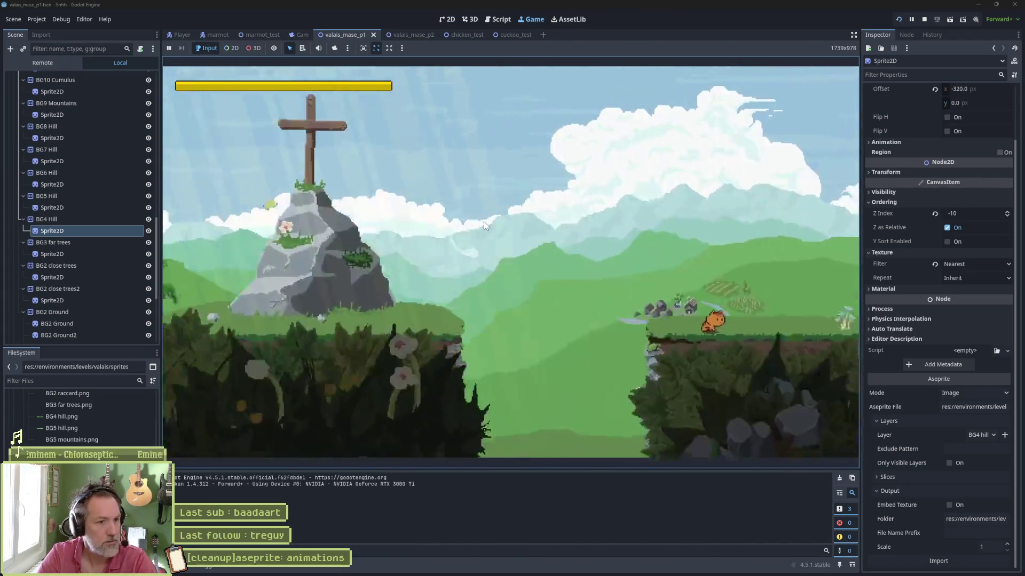
key(F8)
scroll(102, 97, up, 10)
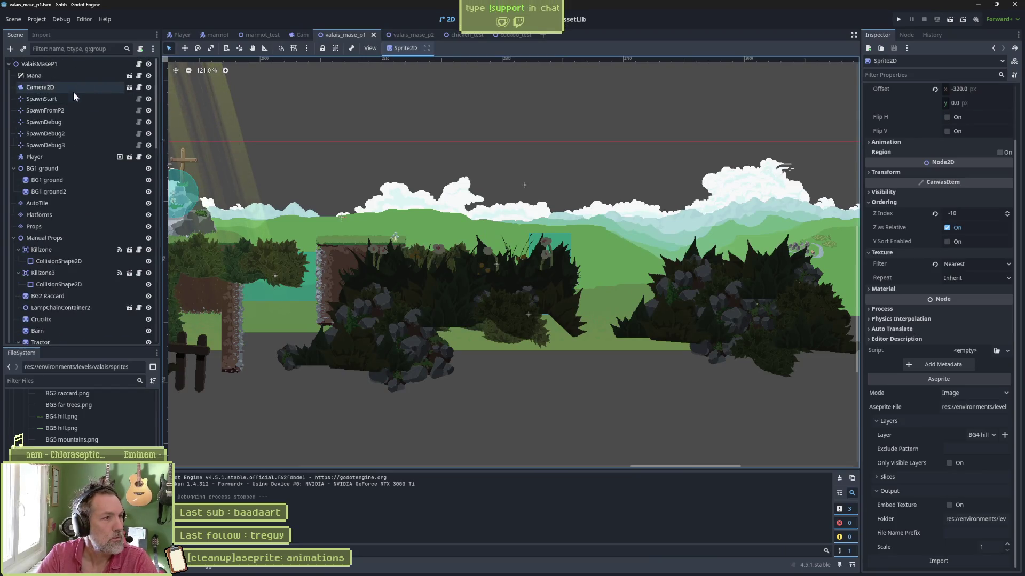
click(45, 64)
click(912, 125)
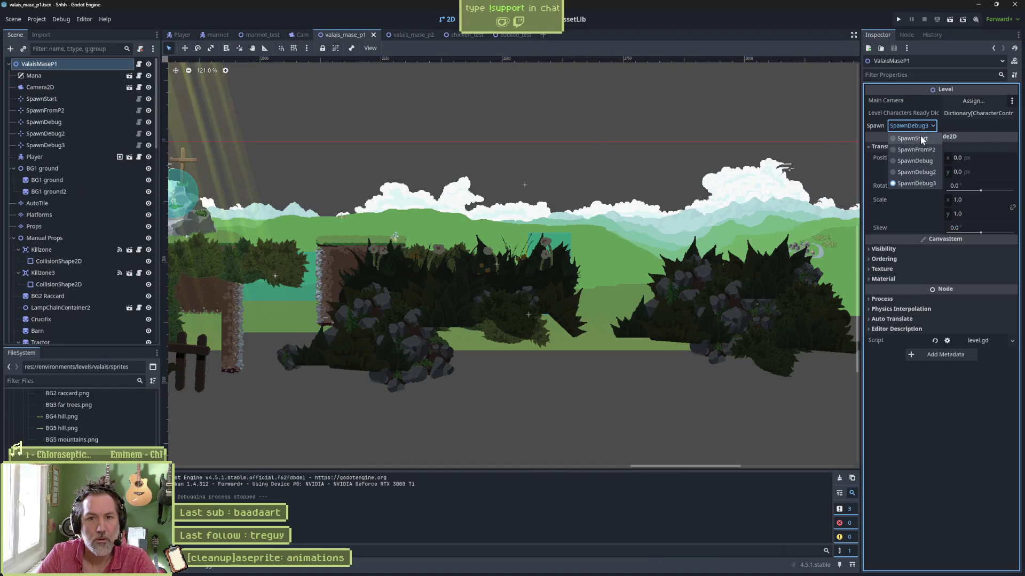
click(919, 137)
Run the game from SpawnStart and move the character right to the barn and meadow.
key(F5)
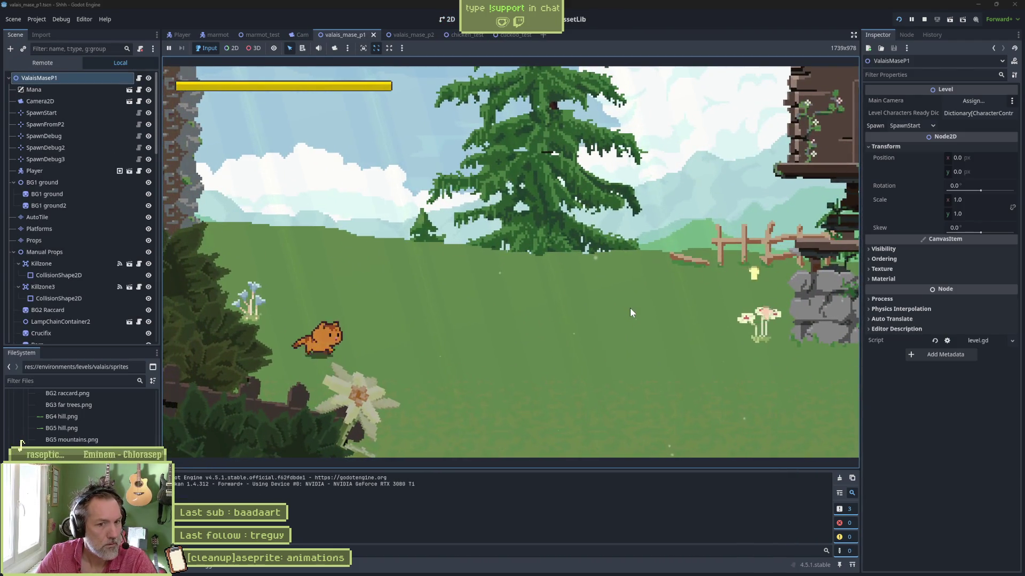
key(Left)
key(space)
key(Right)
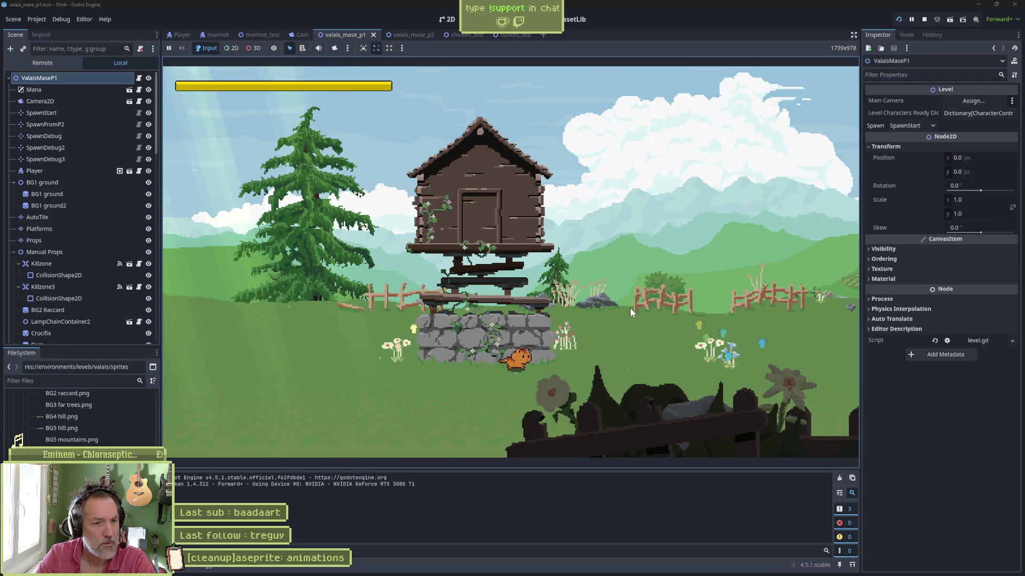
key(Right)
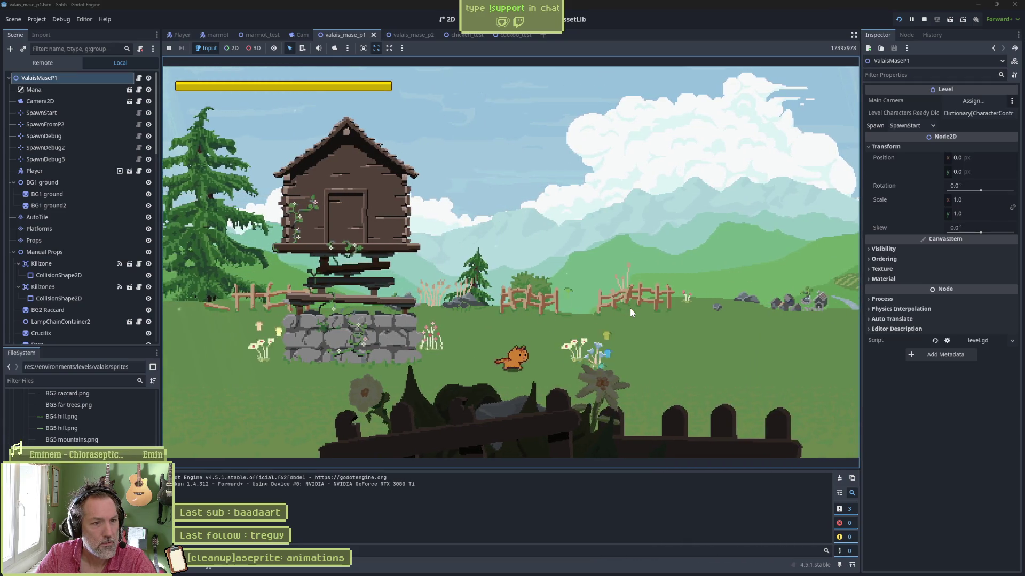
key(Right)
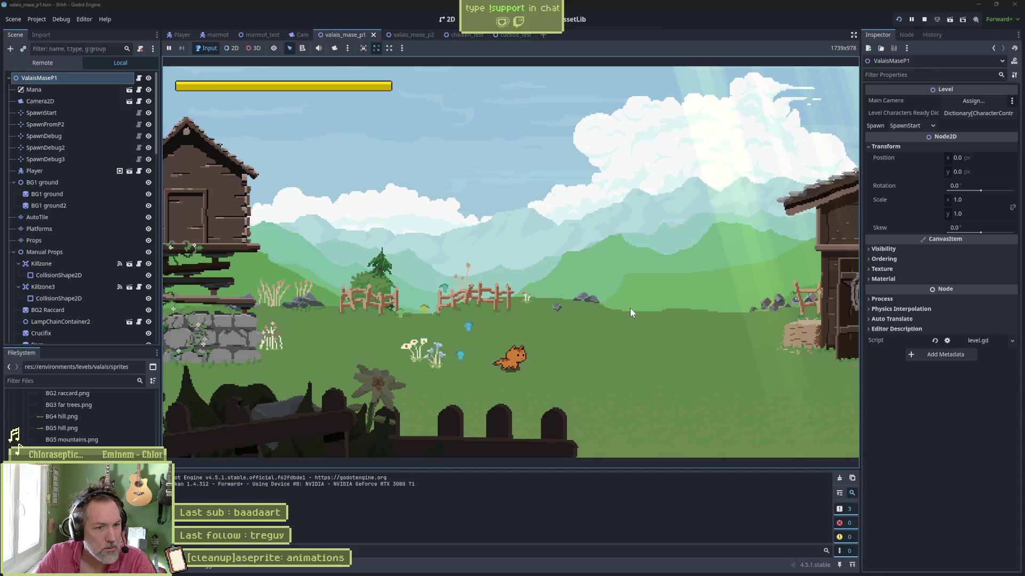
key(Right)
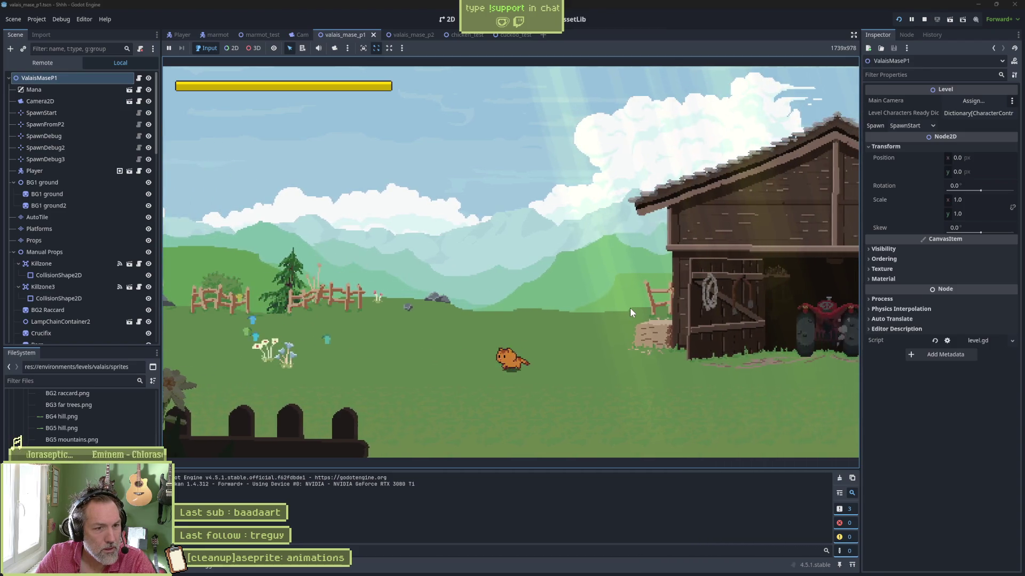
key(Left)
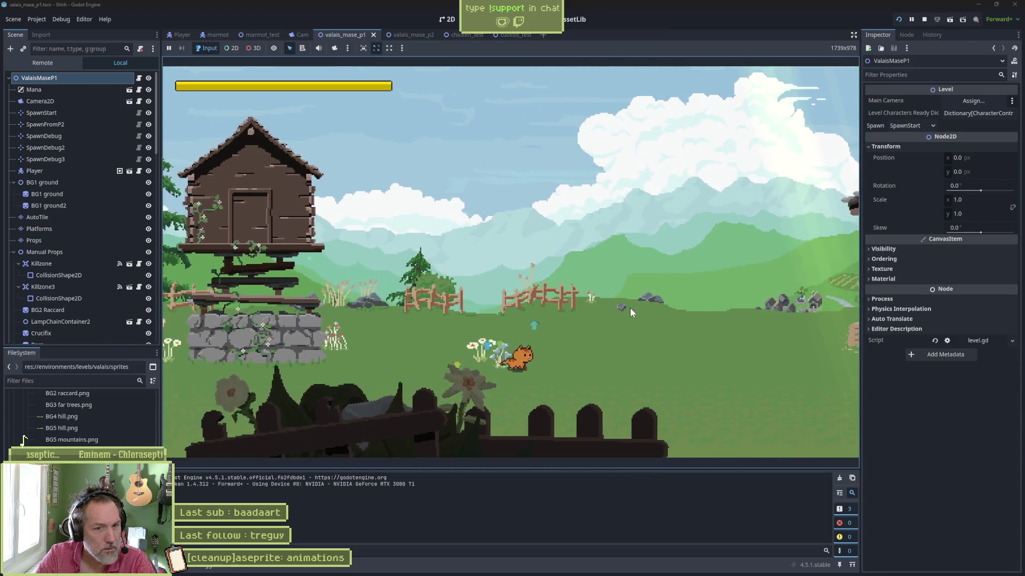
key(Left)
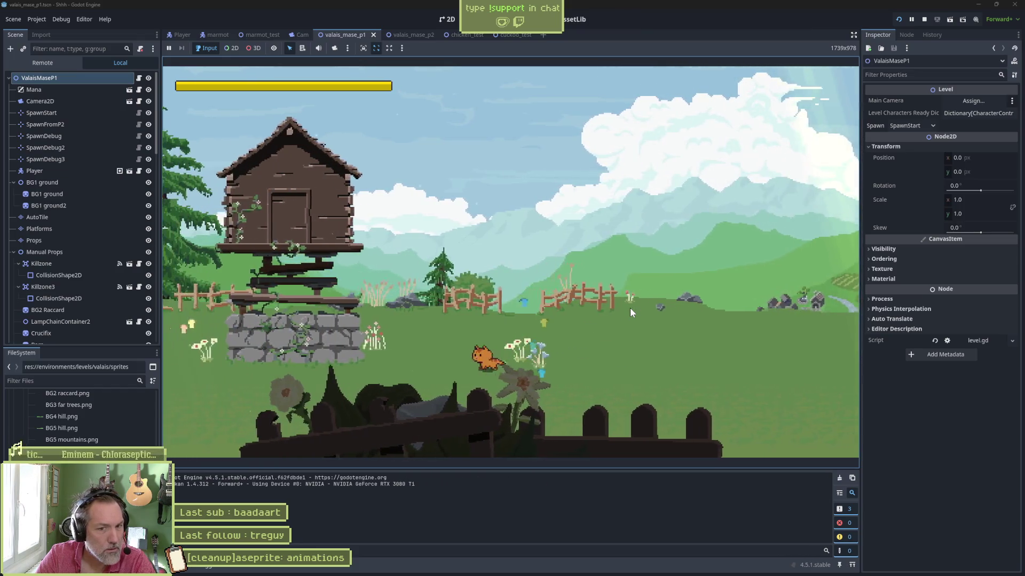
key(Right)
key(Right)
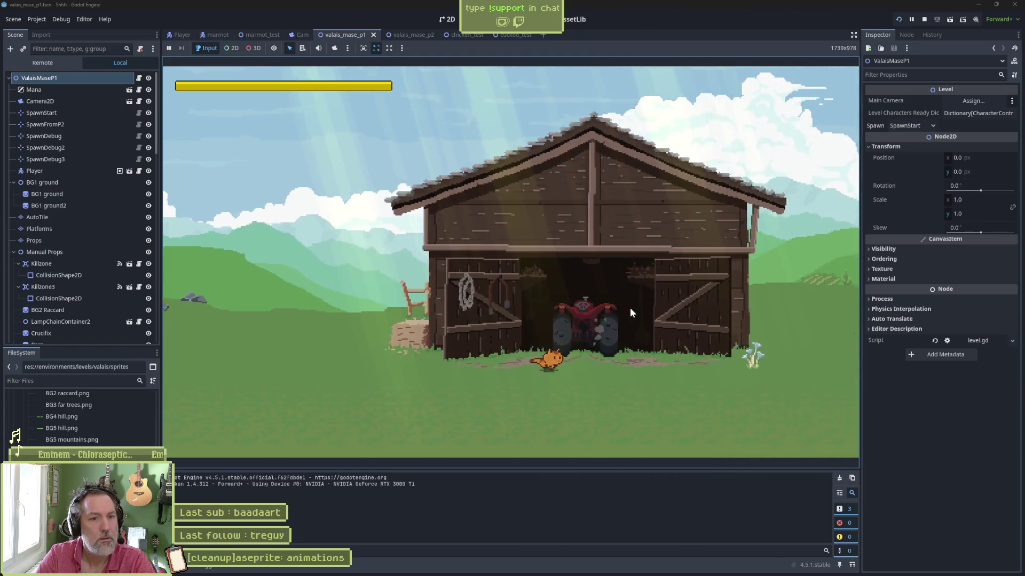
key(Right)
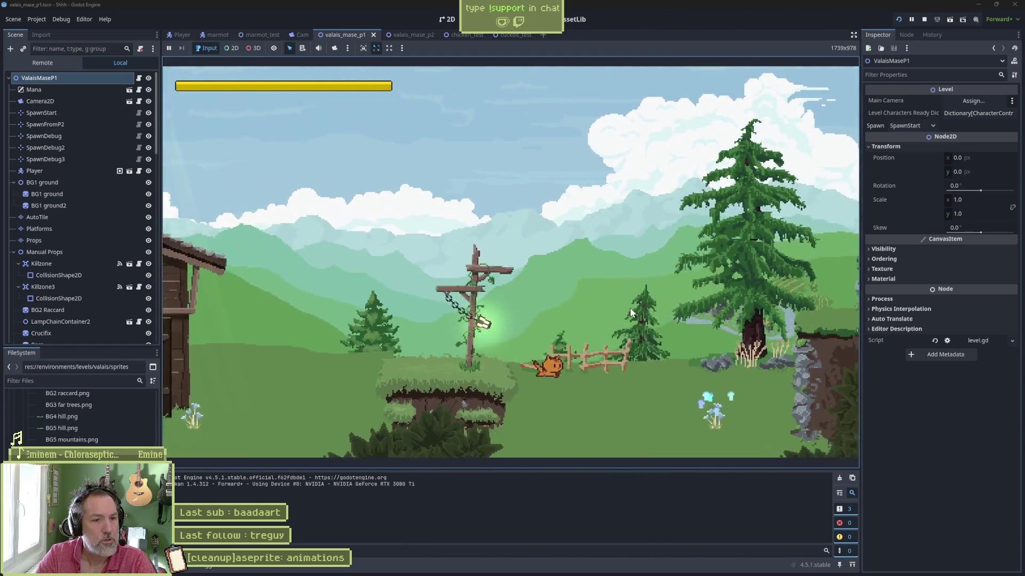
Jump and glide past the ledge, outcrop, scarecrow and cliff, then stop the game.
key(Right)
key(space)
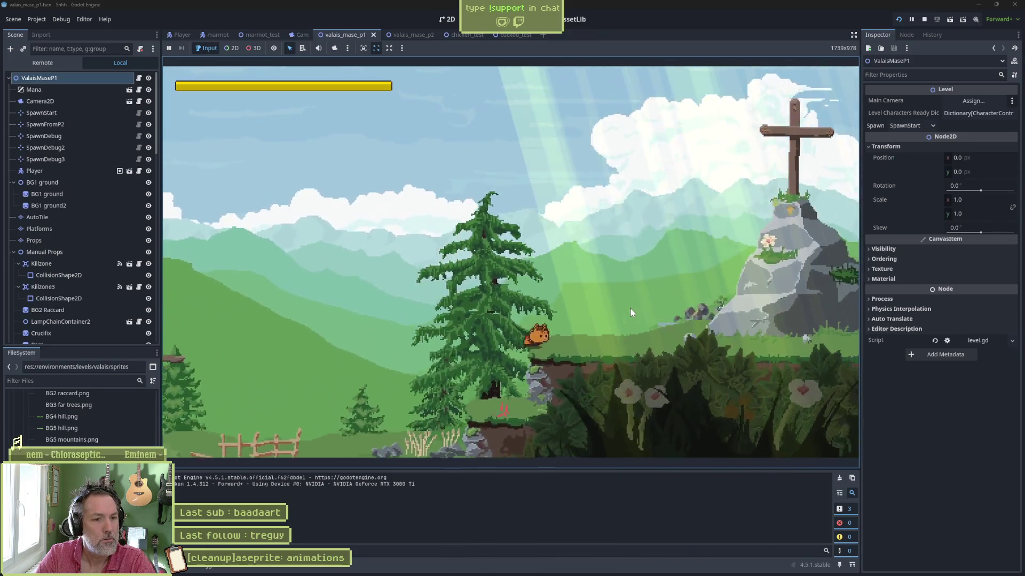
key(Right)
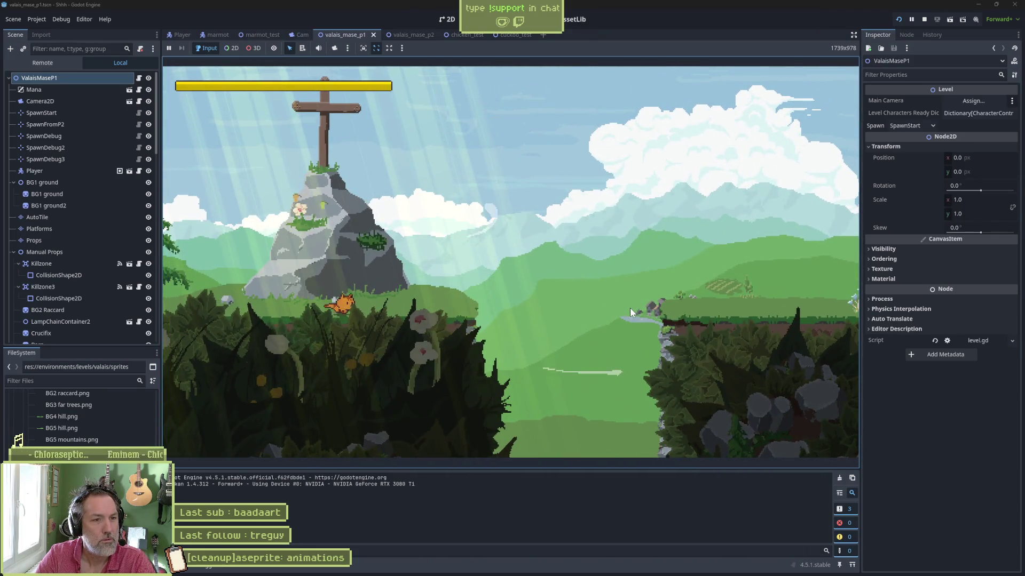
key(Right)
key(space)
key(Right)
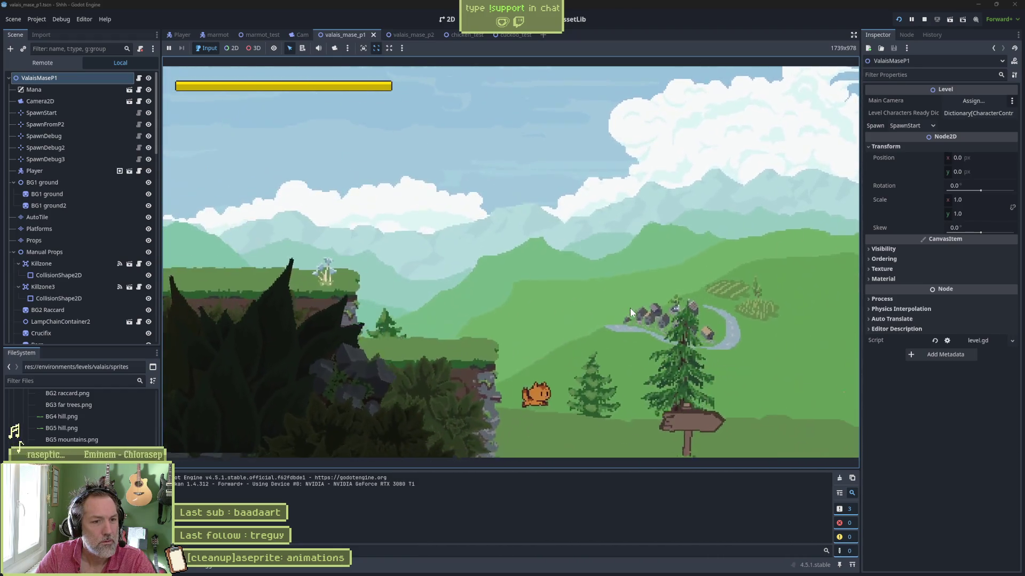
key(Right)
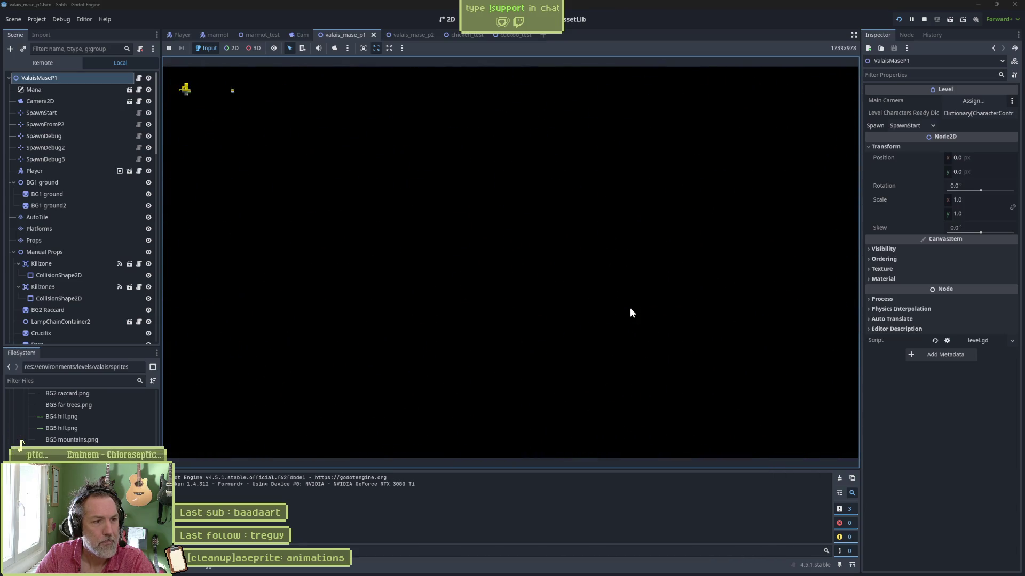
key(Right)
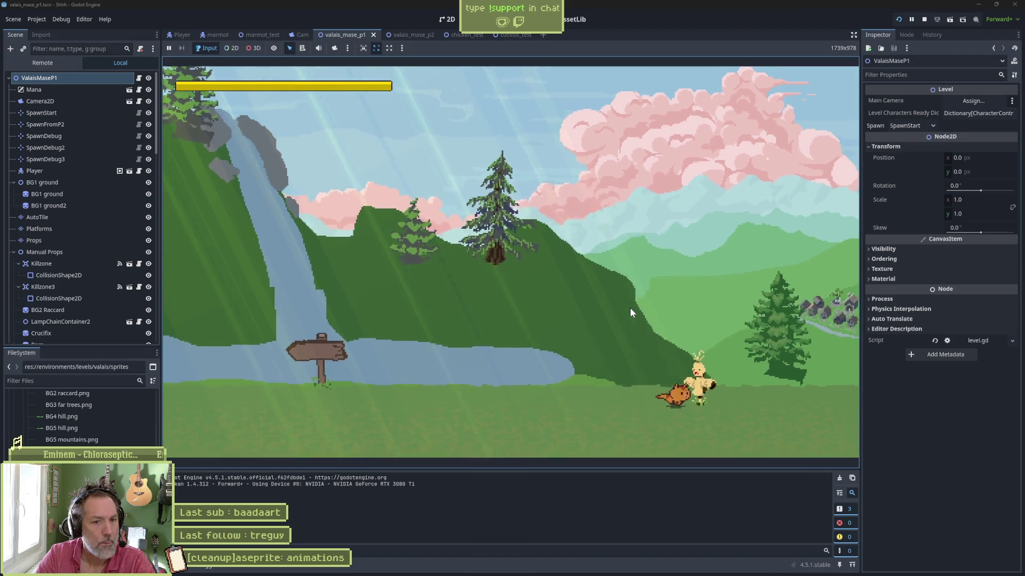
key(Right)
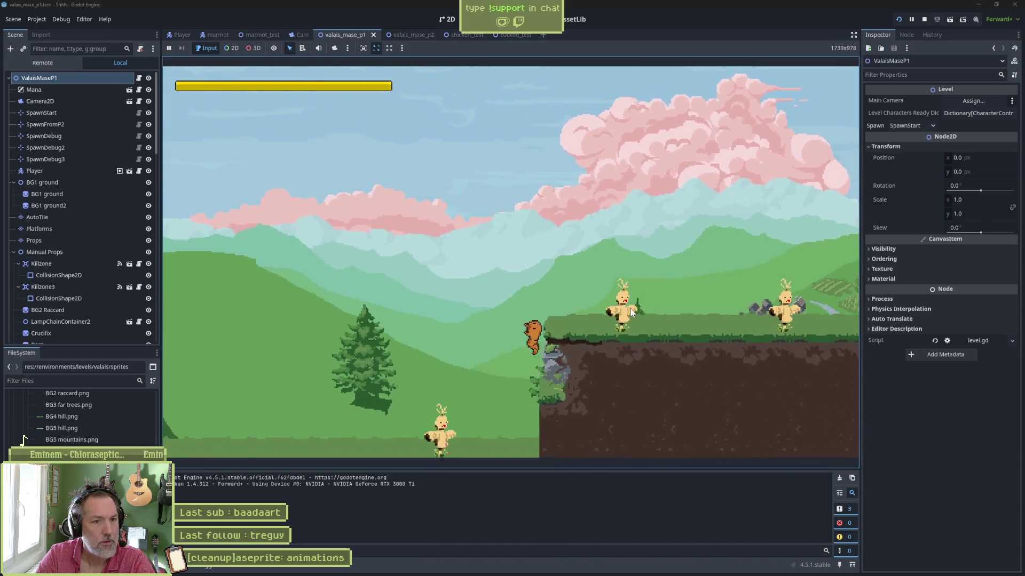
key(space)
key(Left)
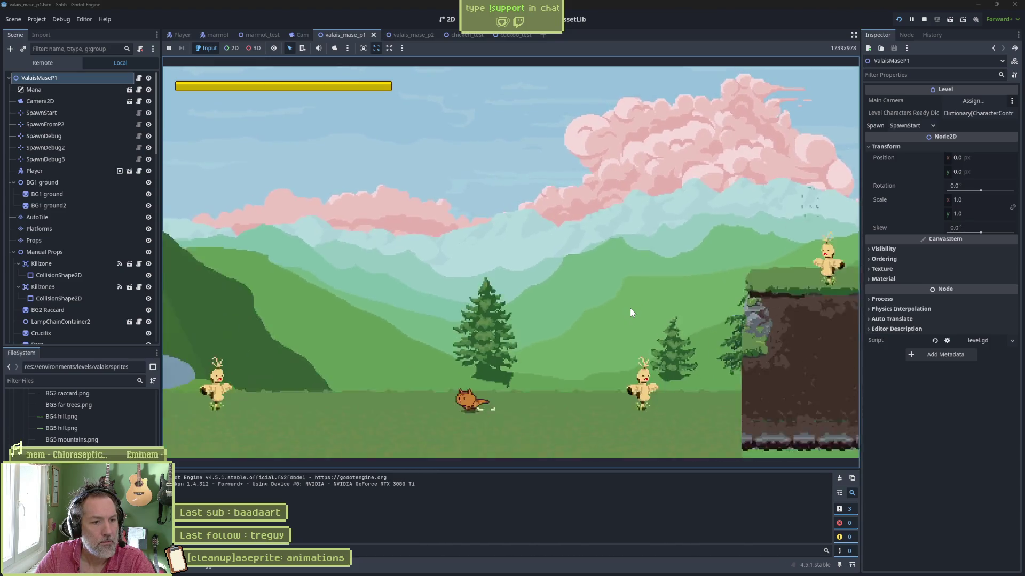
key(F8)
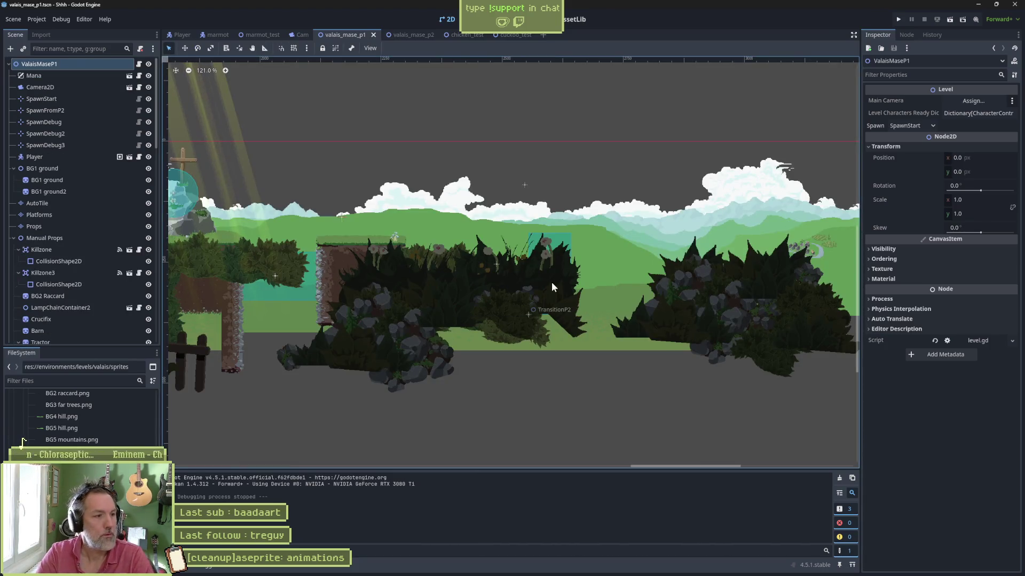
Open the [cleanup]aseprite: animations task in Asana and select its title, then go to Fork.
mouse_move(633, 567)
click(533, 568)
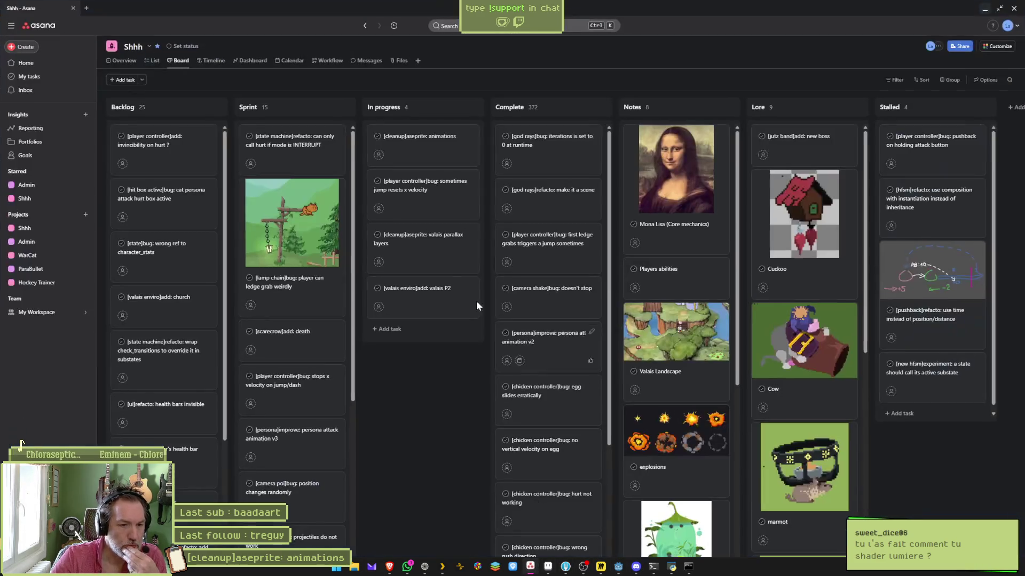
click(405, 162)
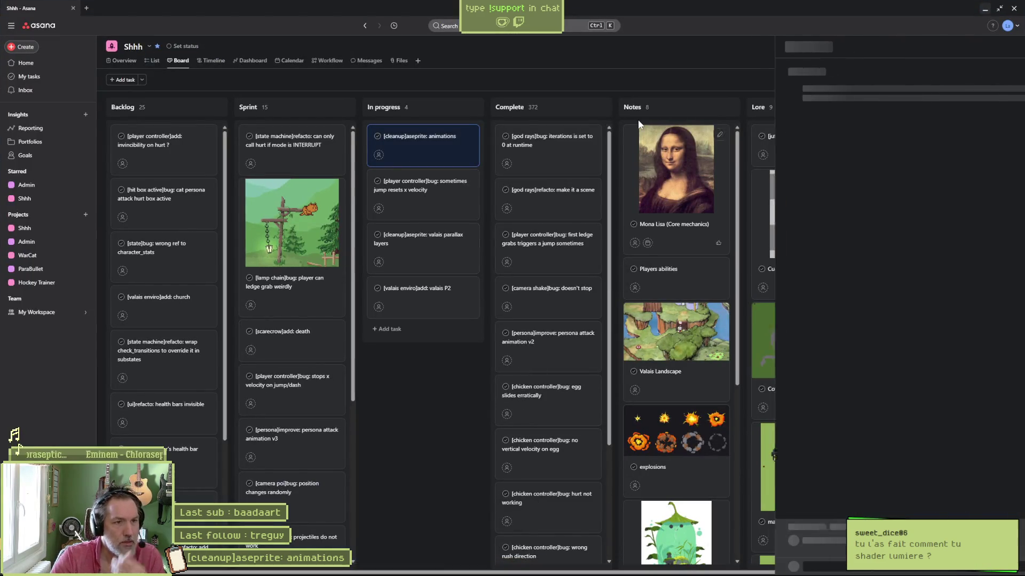
triple_click(832, 73)
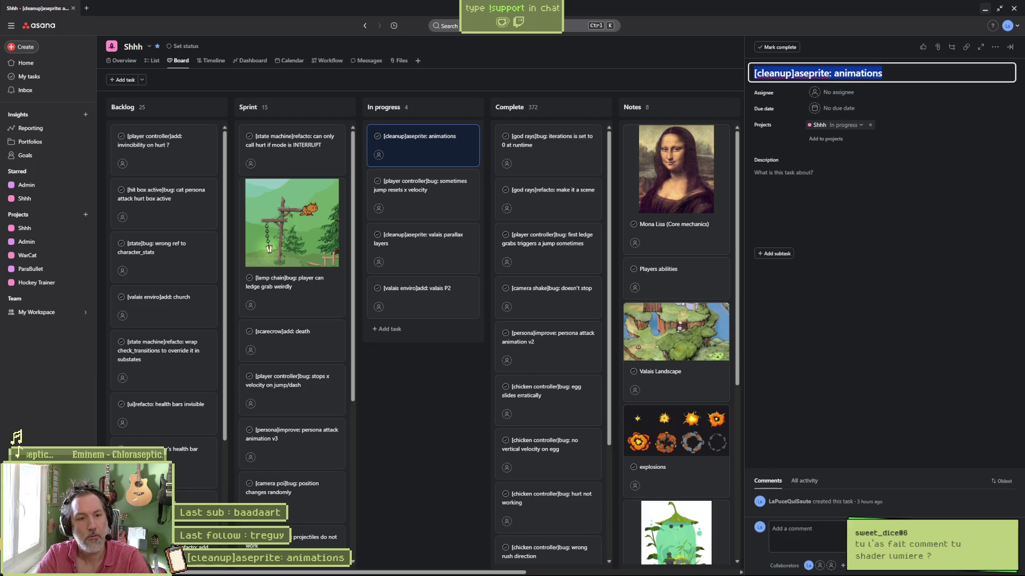
click(565, 568)
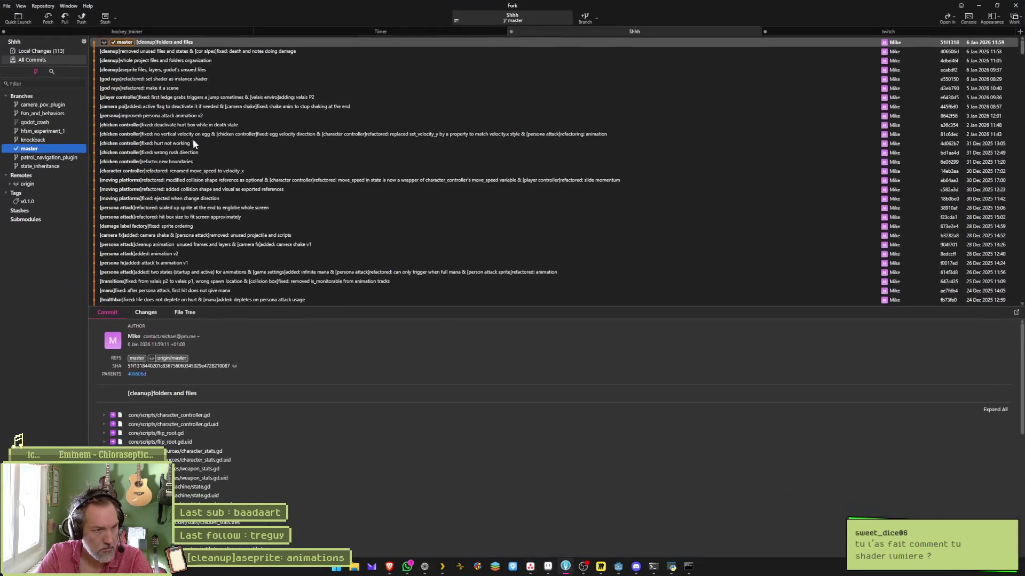
Look over the 113 unstaged local changes in Fork, then return to Godot.
click(42, 52)
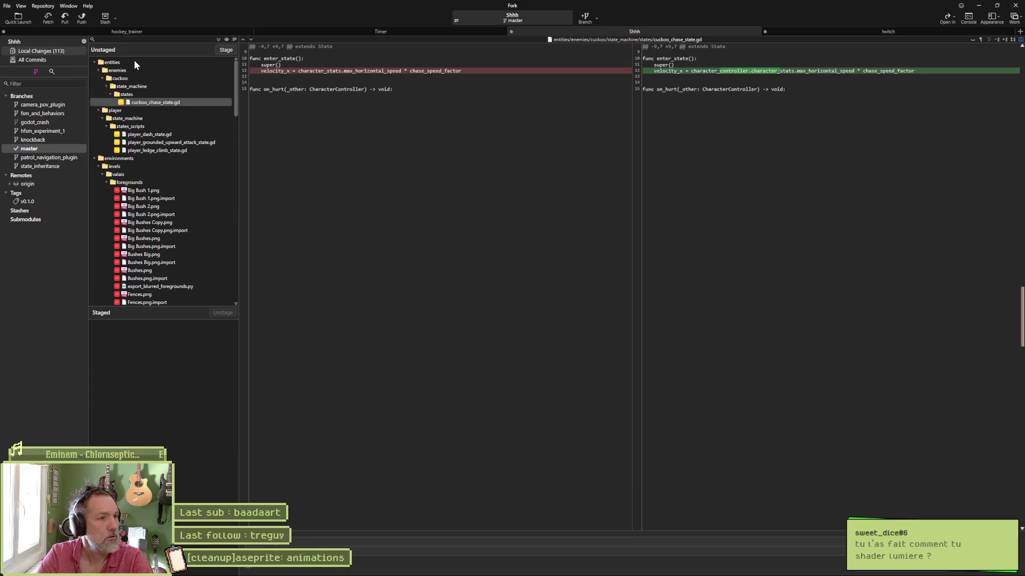
scroll(182, 184, down, 15)
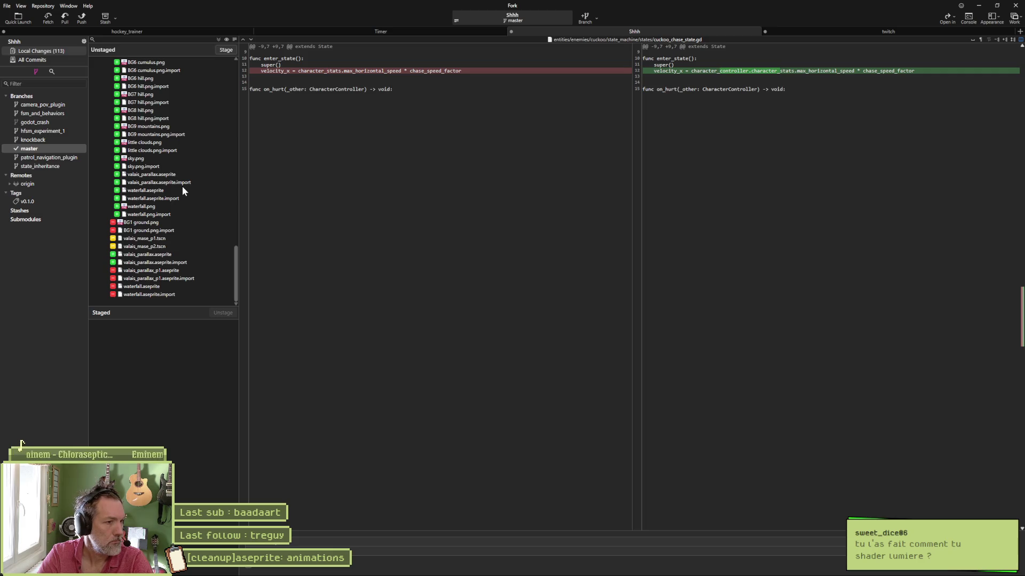
scroll(174, 240, up, 15)
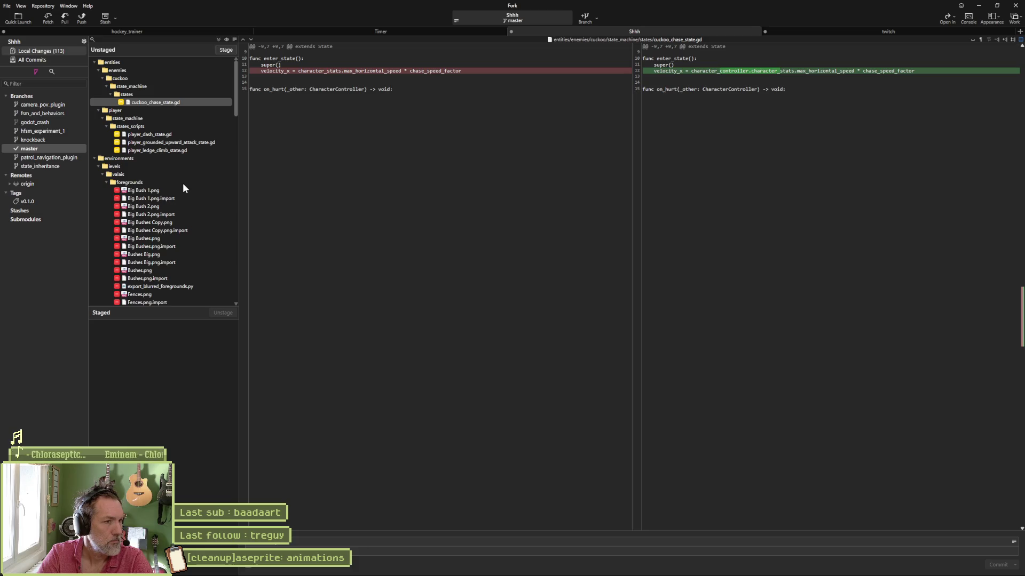
mouse_move(599, 571)
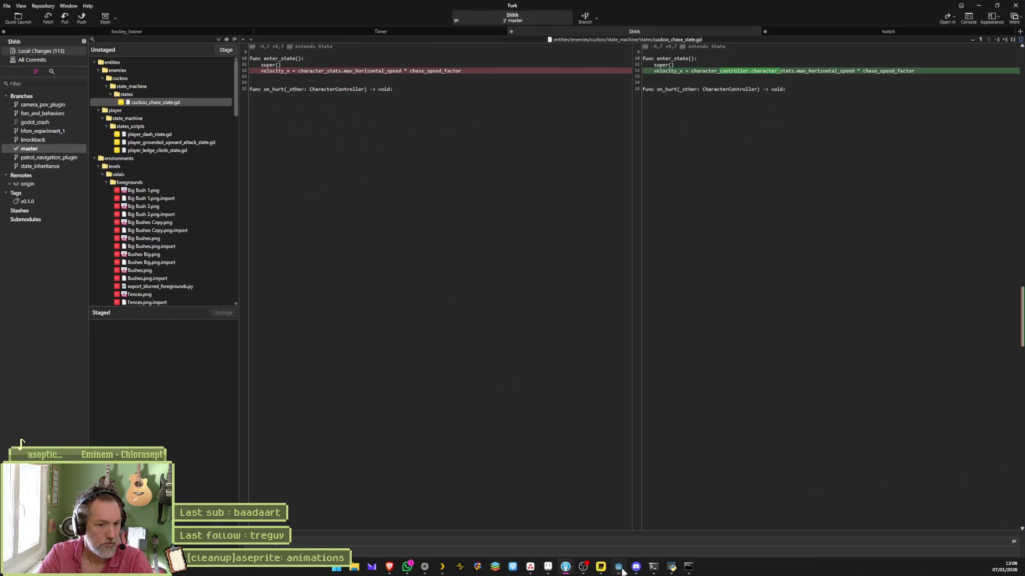
click(620, 568)
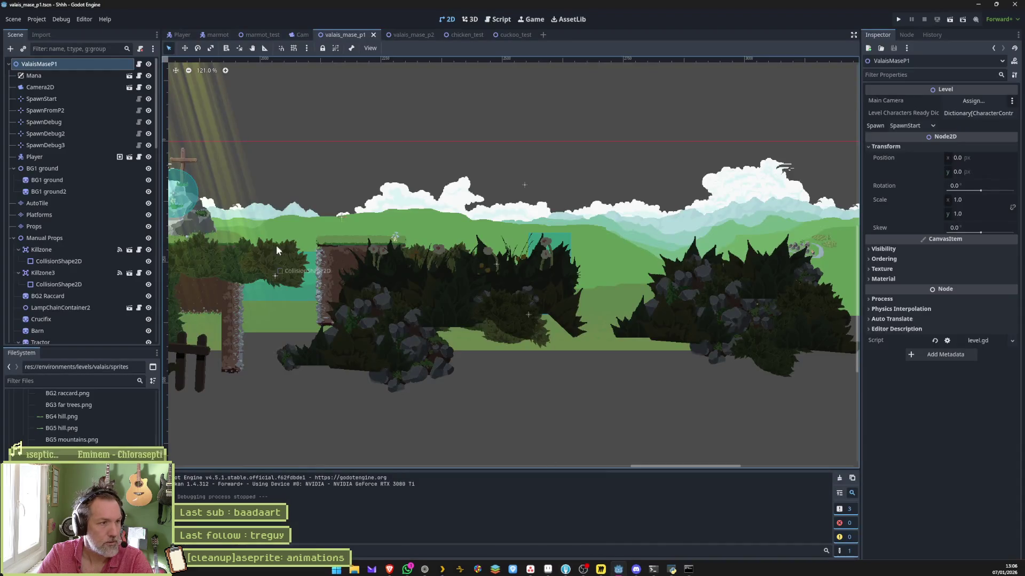
In the Player scene, review the state machine, Dash, Ledge and Grab state scripts.
click(128, 158)
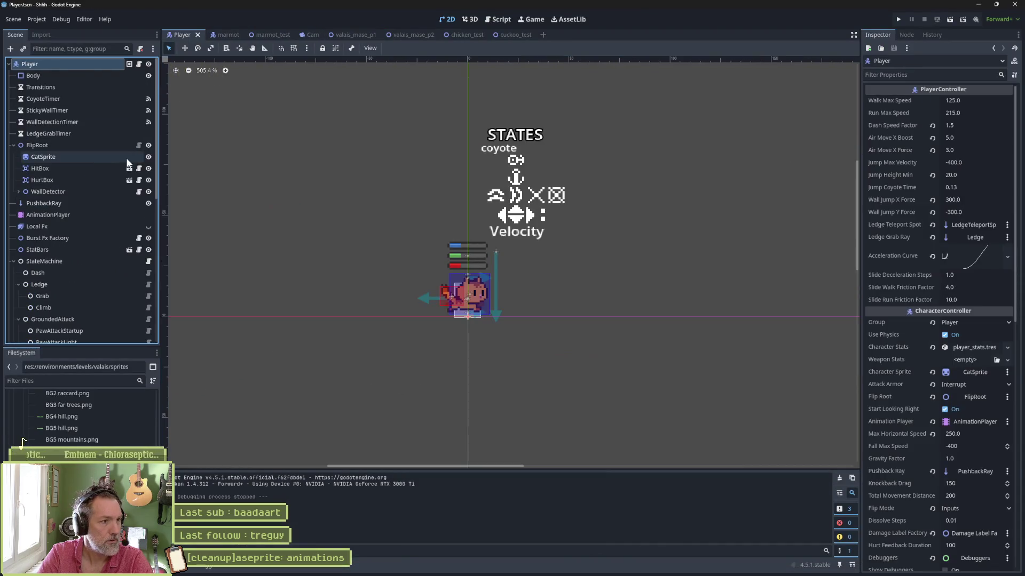
scroll(125, 234, down, 3)
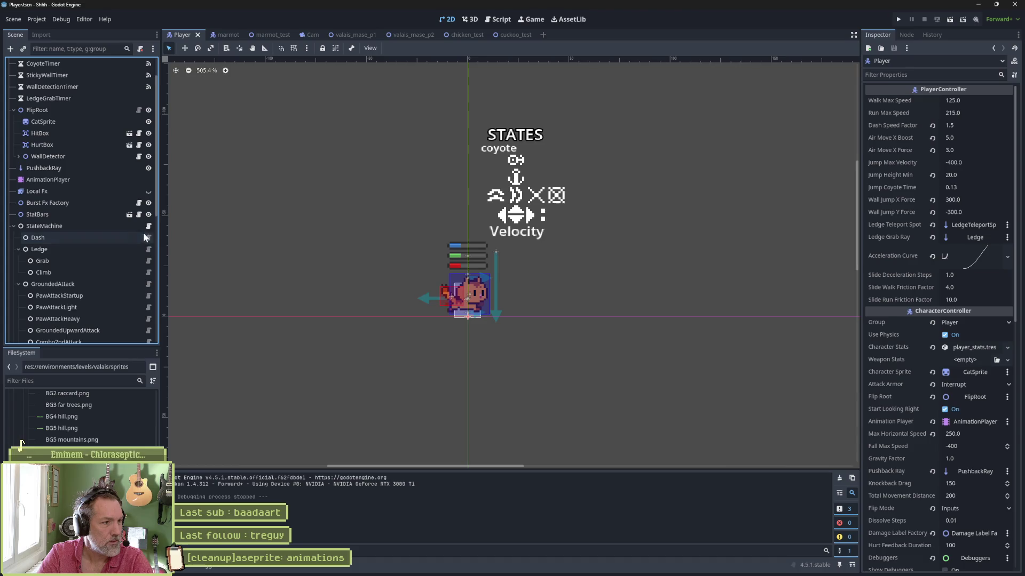
click(148, 227)
click(148, 238)
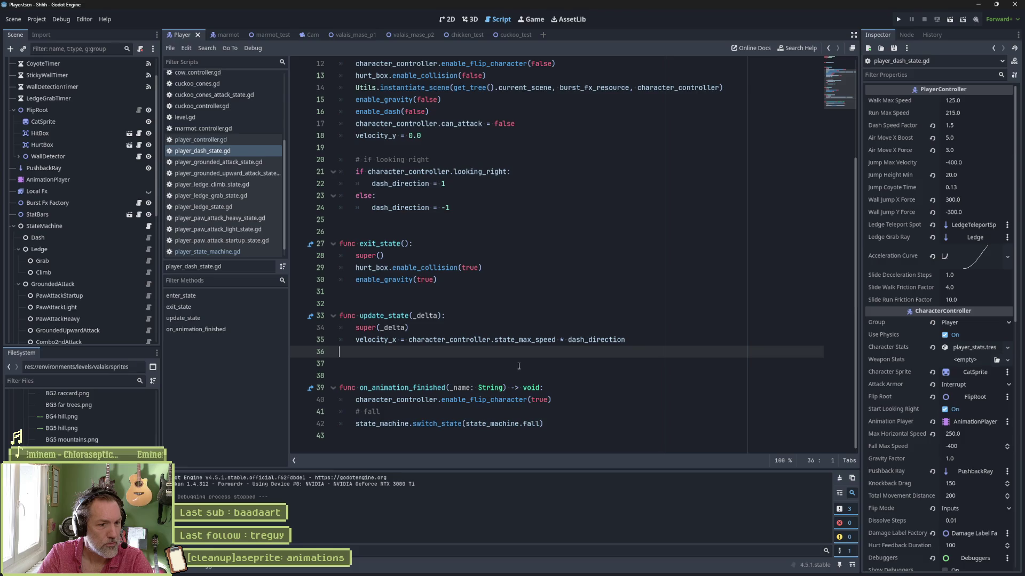
scroll(519, 366, up, 5)
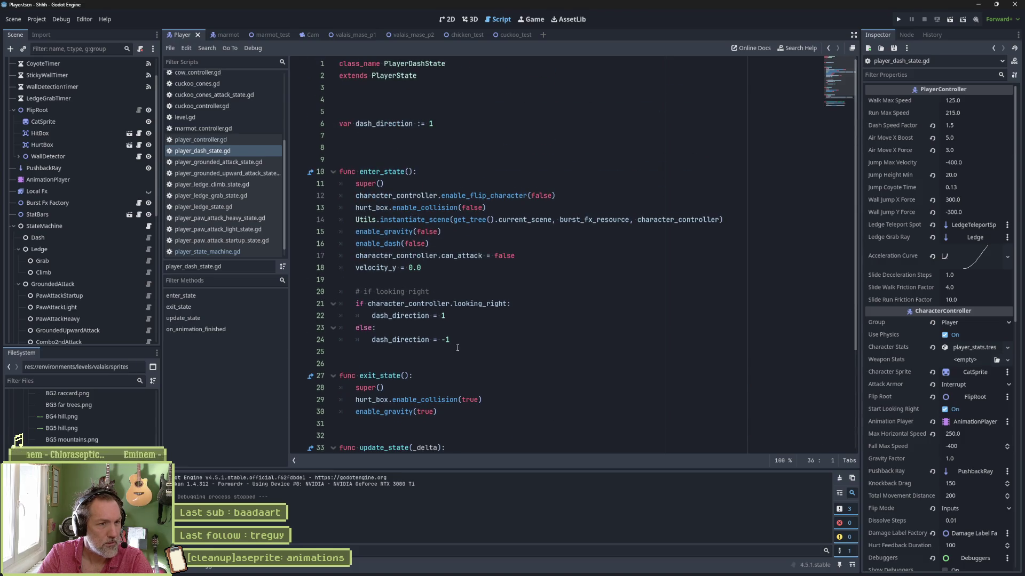
click(145, 250)
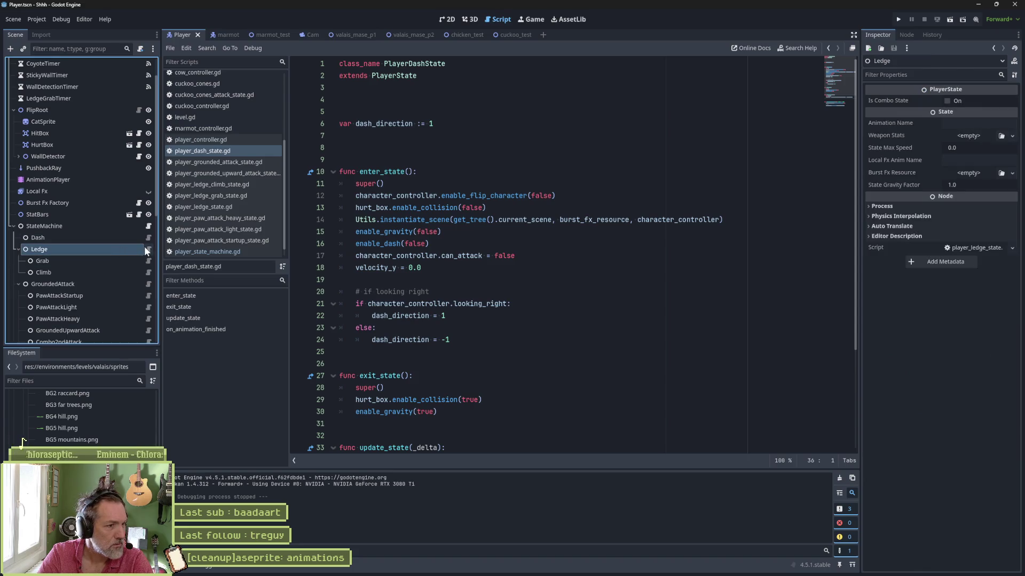
click(147, 261)
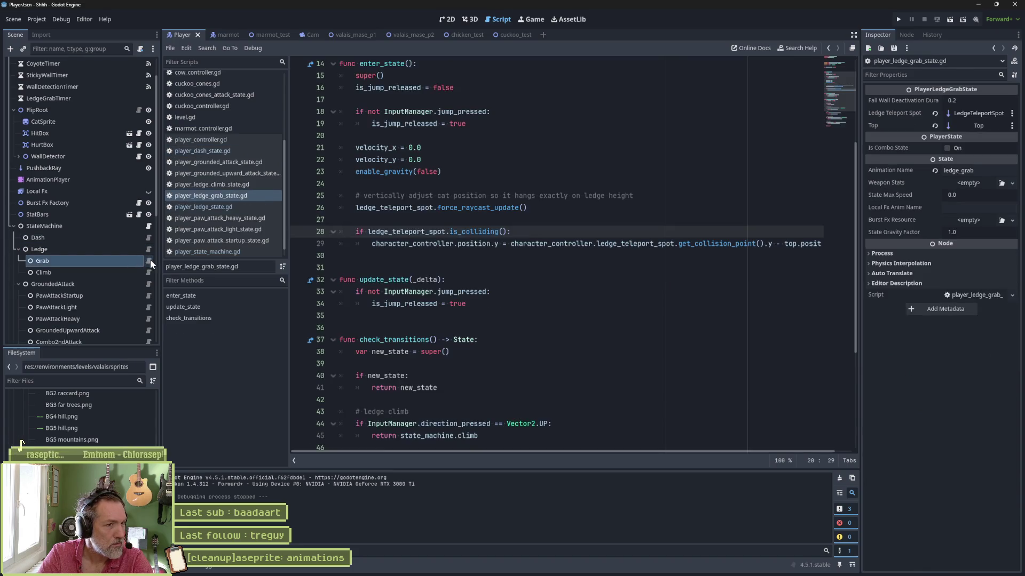
Review the Climb, GroundedAttack and PawAttackStartup state scripts.
scroll(458, 318, down, 3)
scroll(458, 318, down, 3)
scroll(458, 319, up, 3)
scroll(457, 319, down, 2)
scroll(457, 318, up, 9)
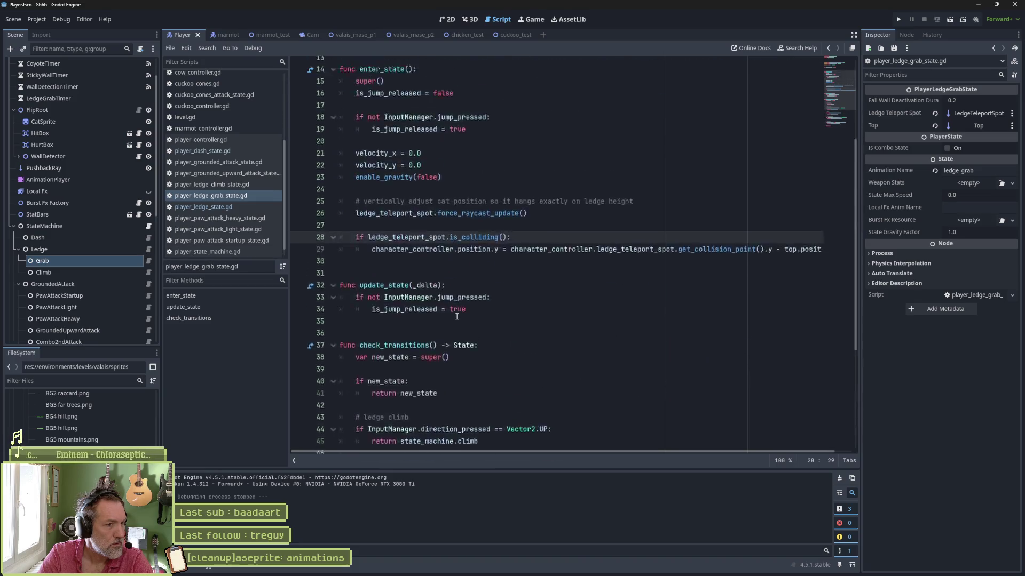
click(123, 271)
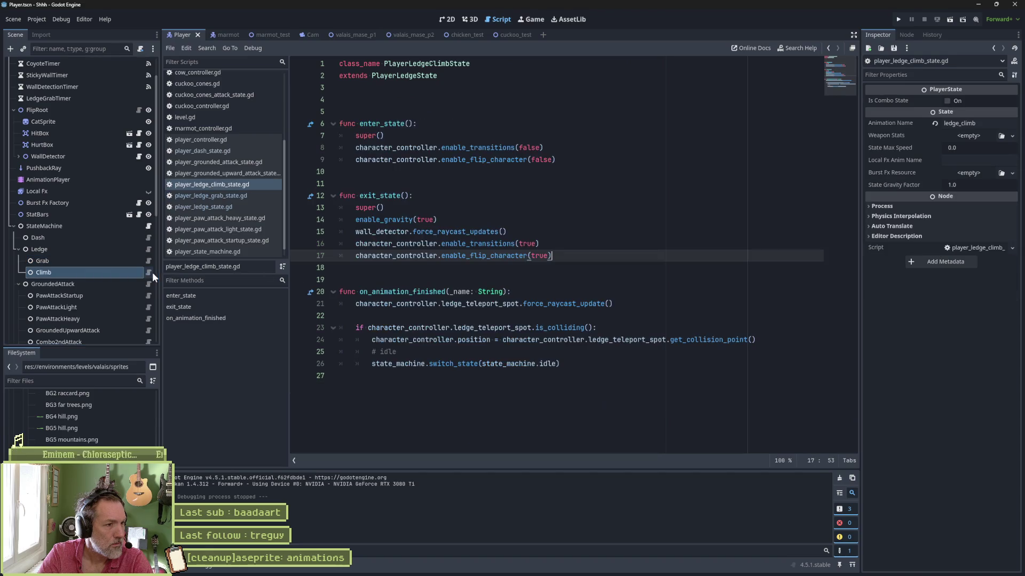
click(142, 284)
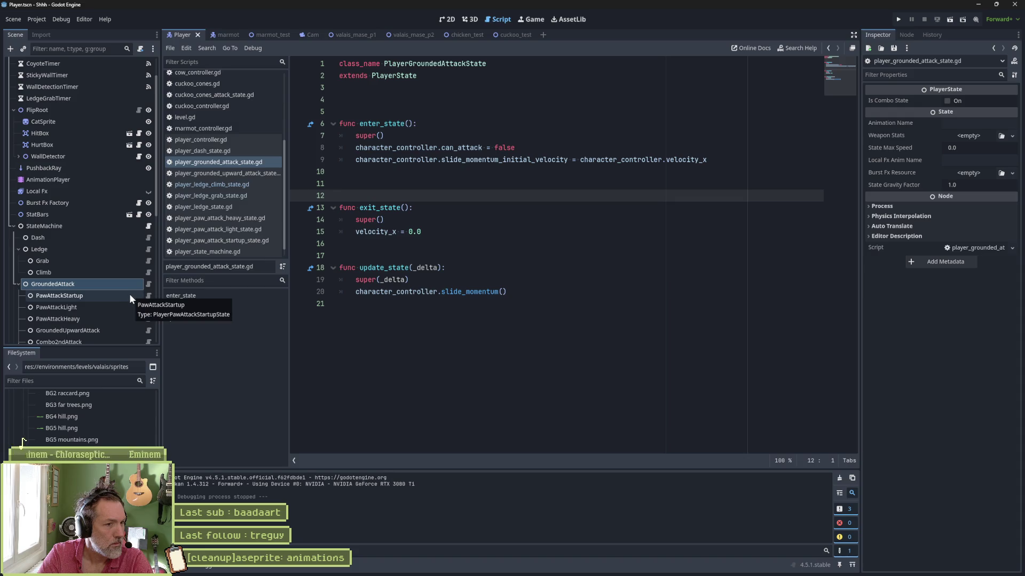
click(130, 295)
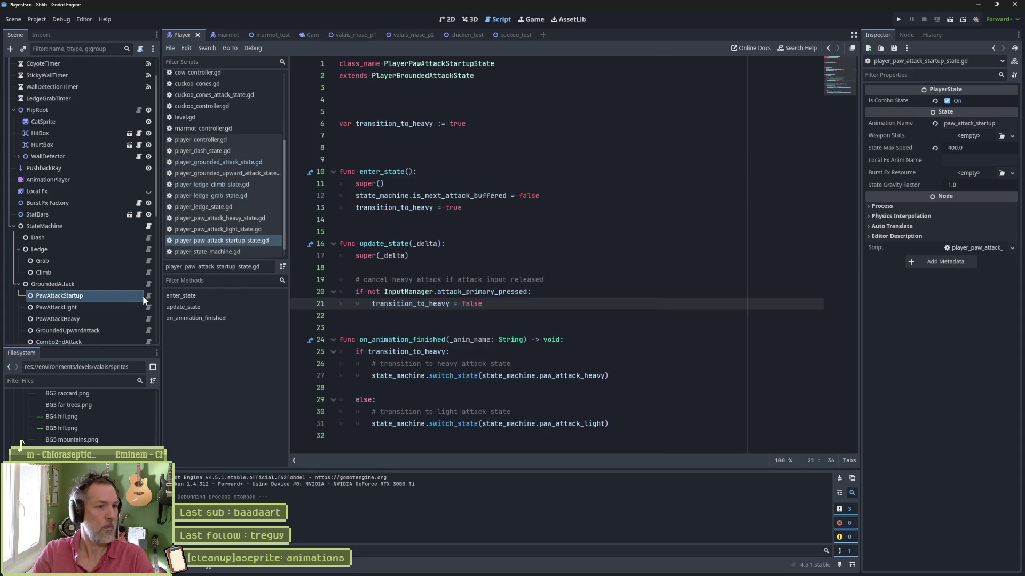
Go through the PawAttackStartup, PawAttackLight, PawAttackHeavy and GroundedUpwardAttack states and scripts.
click(146, 284)
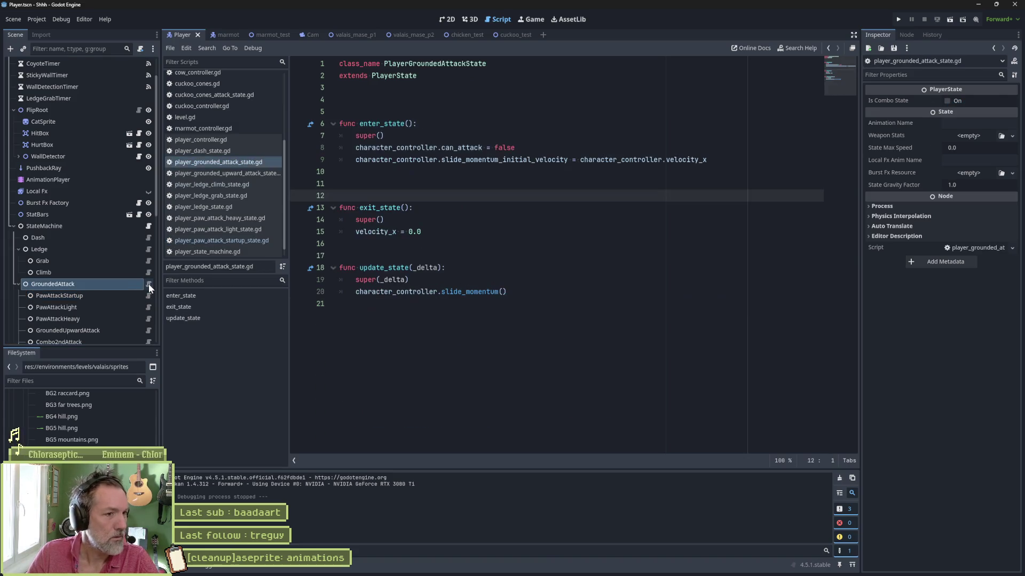
click(133, 295)
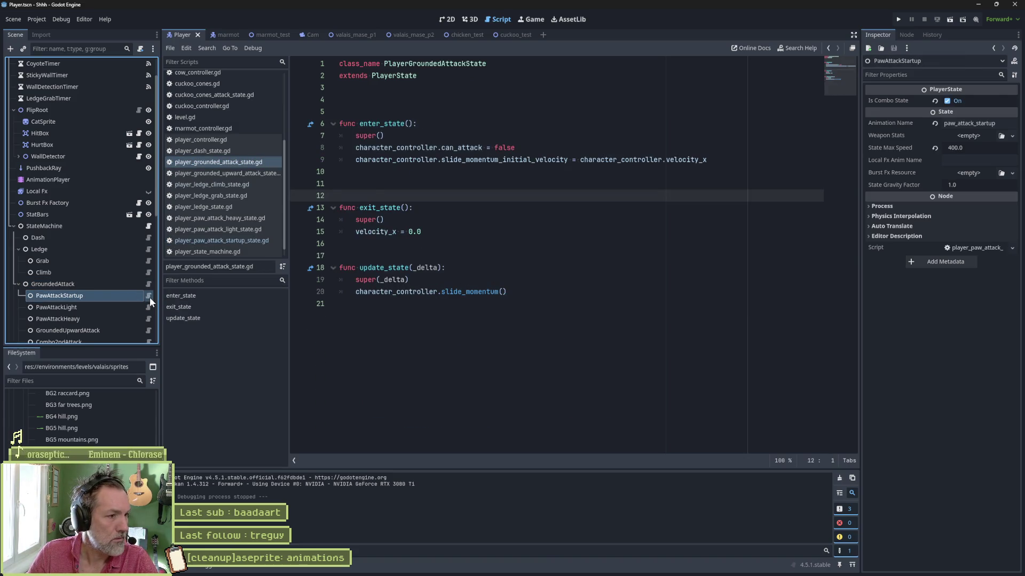
click(150, 296)
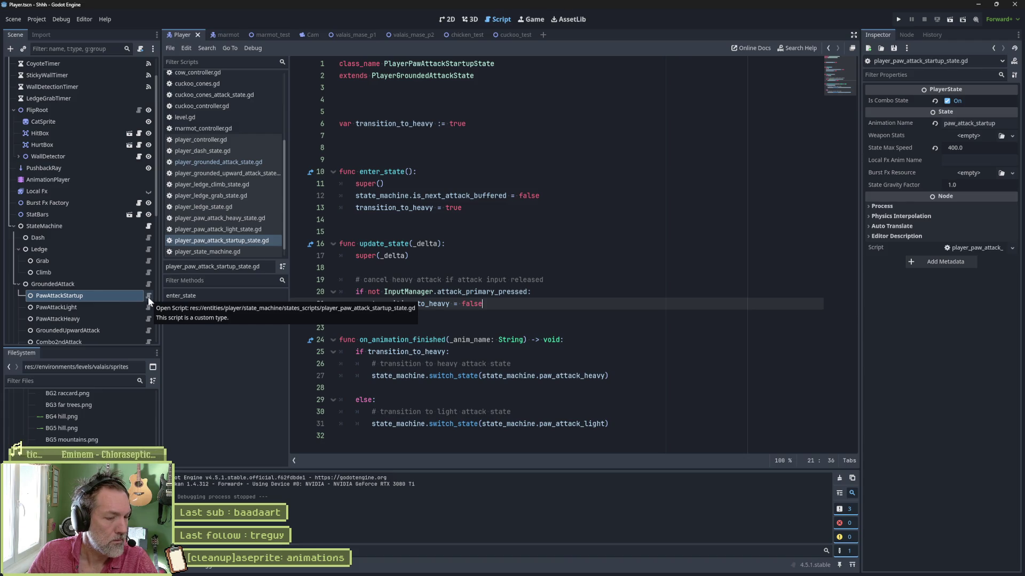
click(131, 306)
click(148, 306)
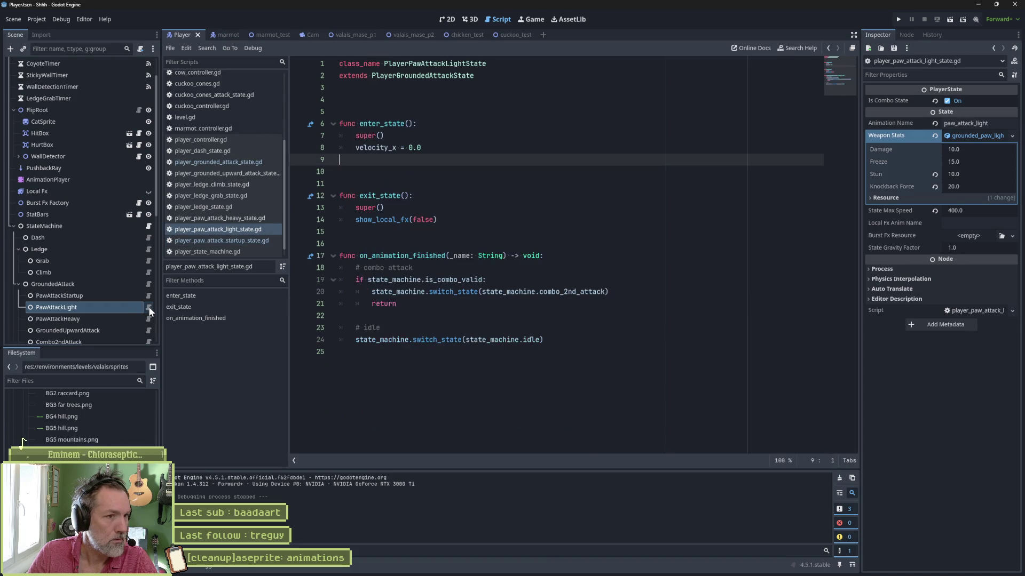
click(141, 319)
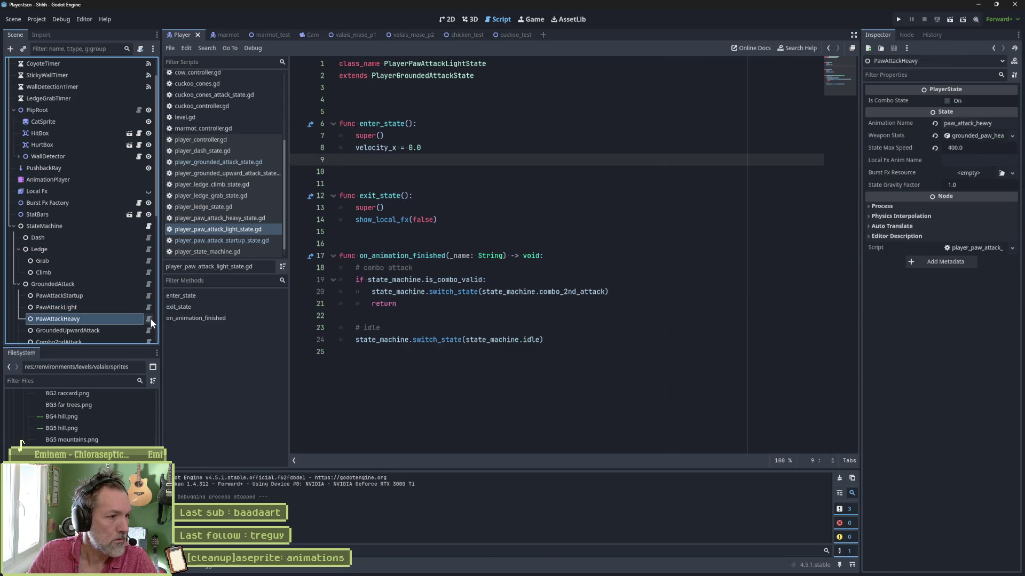
click(150, 318)
click(138, 330)
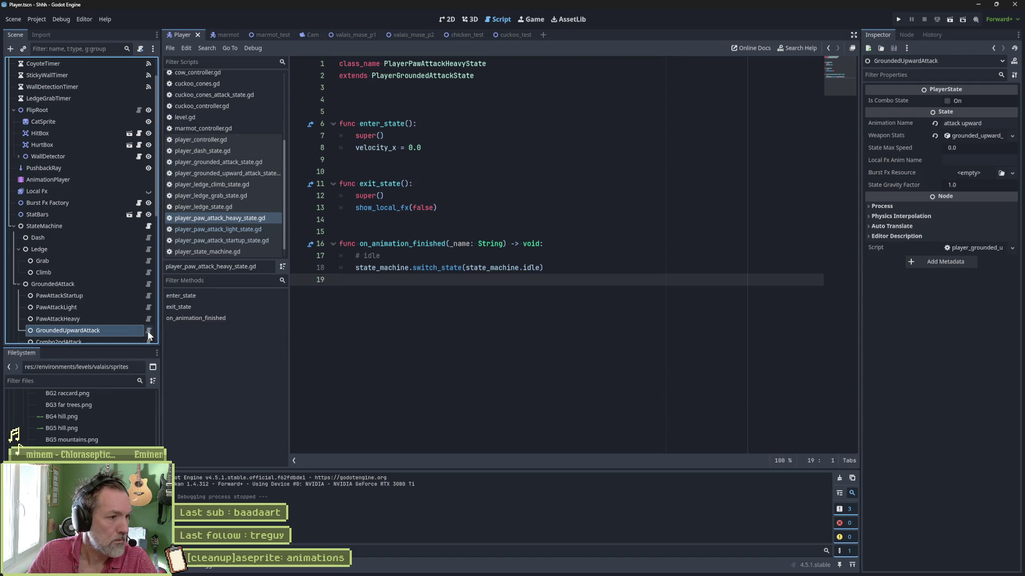
click(147, 330)
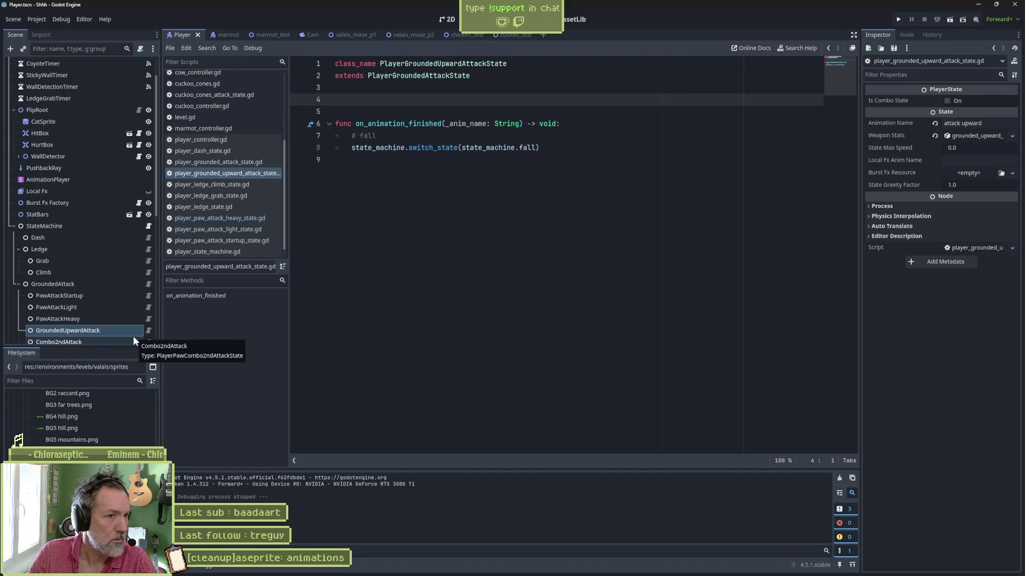
Recheck Combo2ndAttack's weapon stats and remove an extra blank line in PawAttackLight's script.
click(133, 339)
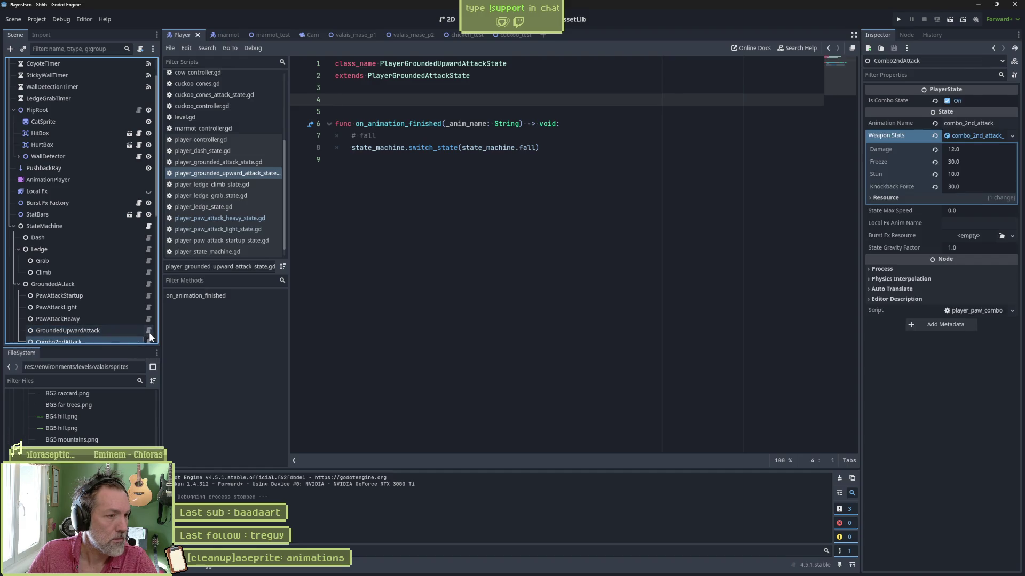
click(149, 330)
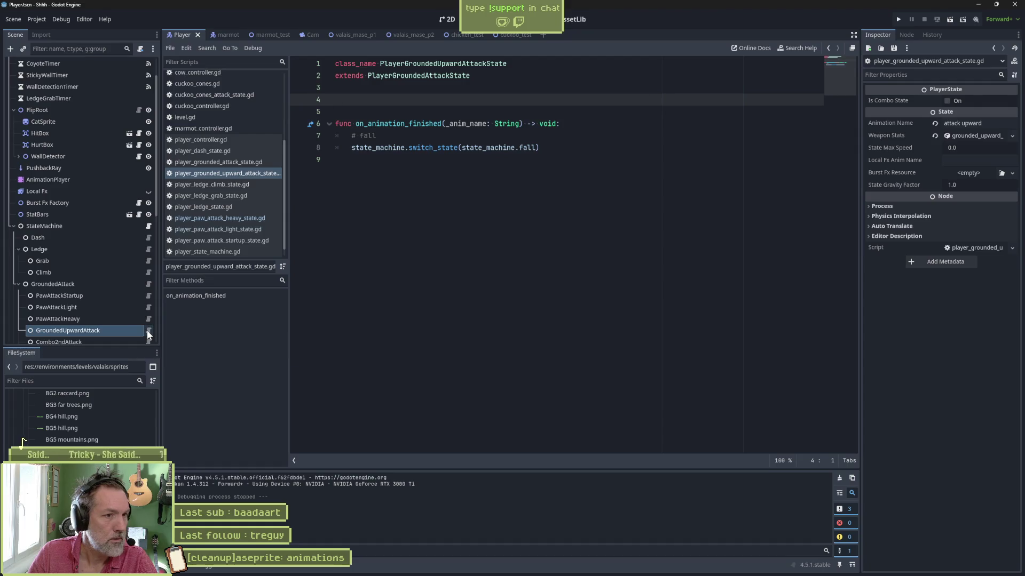
click(128, 320)
click(148, 319)
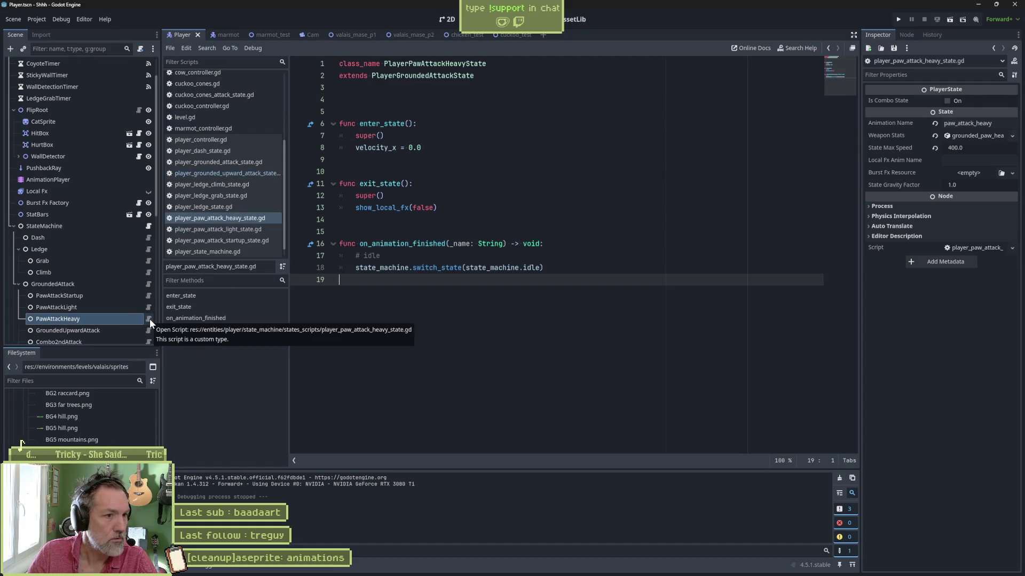
click(130, 309)
click(149, 308)
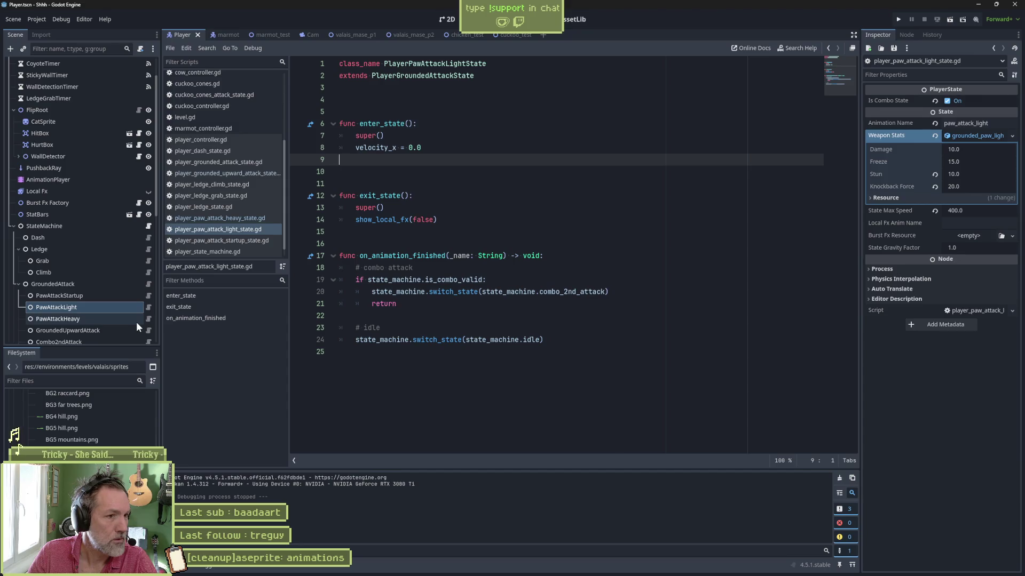
key(Delete)
Review the Combo2ndAttack, Combo3rdAttack and CatPersonaAttack state scripts.
scroll(142, 305, down, 2)
click(124, 308)
click(148, 306)
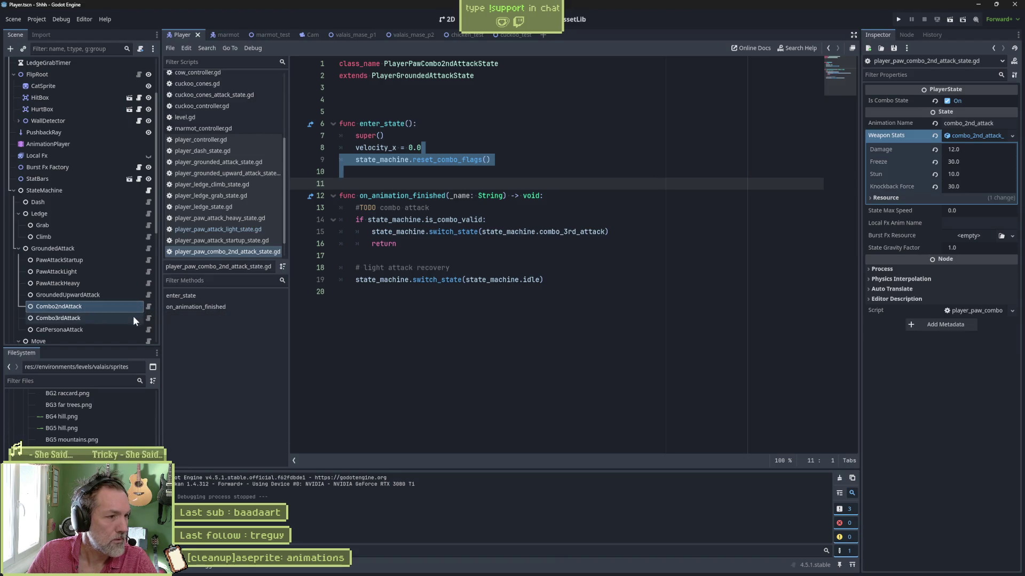
click(132, 317)
click(148, 318)
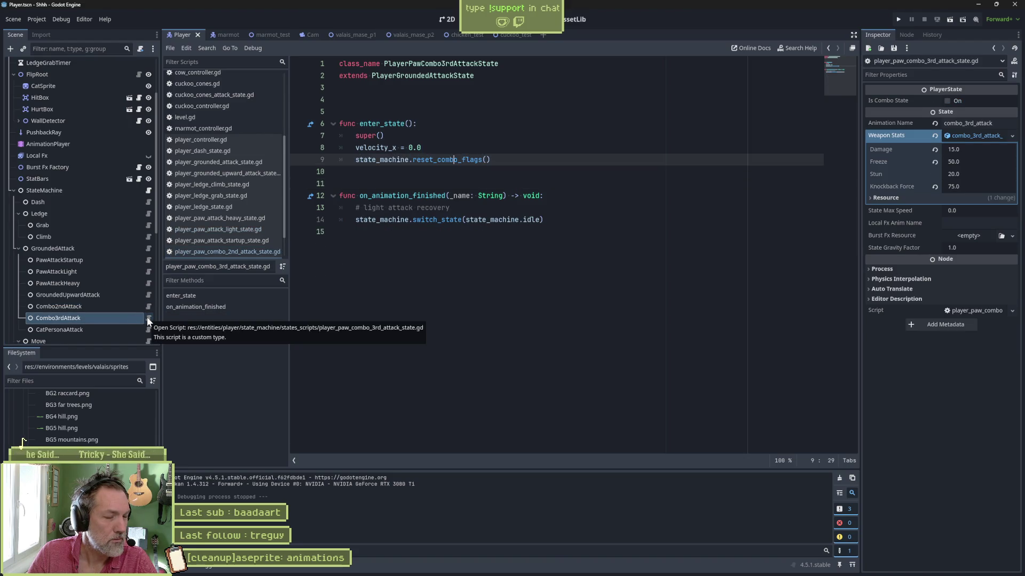
click(118, 330)
click(147, 331)
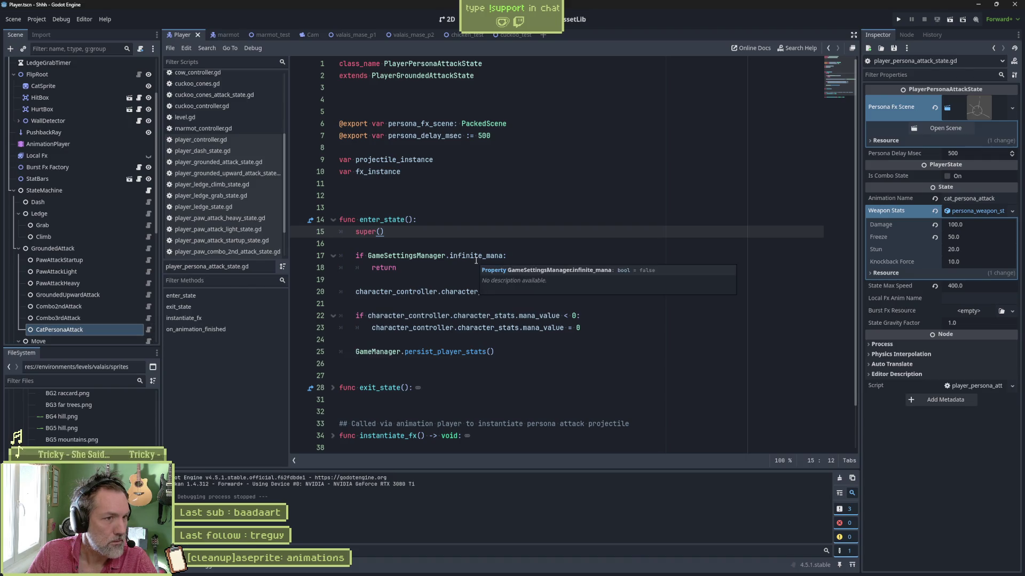
Unfold exit_state and on_animation_finished in CatPersonaAttack, then open the Move state's script.
scroll(476, 261, down, 1)
click(333, 352)
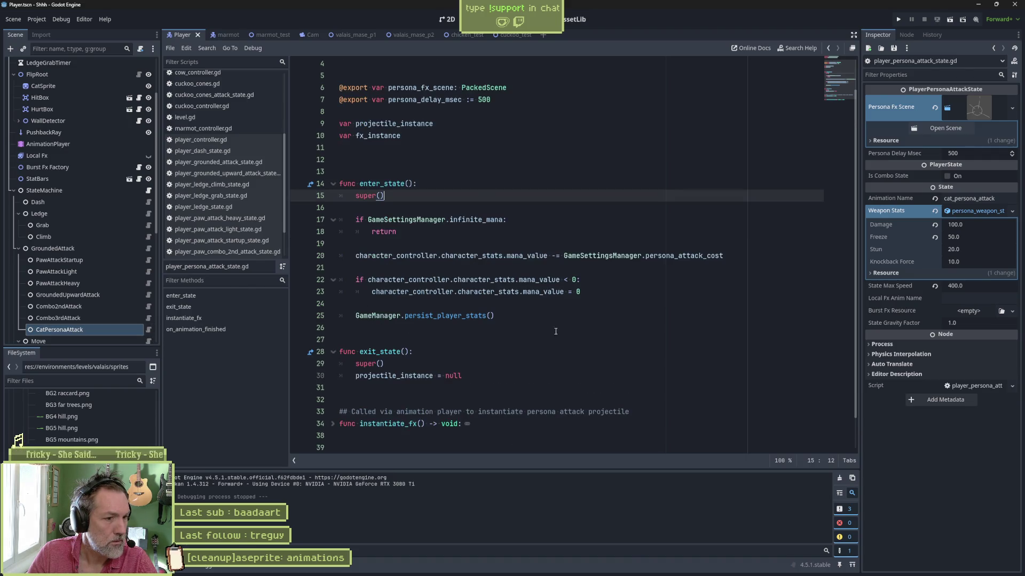
scroll(563, 335, down, 1)
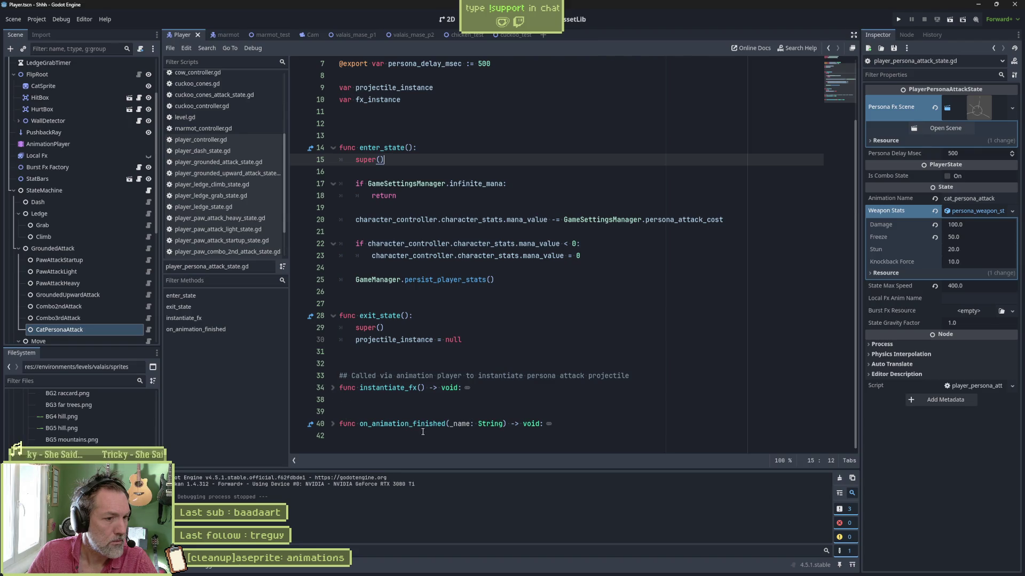
click(333, 424)
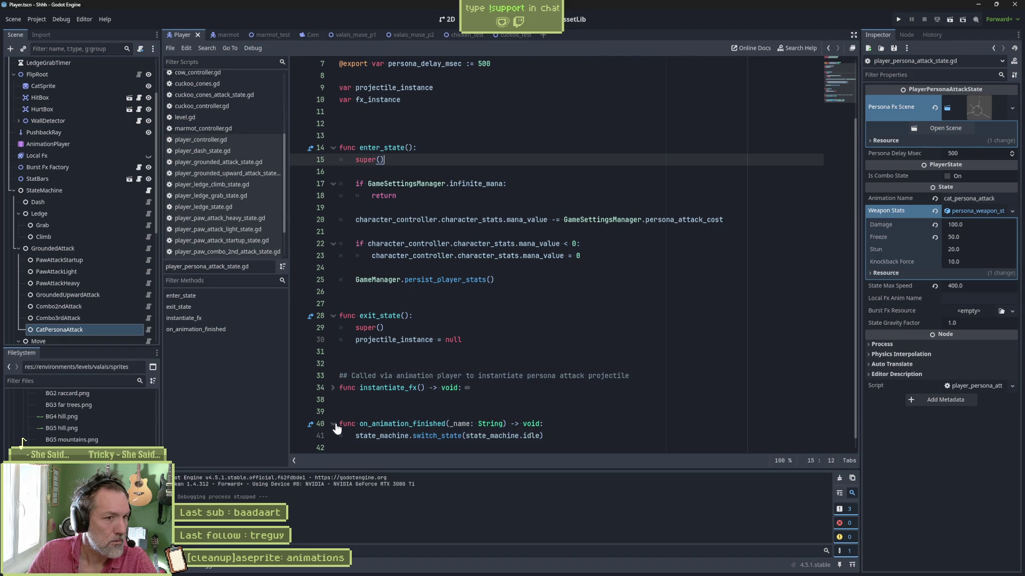
scroll(508, 431, down, 1)
scroll(116, 253, down, 5)
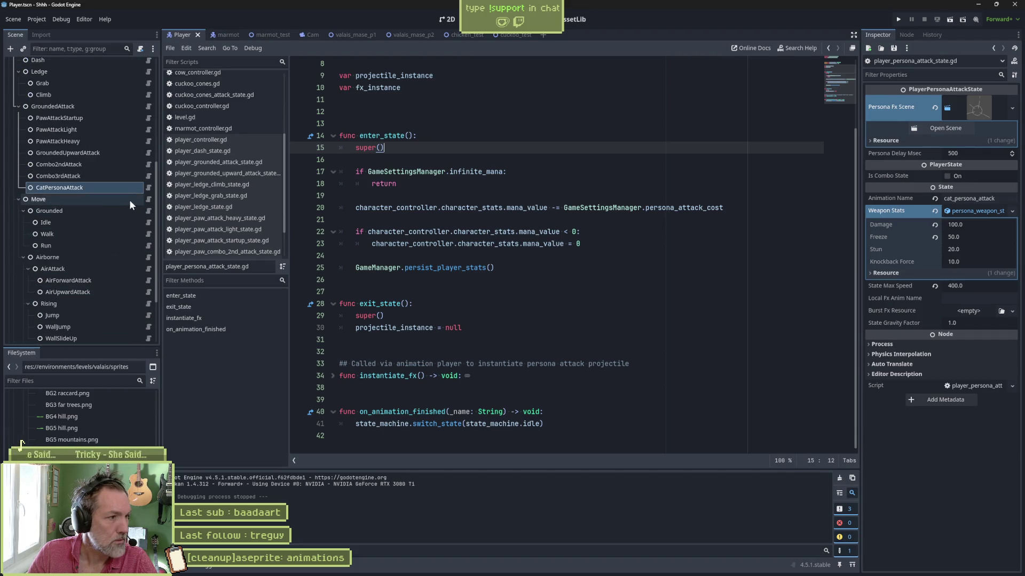
click(145, 199)
click(146, 200)
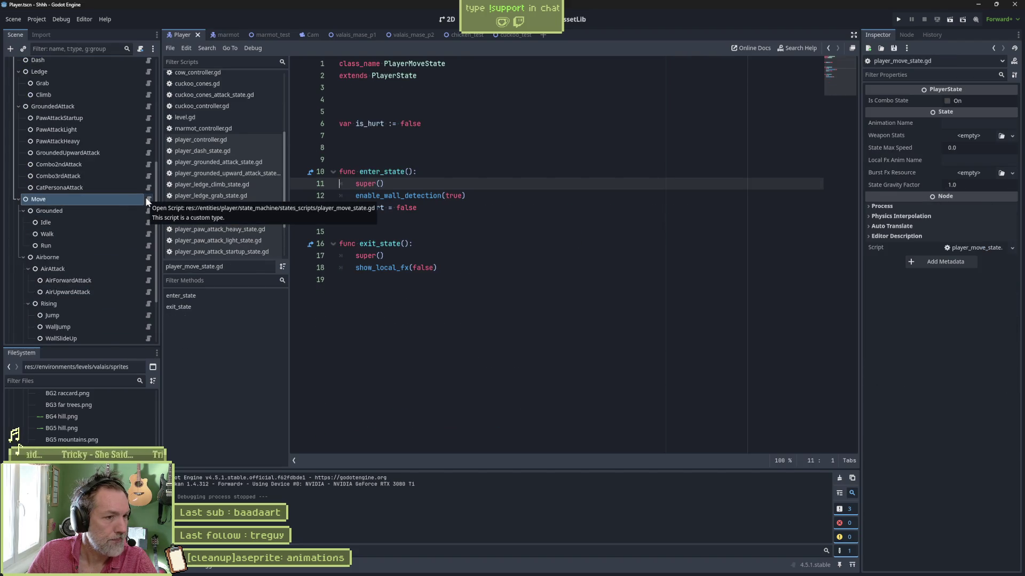
Read through the Grounded, Idle and Walk state scripts.
click(145, 210)
click(147, 212)
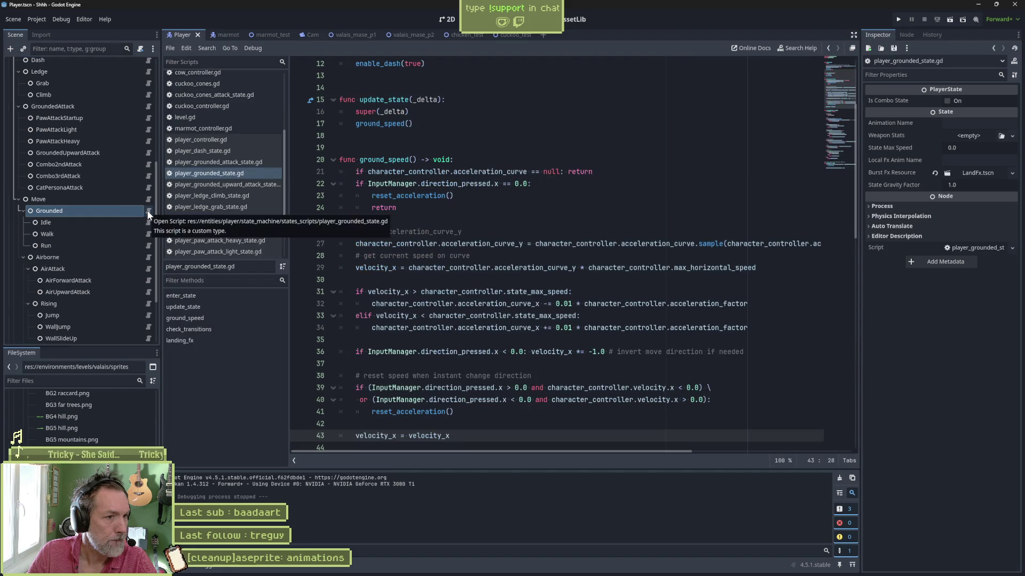
scroll(450, 258, up, 4)
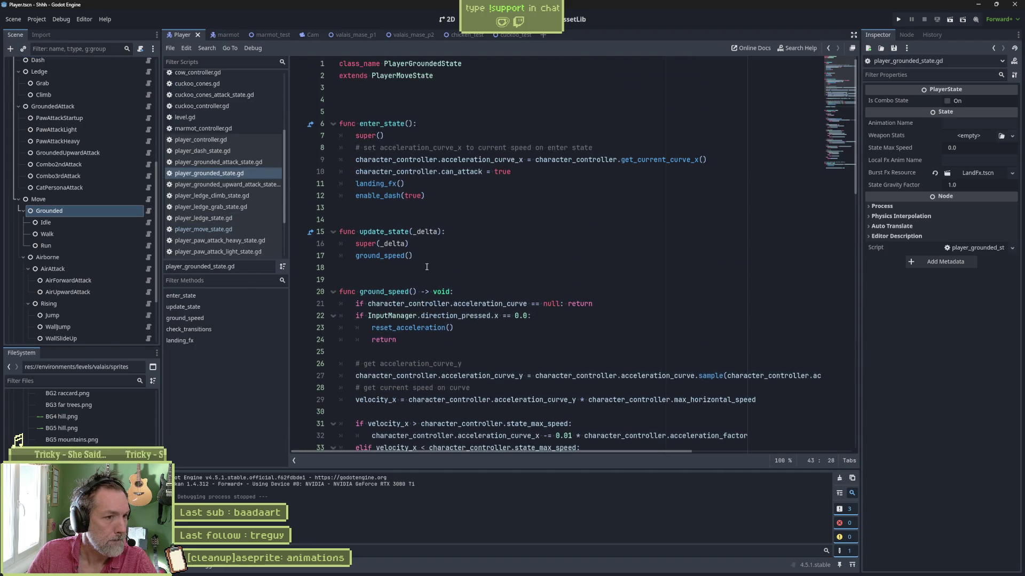
scroll(427, 267, down, 6)
scroll(435, 356, down, 15)
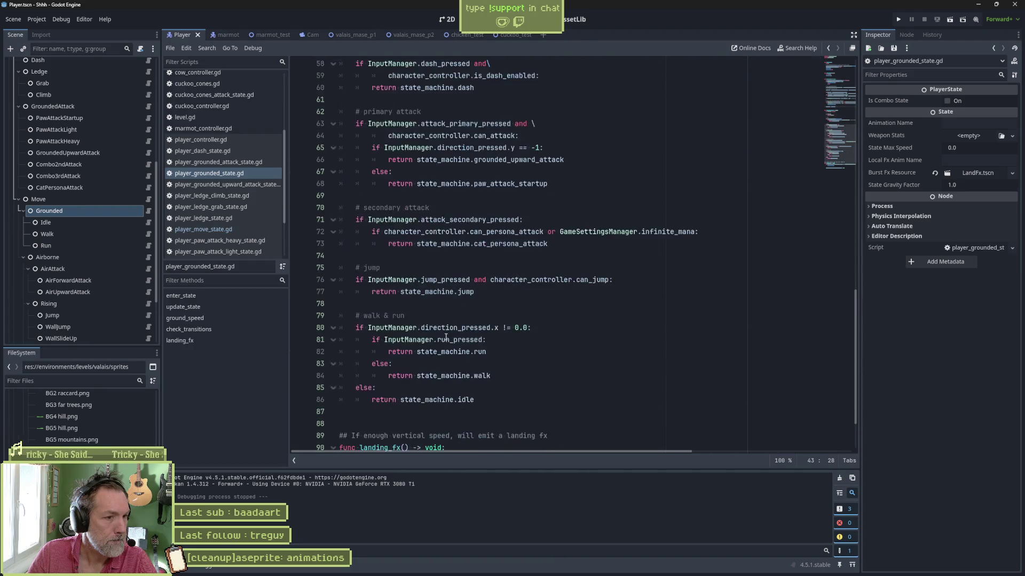
click(146, 225)
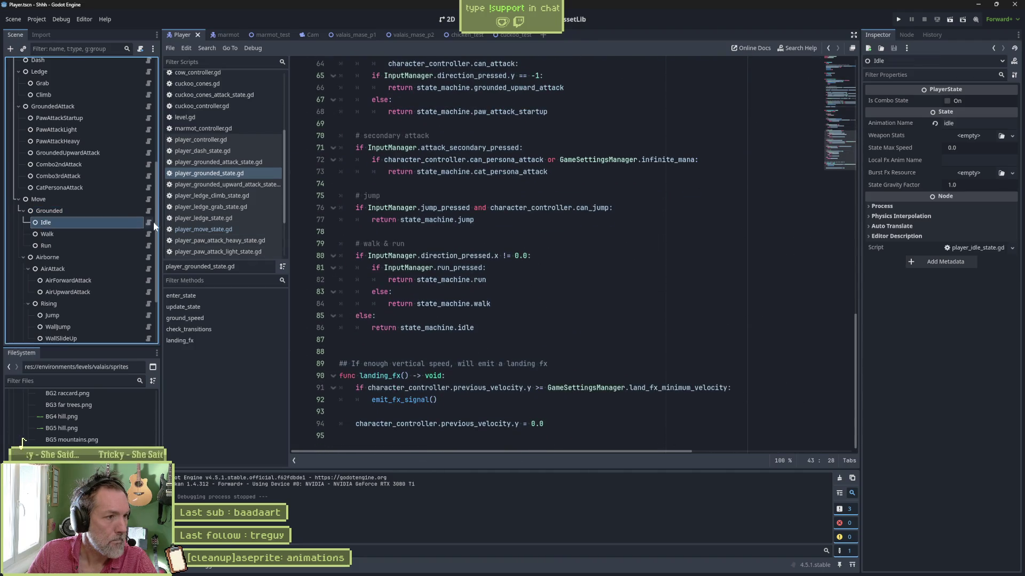
click(149, 222)
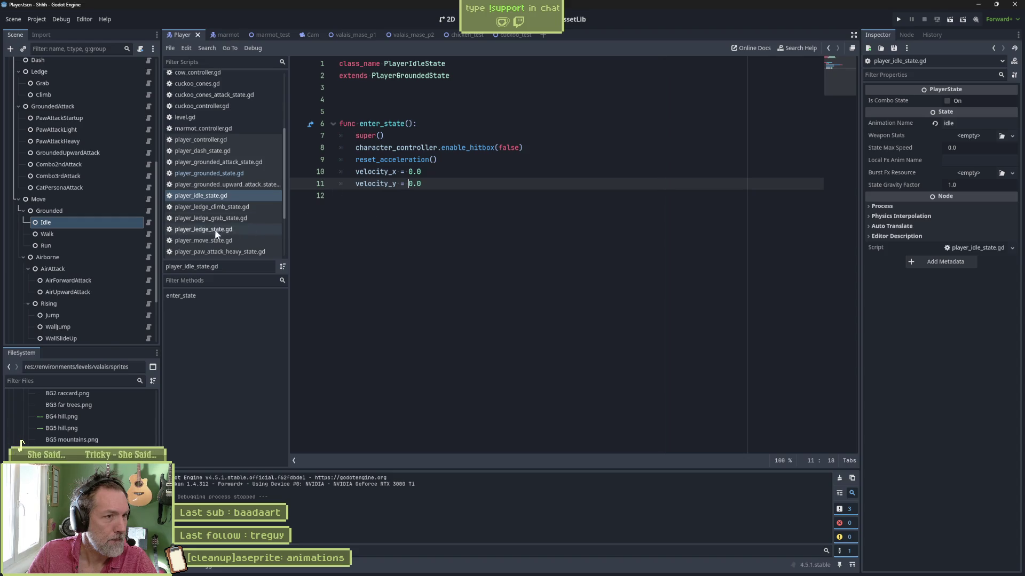
click(97, 235)
click(150, 234)
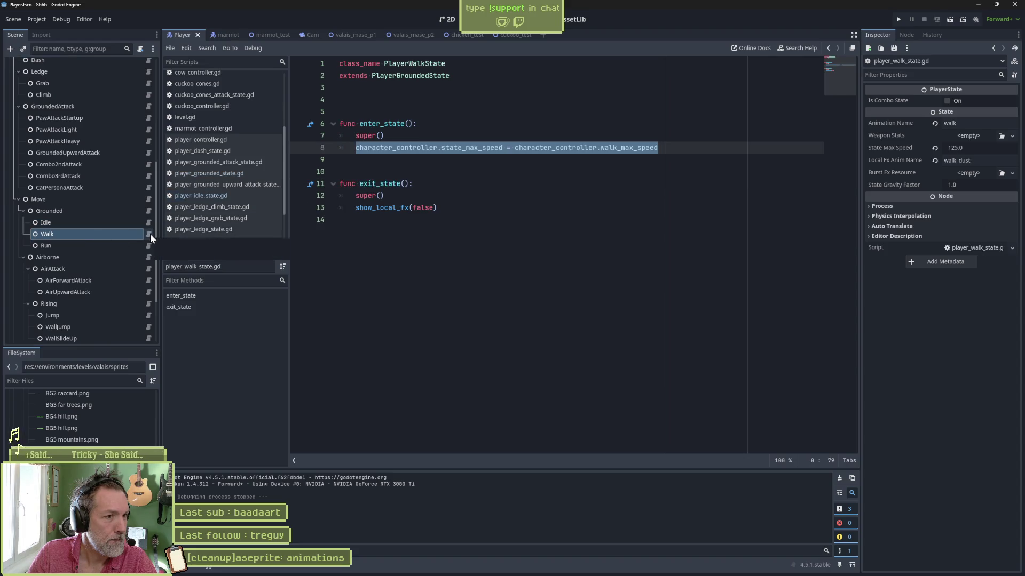
click(135, 223)
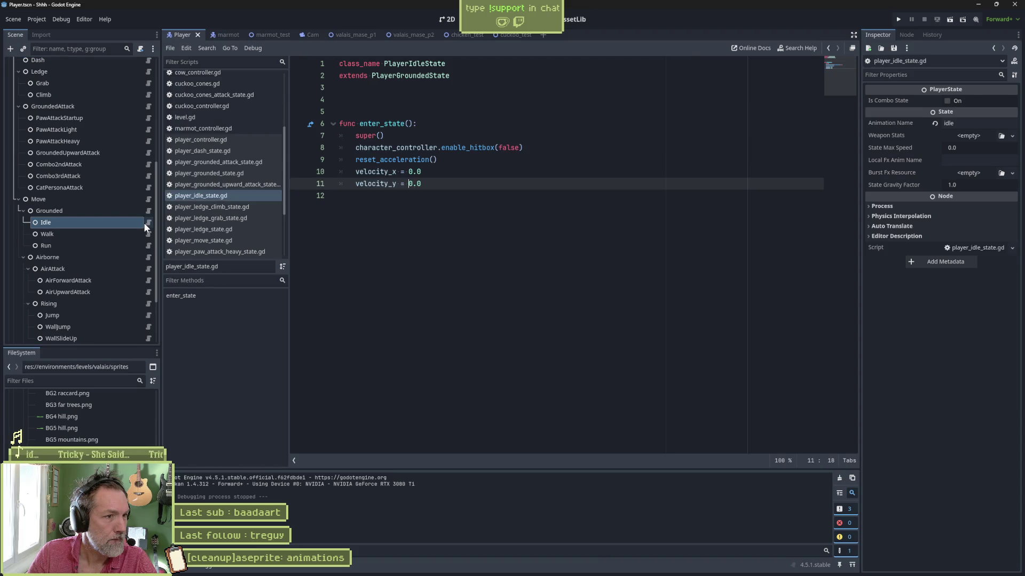
click(145, 234)
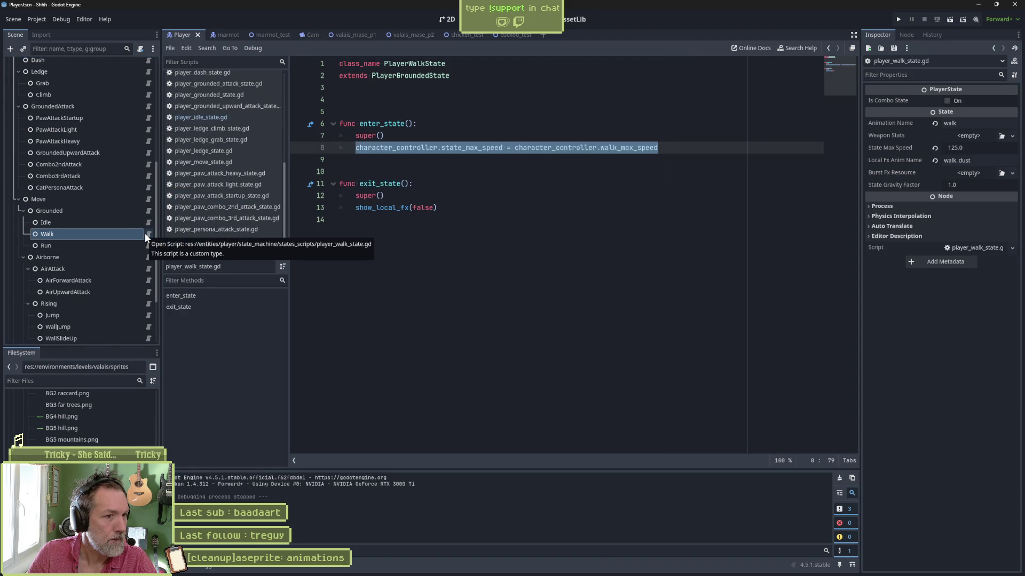
Read through the Run and Airborne scripts, ending on player_air_attack_state.gd.
click(139, 245)
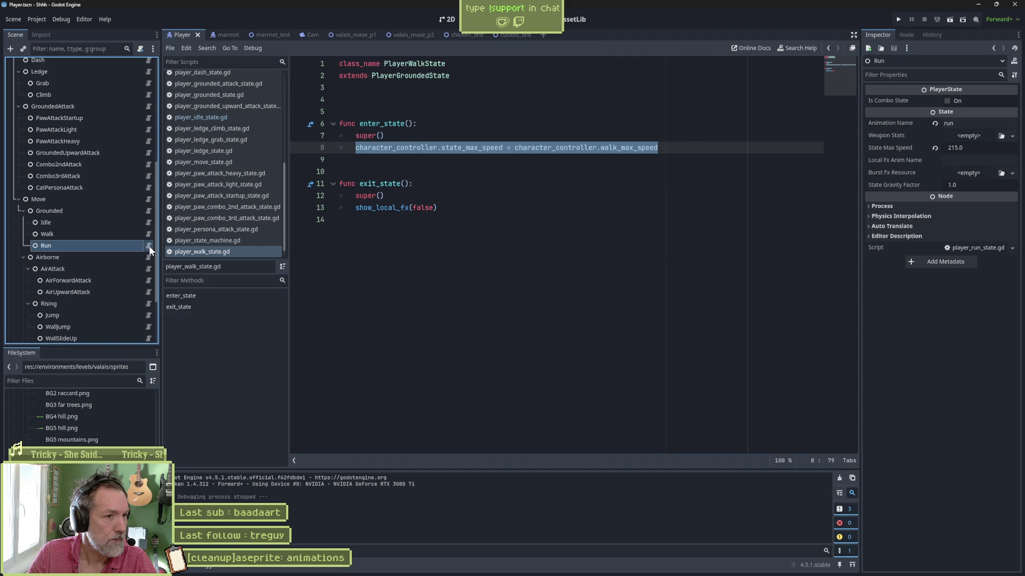
click(149, 245)
click(133, 257)
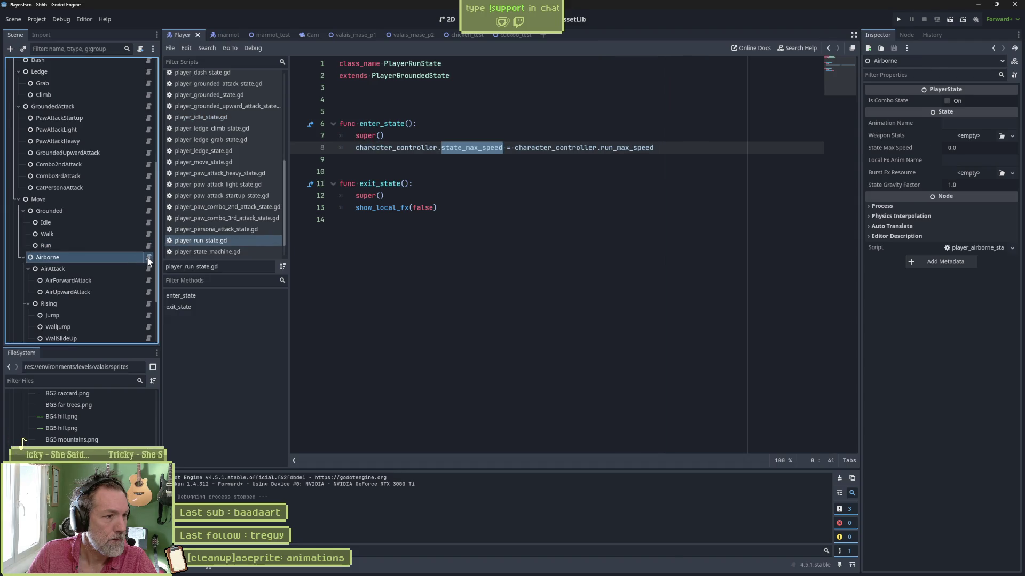
click(149, 258)
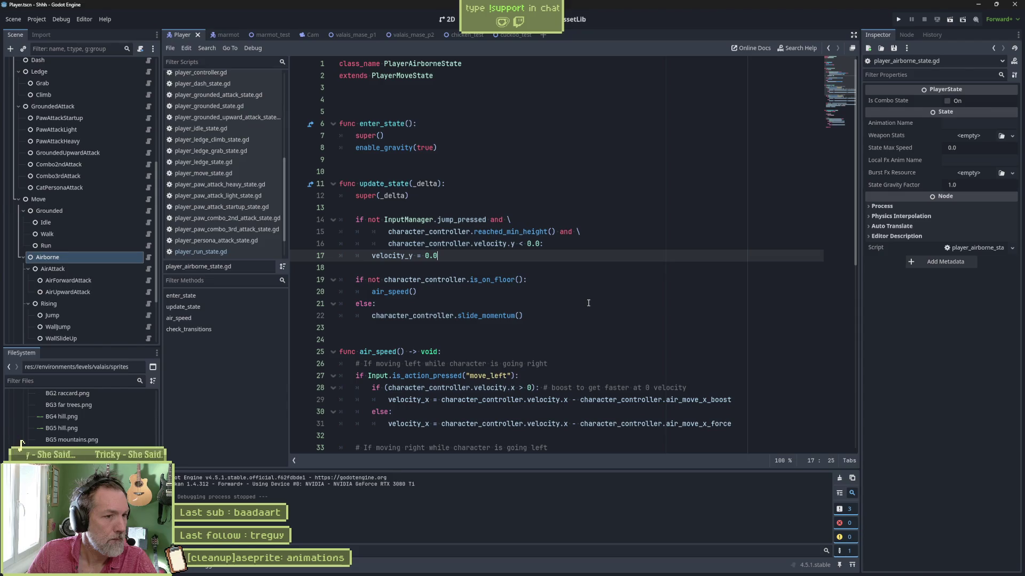
scroll(586, 303, down, 10)
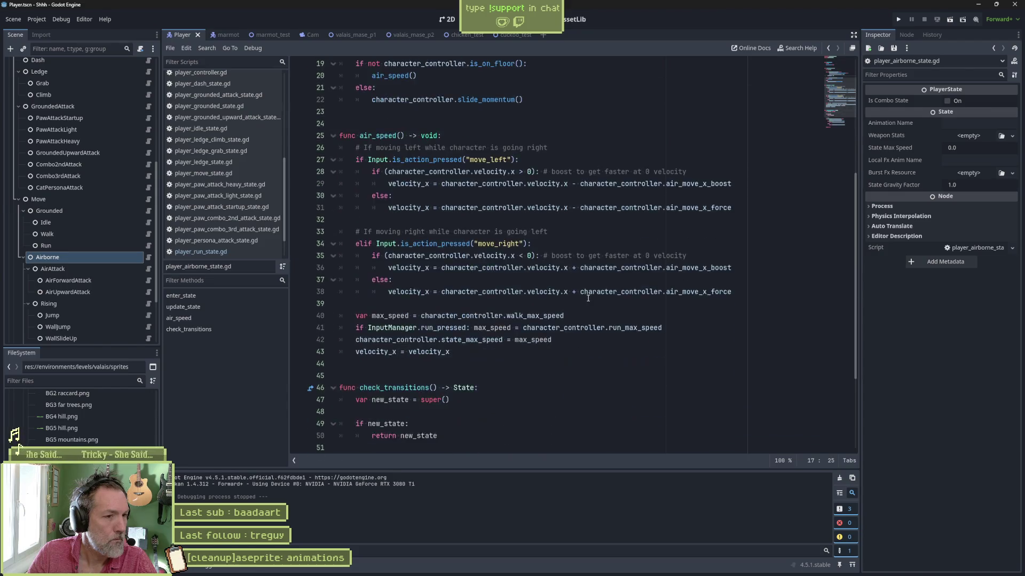
click(132, 269)
click(149, 269)
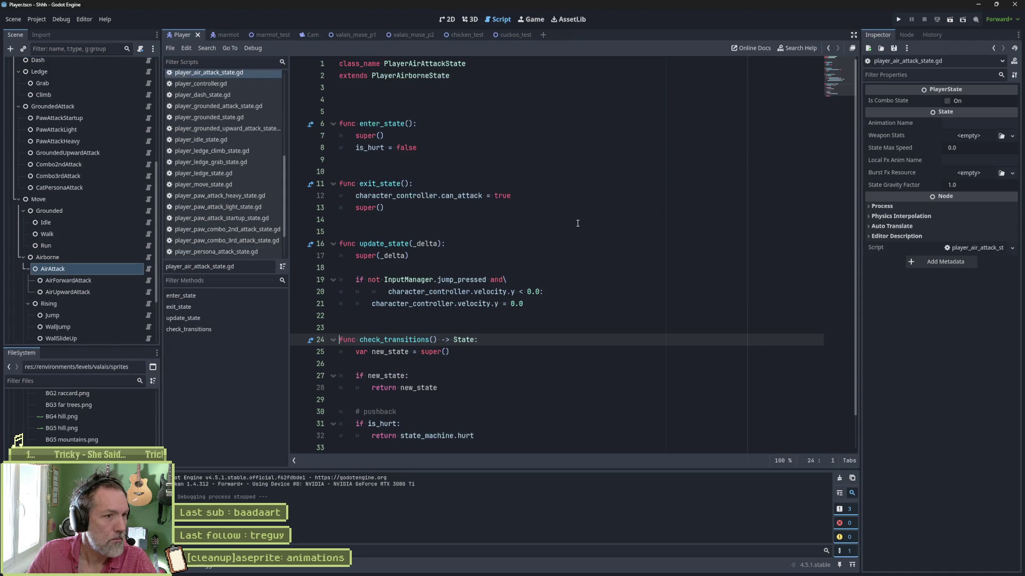
Open the AirForwardAttack and AirUpwardAttack state scripts from the scene tree.
scroll(580, 233, down, 1)
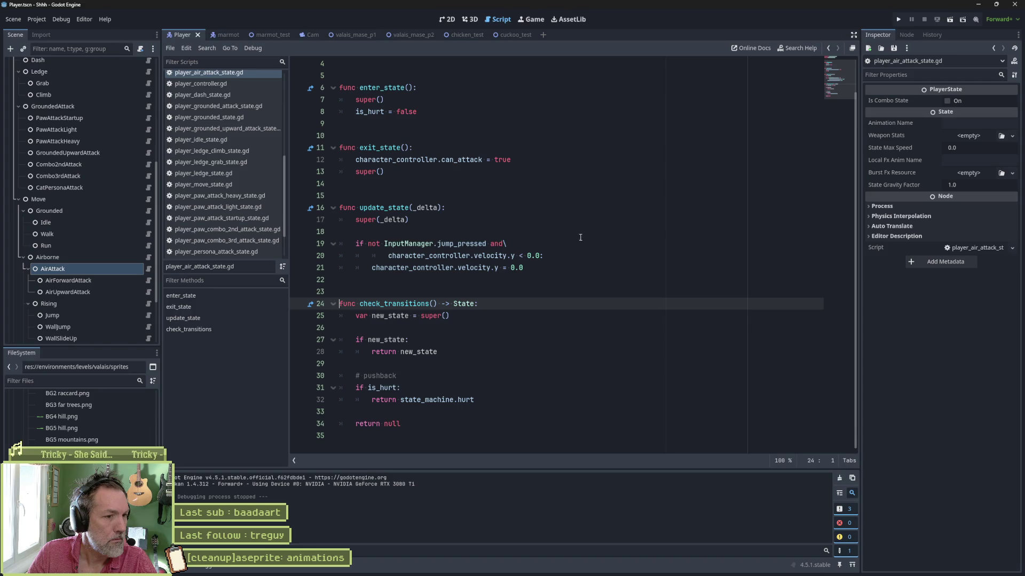
click(108, 280)
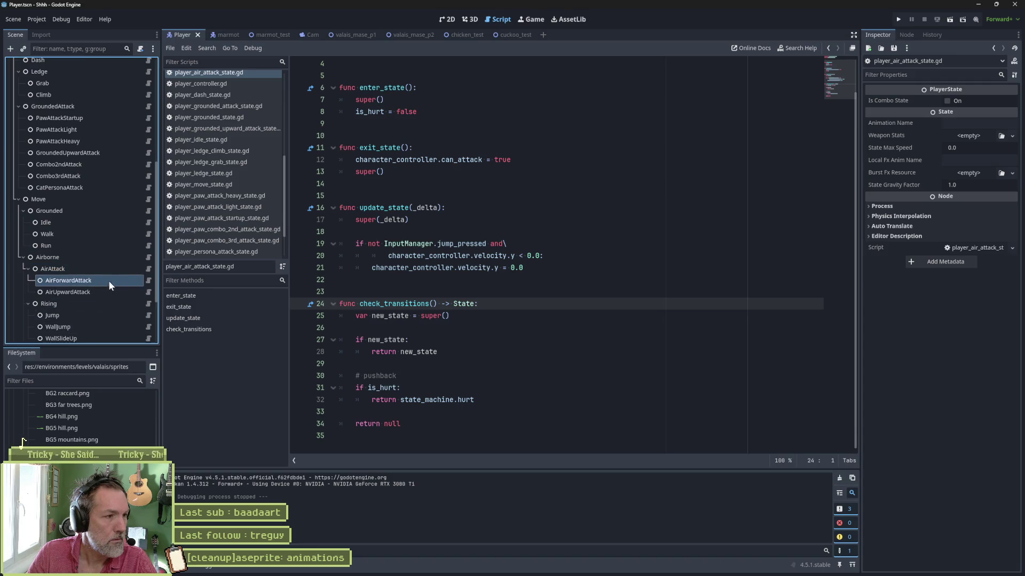
click(150, 281)
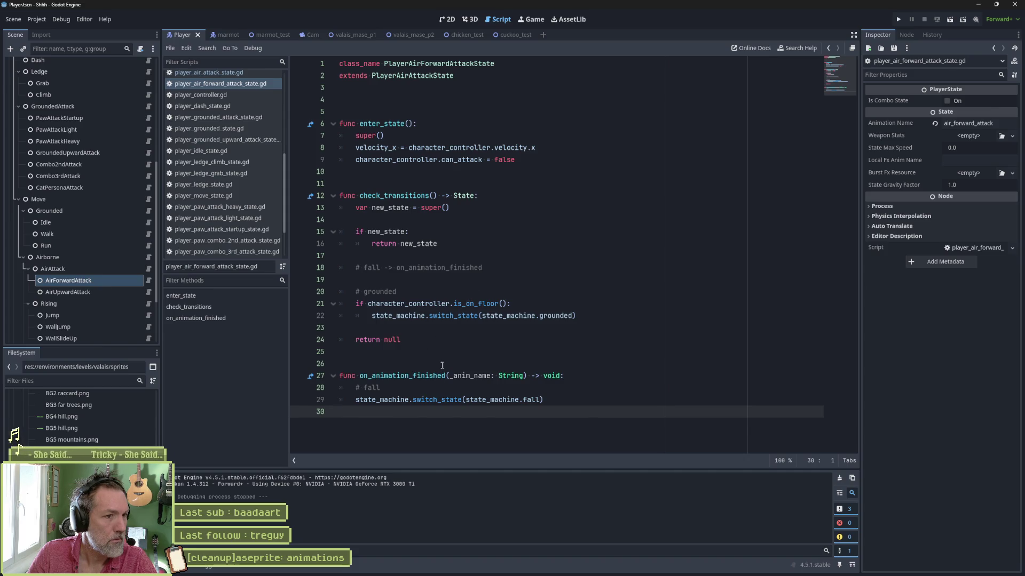
click(105, 292)
click(148, 291)
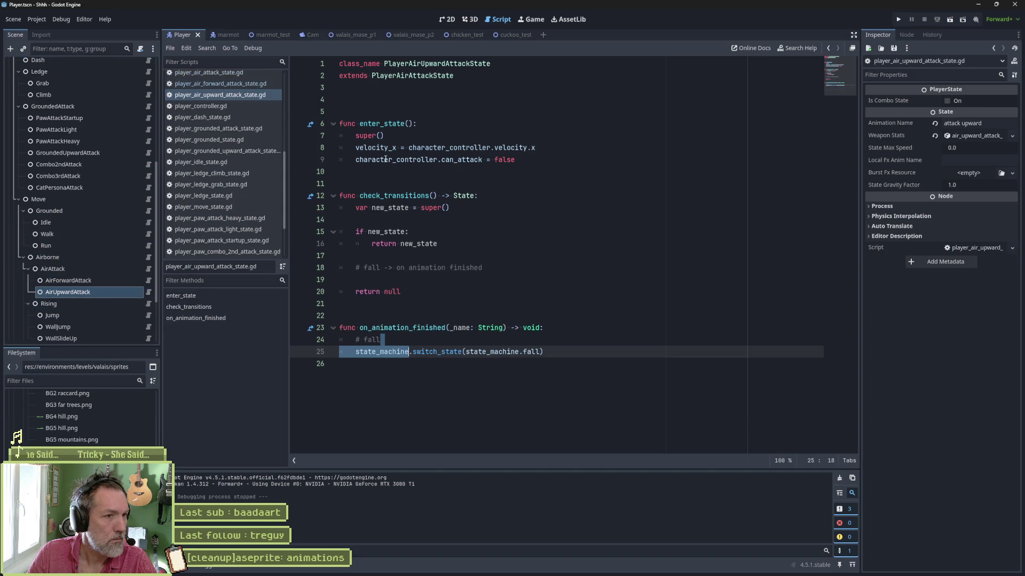
Delete check_transitions from player_air_upward_attack_state.gd, save, and open the Rising state's script.
mouse_move(407, 286)
mouse_down()
mouse_move(534, 179)
mouse_move(589, 160)
mouse_up()
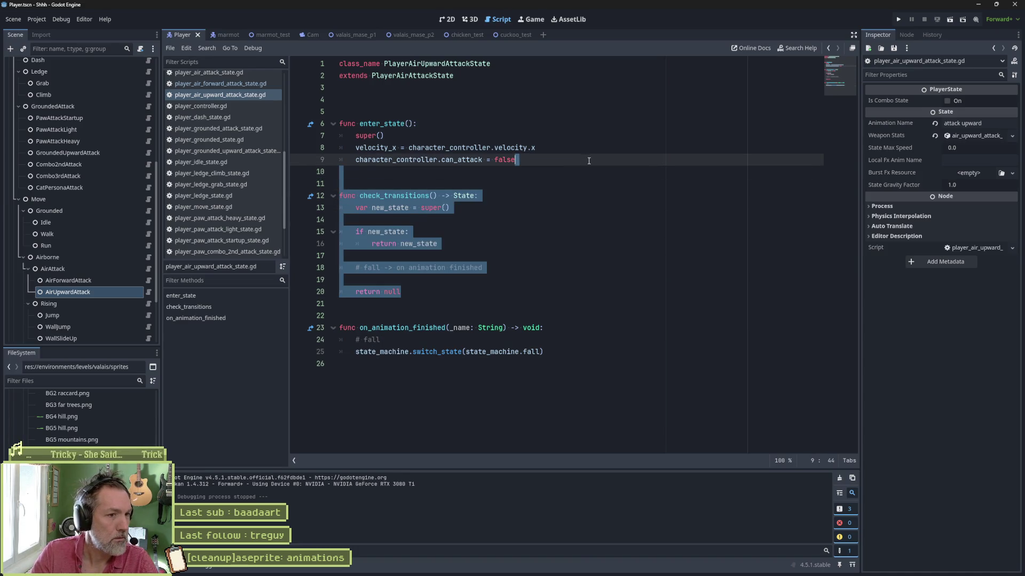
key(Delete)
key(ctrl+s)
click(127, 304)
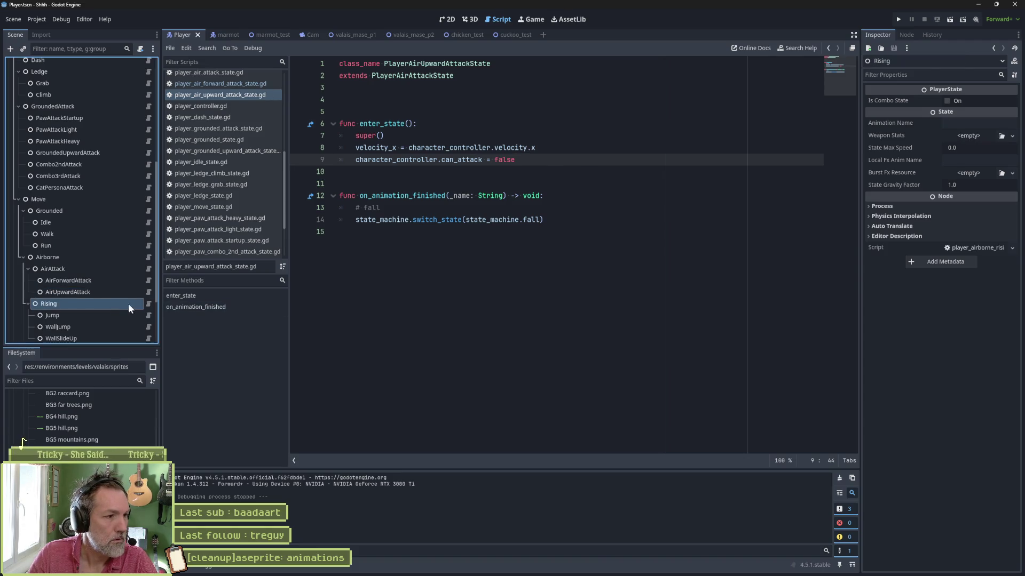
click(149, 305)
Review the Jump and WallJump state scripts, unfolding enter_state and check_transitions.
click(114, 314)
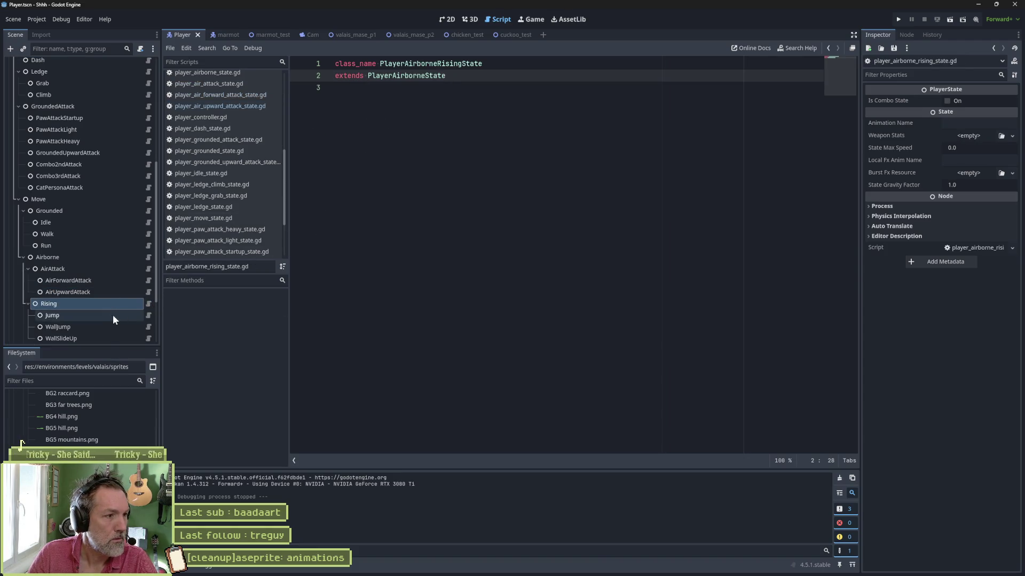
click(148, 316)
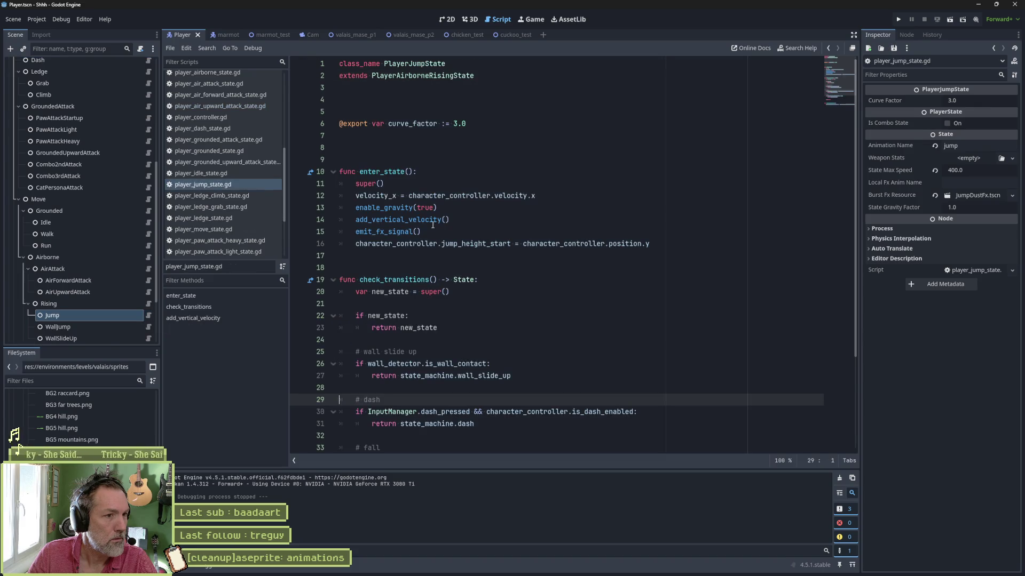
scroll(581, 248, down, 1)
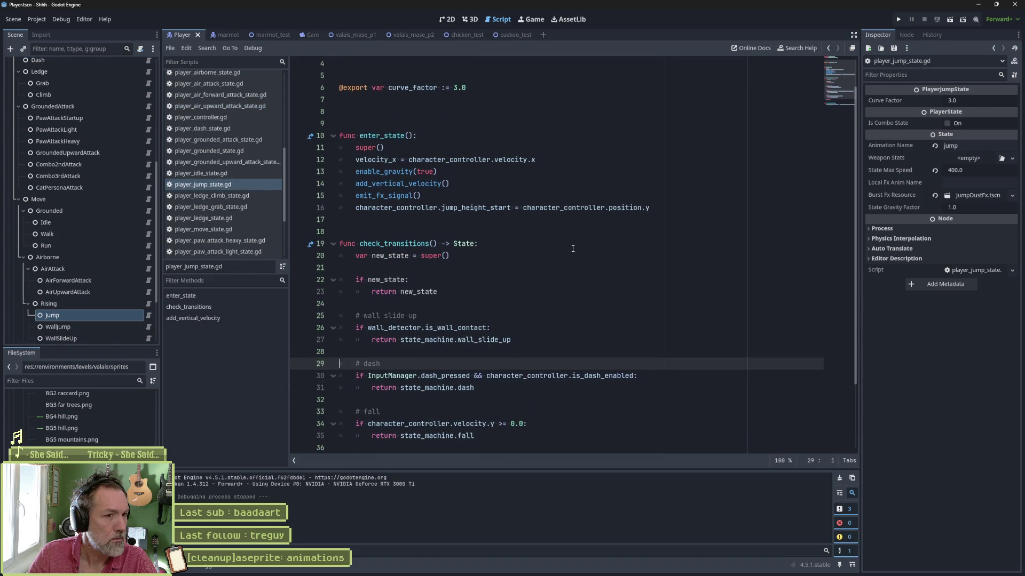
scroll(573, 248, down, 2)
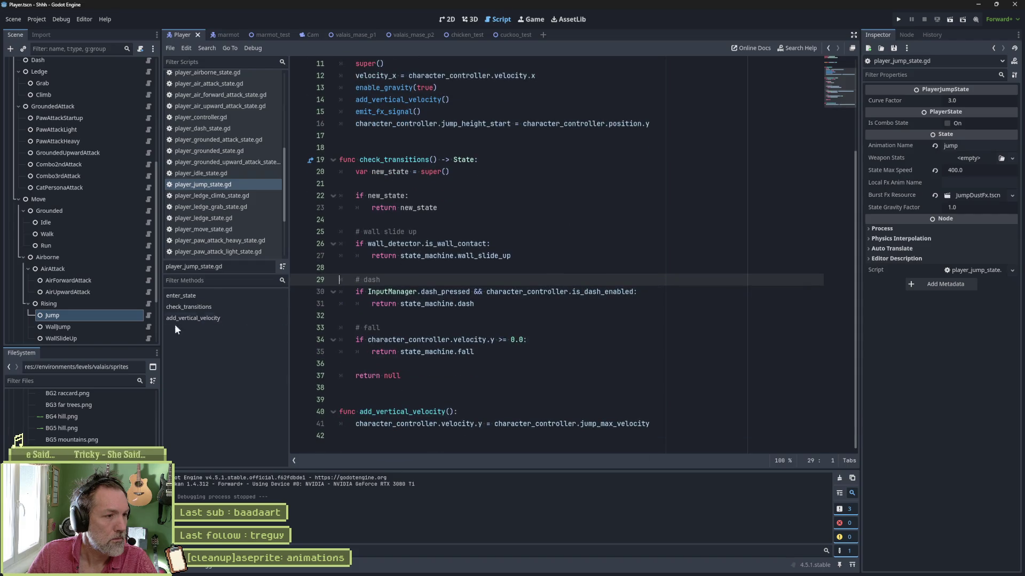
click(120, 327)
click(148, 327)
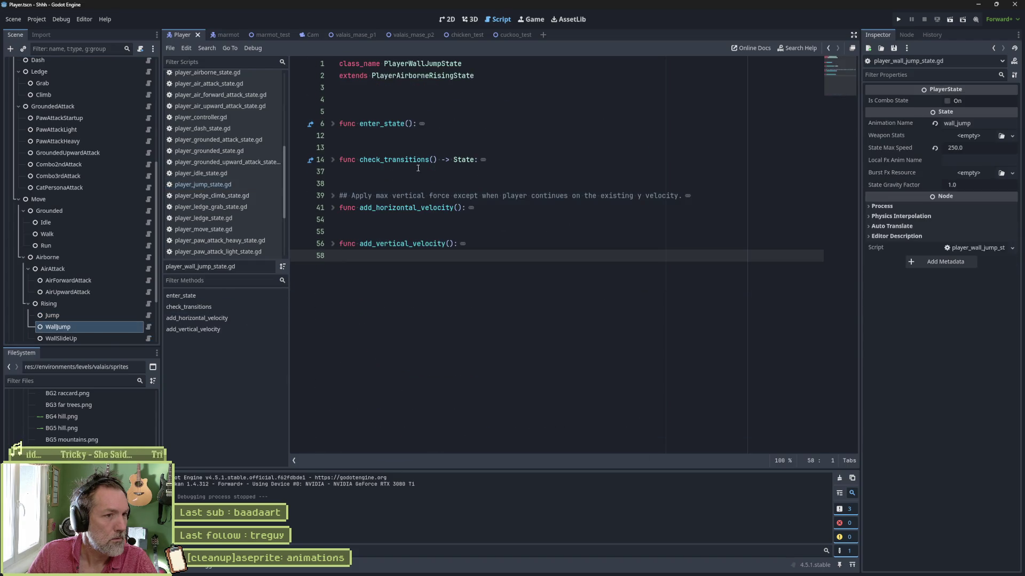
click(333, 124)
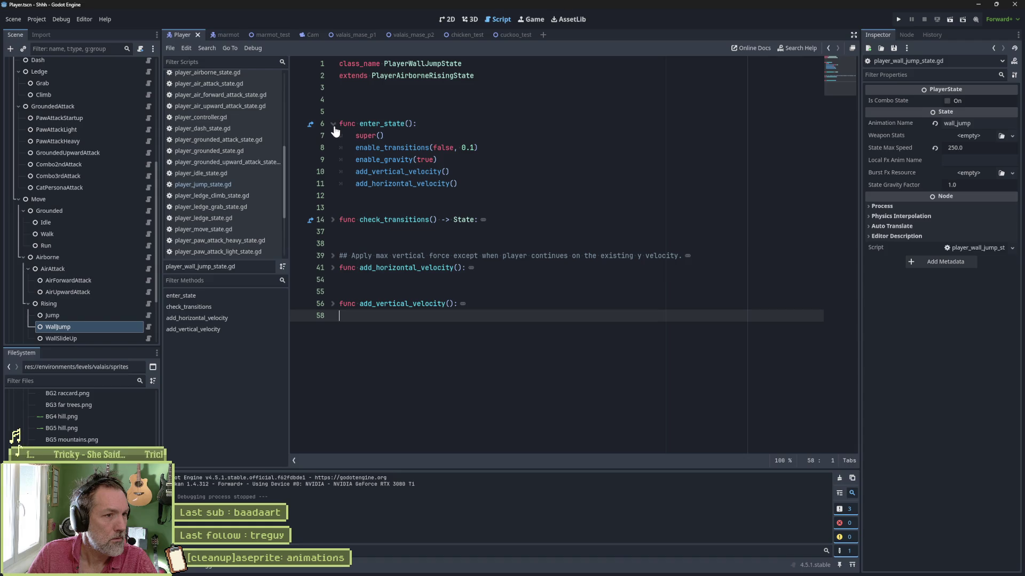
click(333, 219)
scroll(516, 296, down, 4)
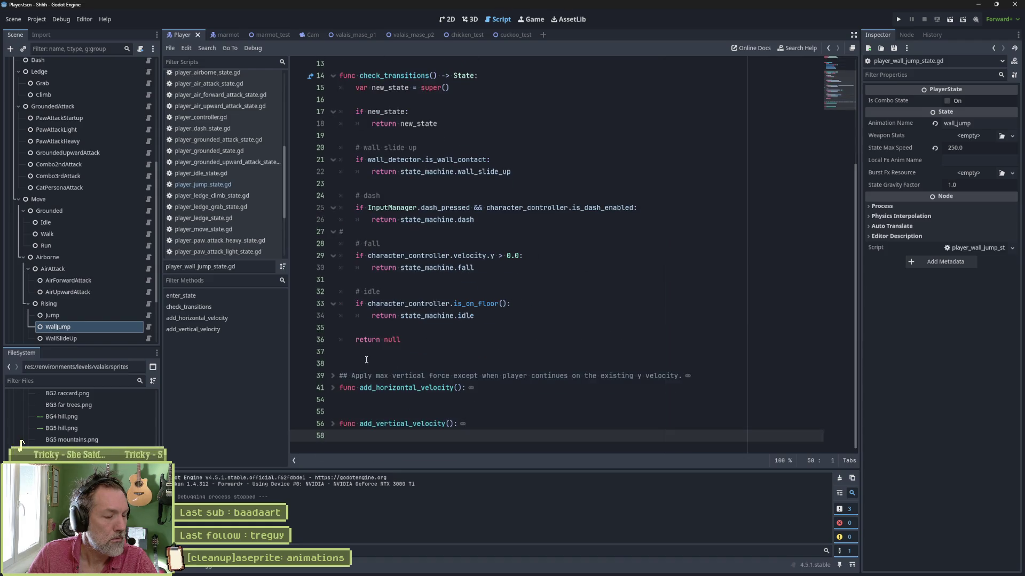
scroll(418, 127, up, 3)
scroll(456, 341, down, 3)
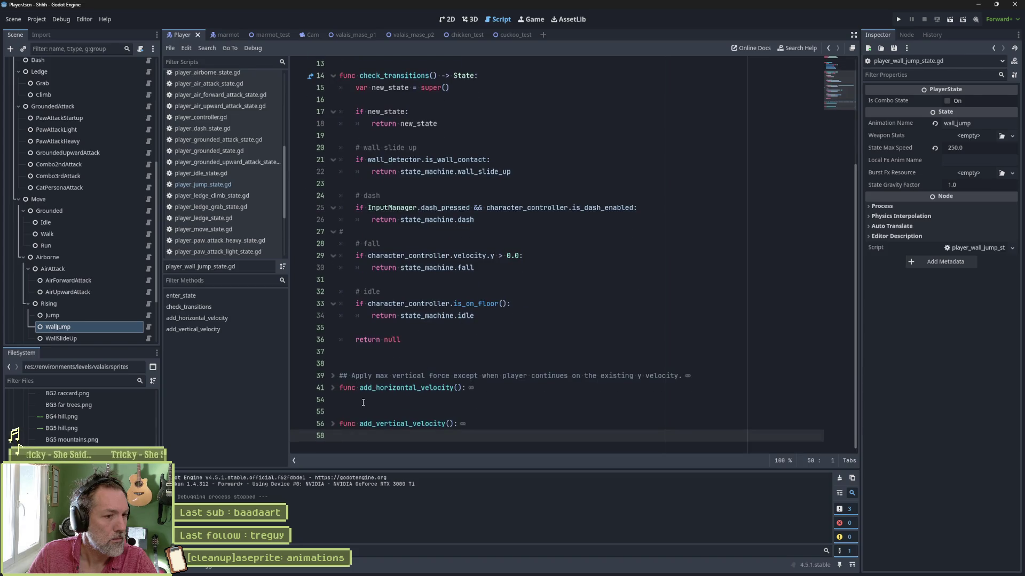
In the WallSlideUp script, begin moving the velocity_x line and undo an accidental duplicated gravity line.
click(111, 339)
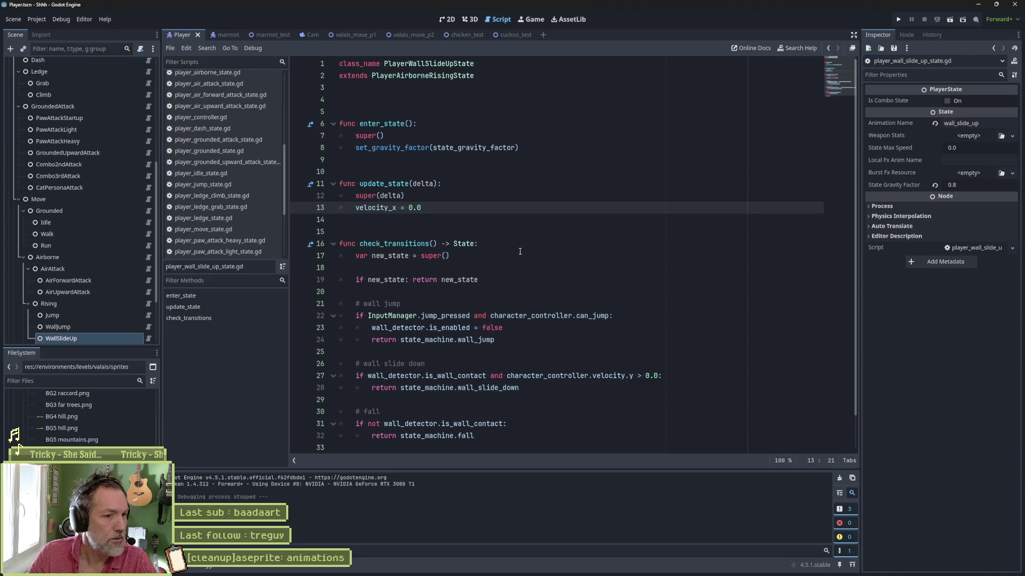
scroll(520, 252, down, 1)
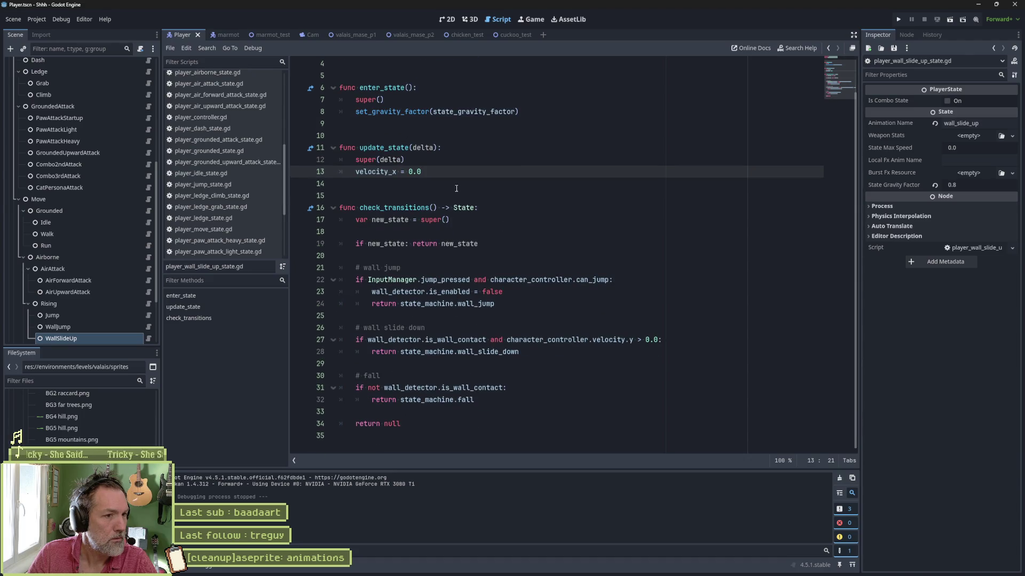
key(ctrl+shift+k)
key(Up)
key(Up)
key(Up)
key(End)
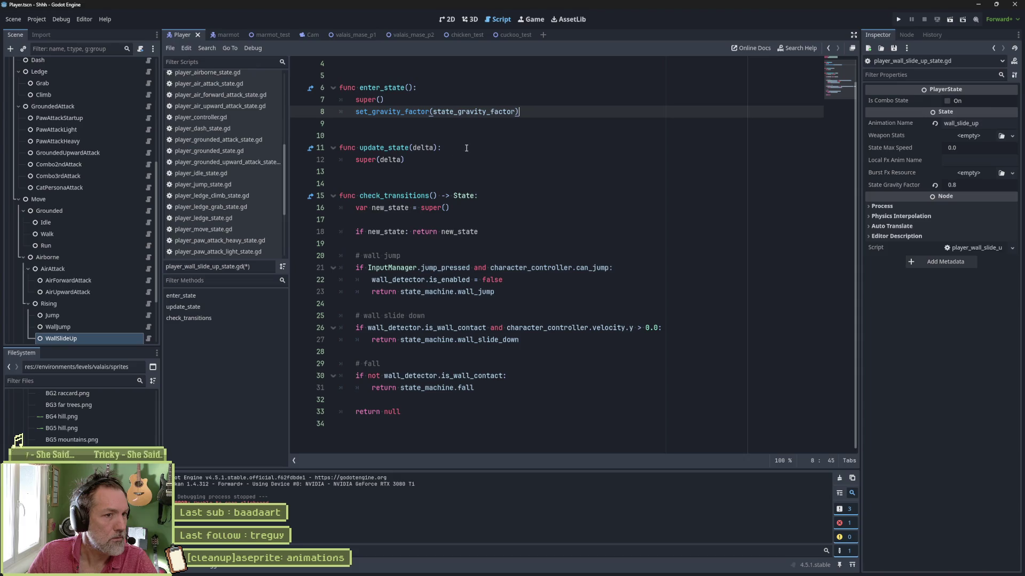
key(ctrl+shift+d)
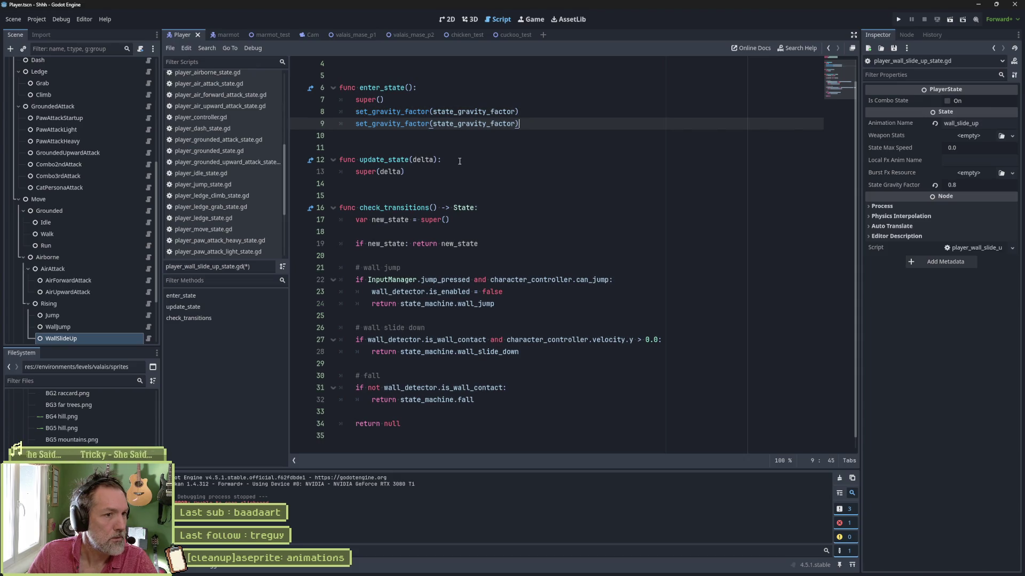
key(ctrl+z)
key(ctrl+z)
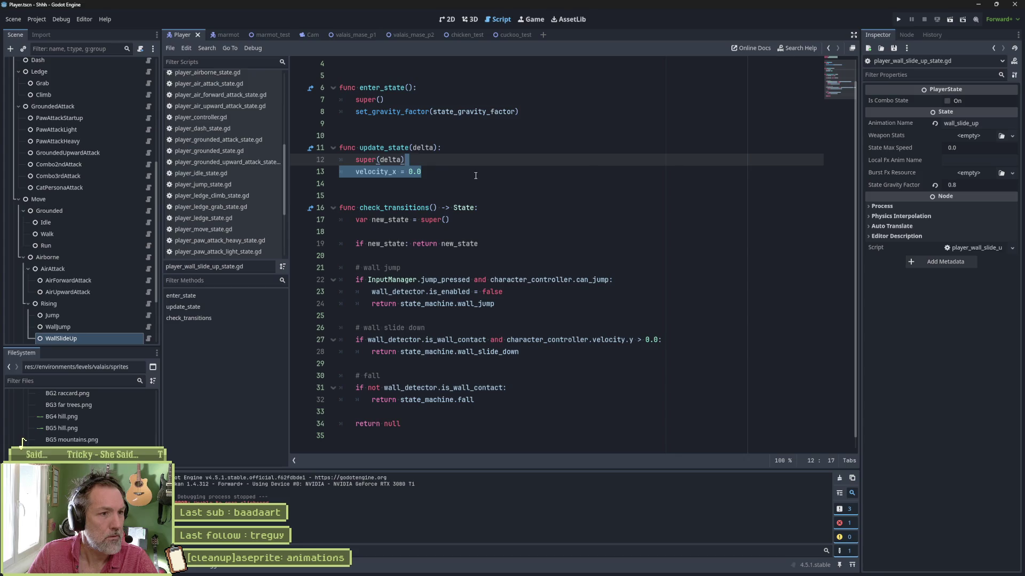
Move velocity_x = 0.0 into enter_state, delete update_state, and save the script.
key(ctrl+x)
key(Up)
key(Up)
key(Up)
key(End)
key(ctrl+v)
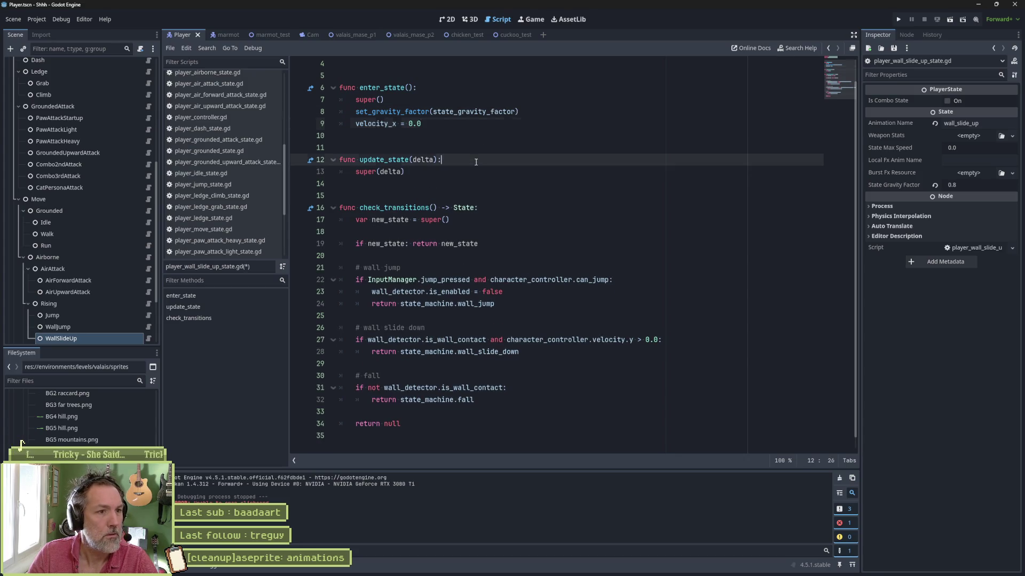
key(Down)
key(Down)
key(Down)
key(ctrl+shift+k)
key(ctrl+shift+k)
key(ctrl+shift+k)
key(ctrl+shift+k)
key(ctrl+s)
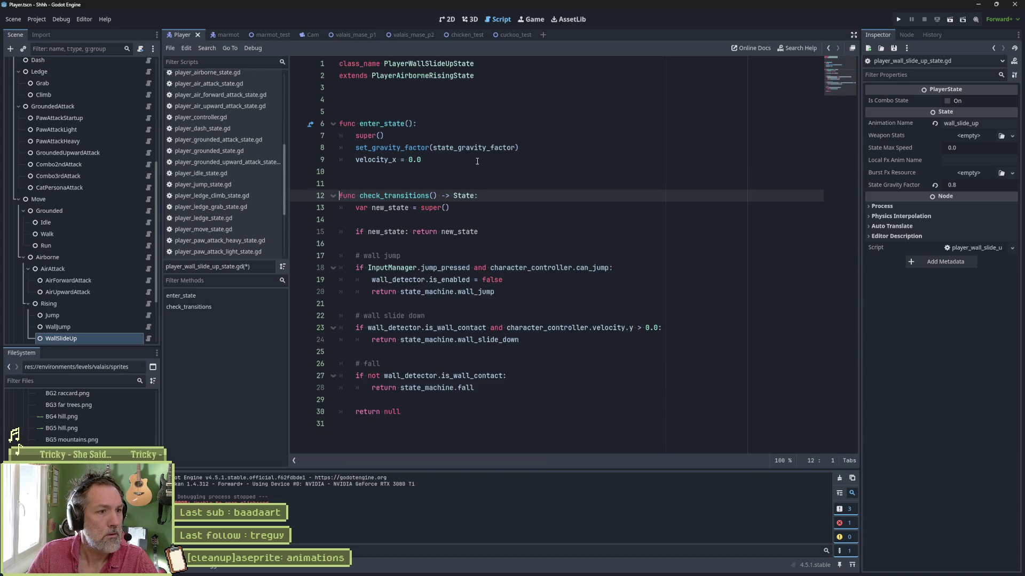
Run the game to test the wall slide, then stop it.
key(F5)
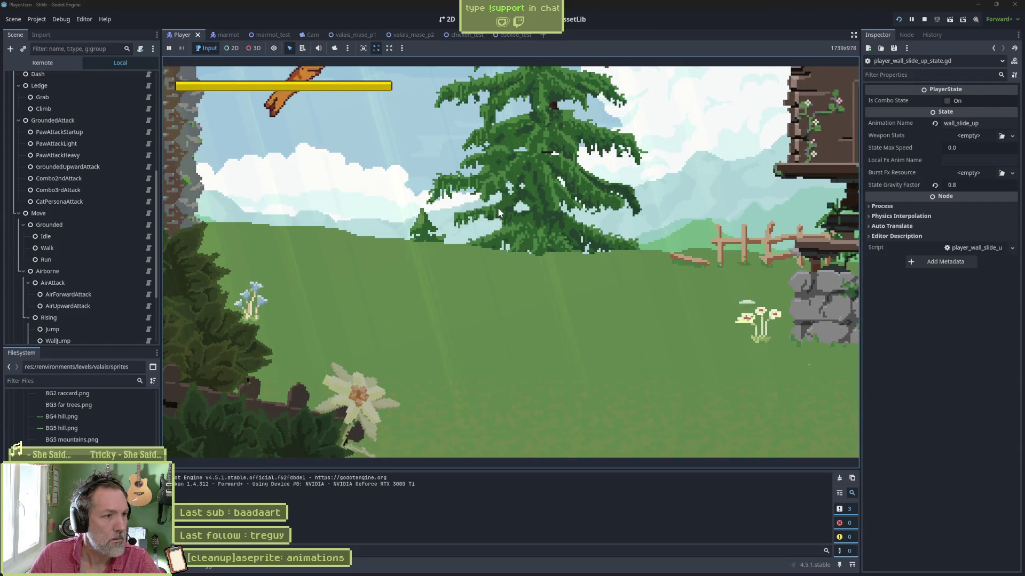
key(F8)
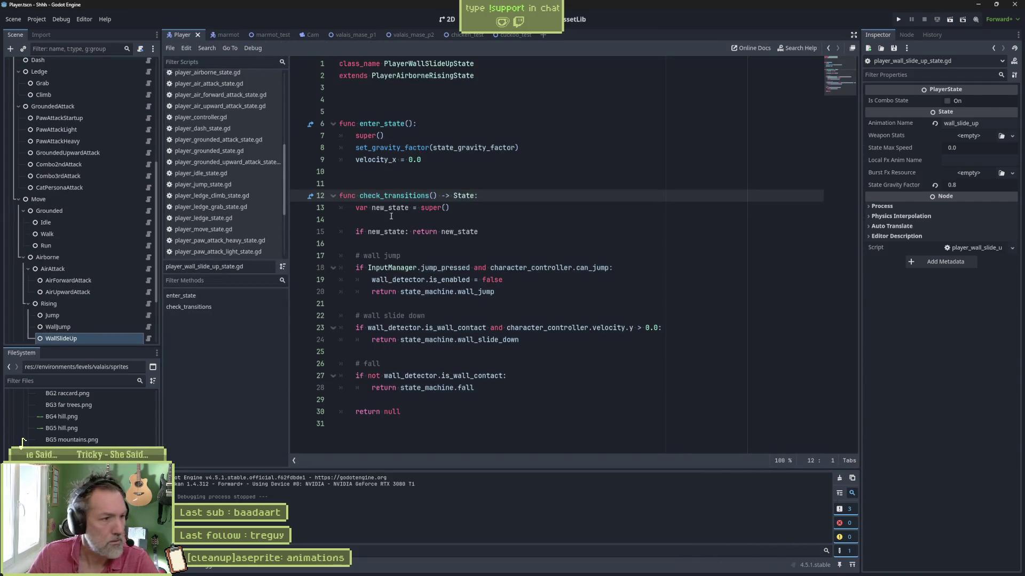
scroll(119, 283, down, 3)
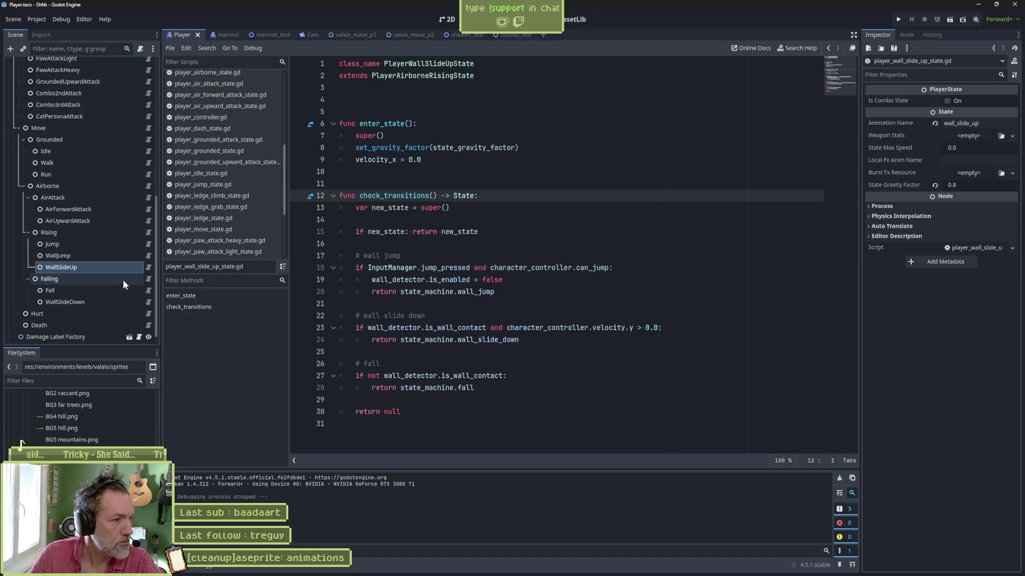
Review the Falling, Fall, WallSlideDown and Hurt state scripts.
click(122, 279)
click(145, 278)
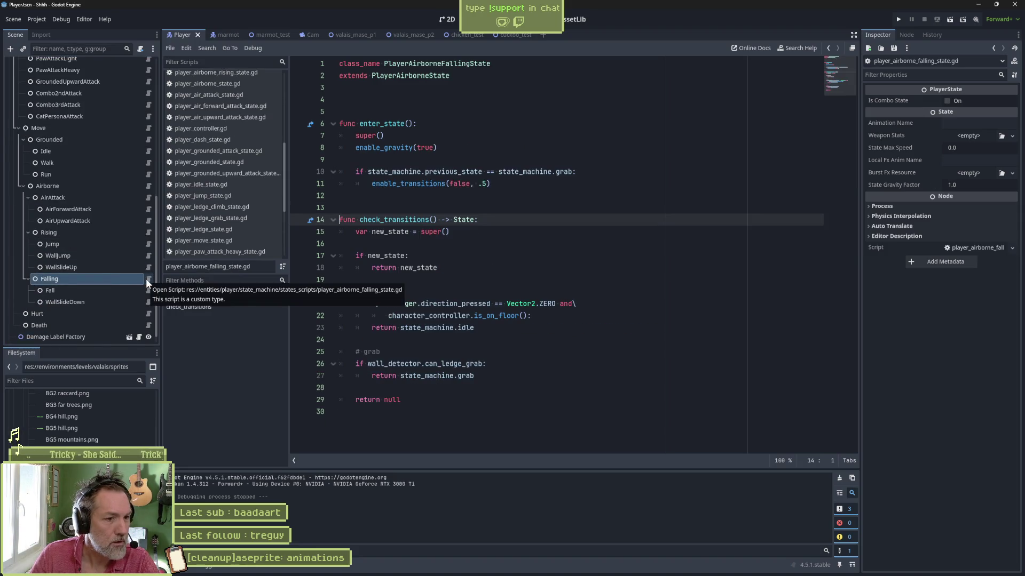
click(124, 289)
click(149, 292)
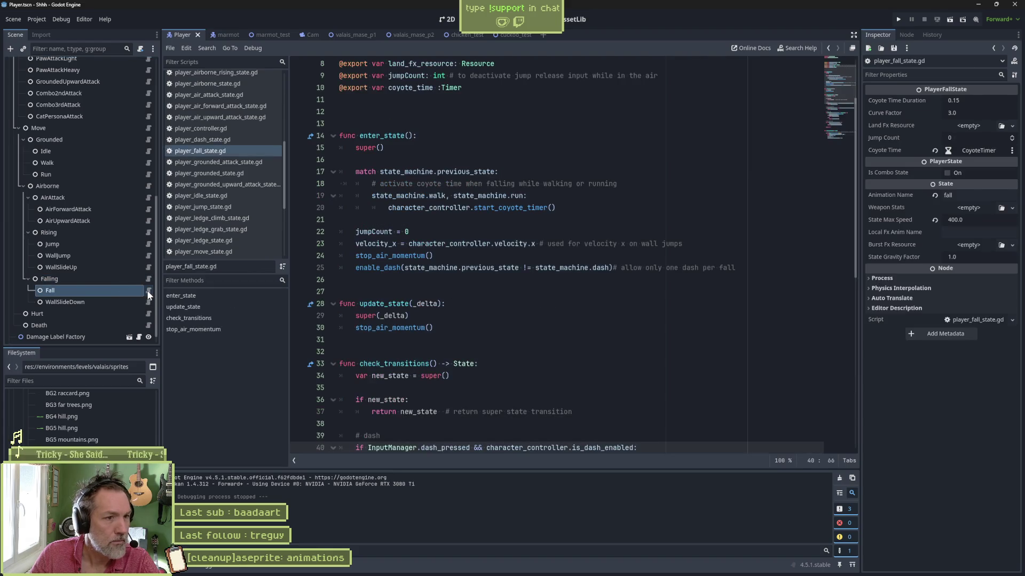
scroll(544, 270, down, 10)
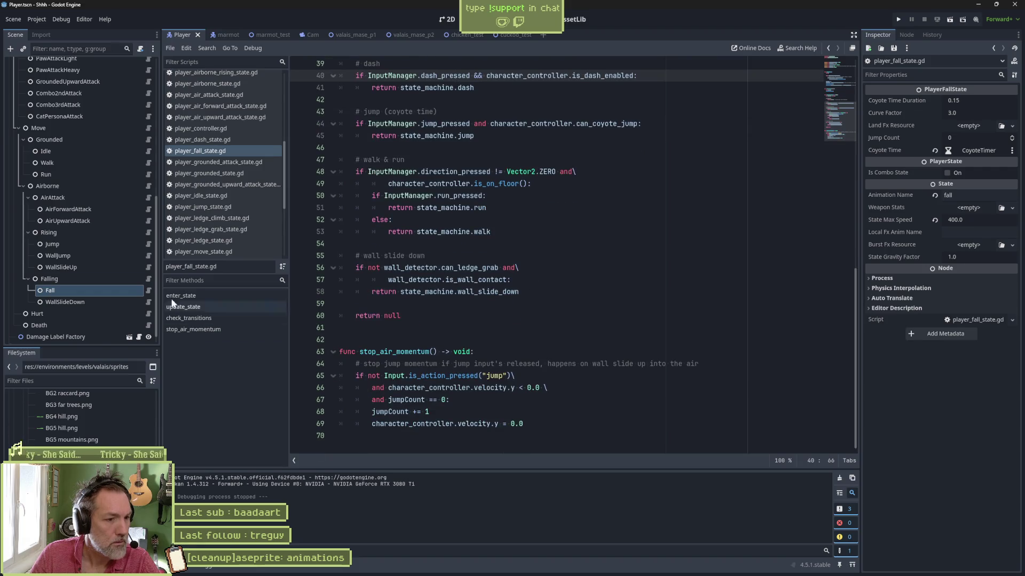
click(101, 300)
click(148, 303)
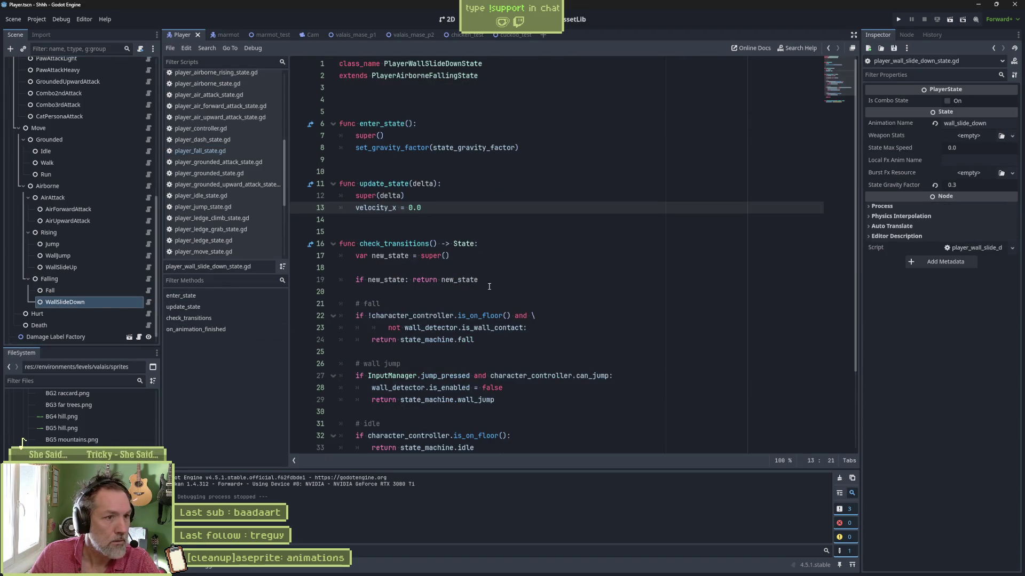
scroll(474, 226, down, 3)
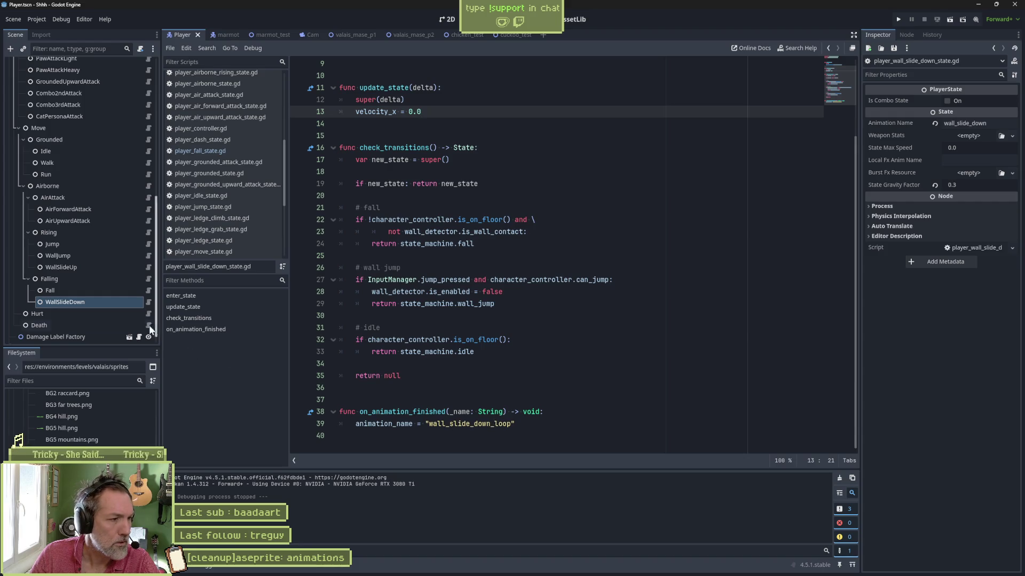
click(135, 313)
click(149, 314)
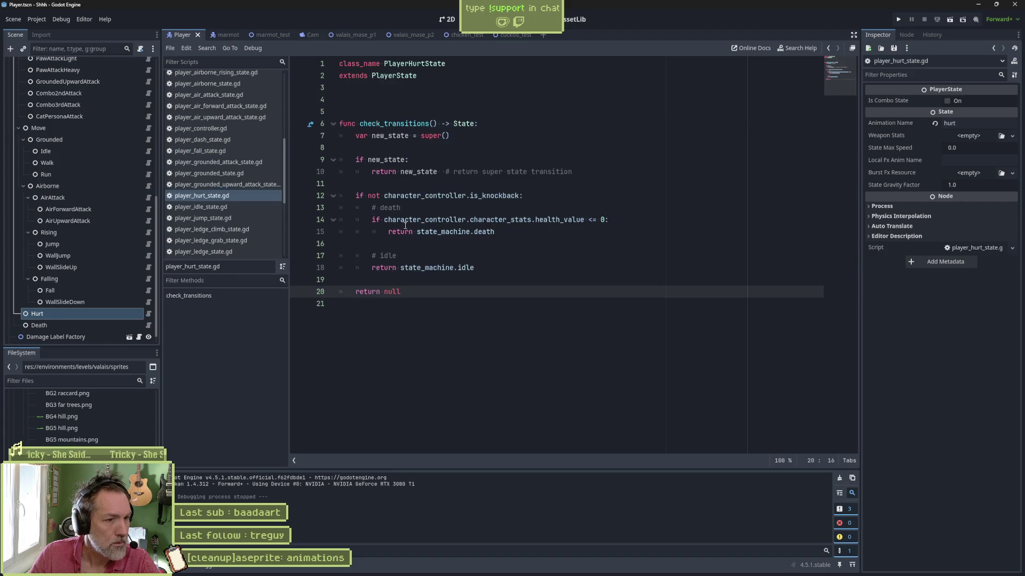
Remove check_transitions from player_death_state.gd and run the game to test.
click(141, 324)
click(149, 325)
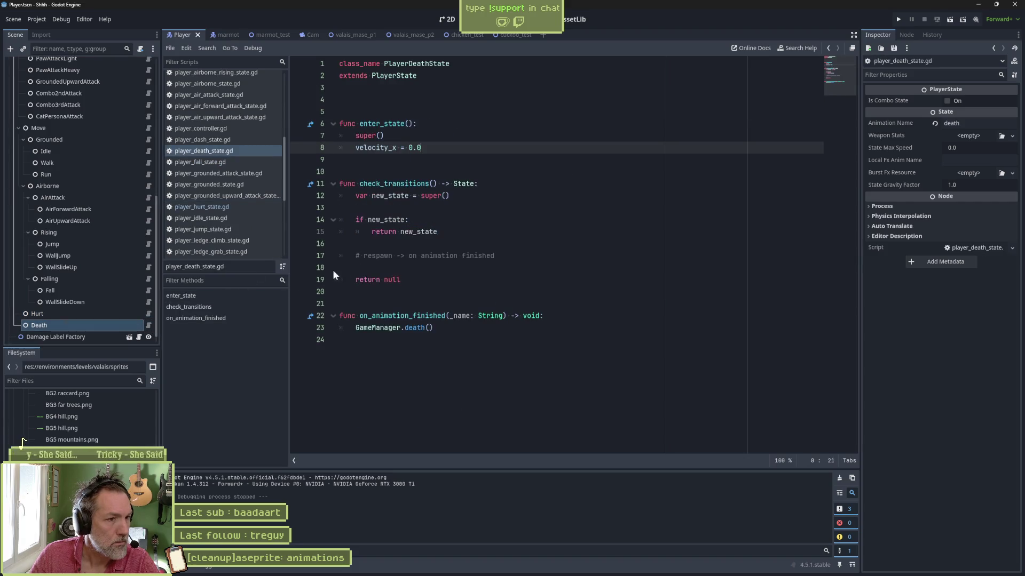
mouse_move(417, 283)
mouse_down()
mouse_move(454, 176)
mouse_move(476, 148)
mouse_up()
key(BackSpace)
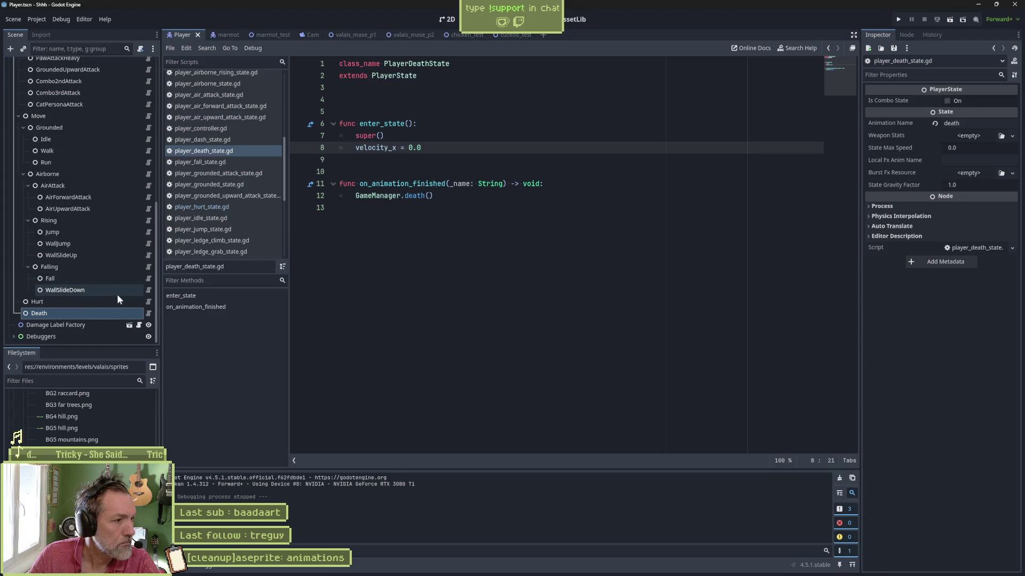
key(F5)
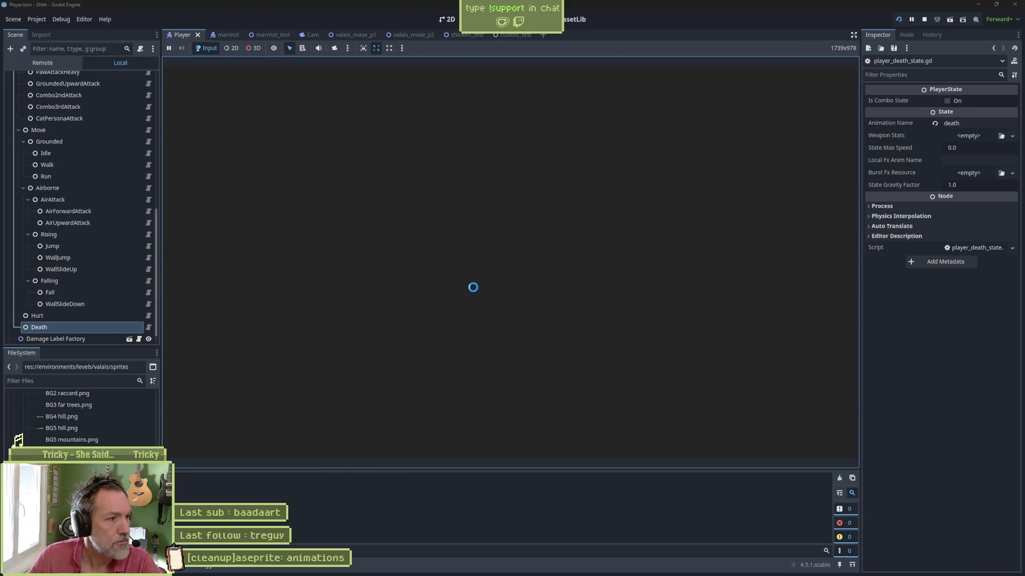
key(Right)
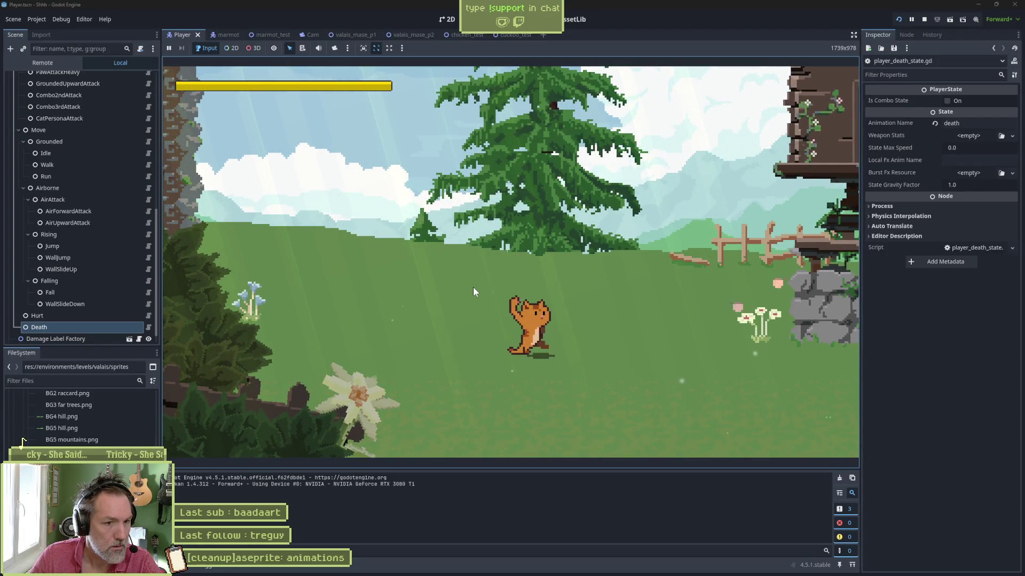
key(Right)
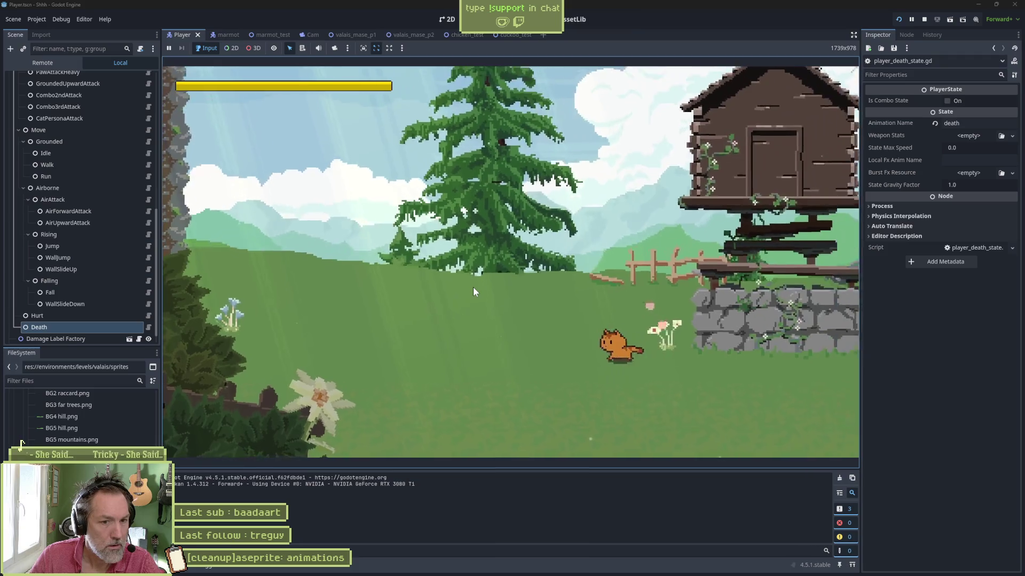
key(Left)
key(Right)
key(space)
key(space)
key(space)
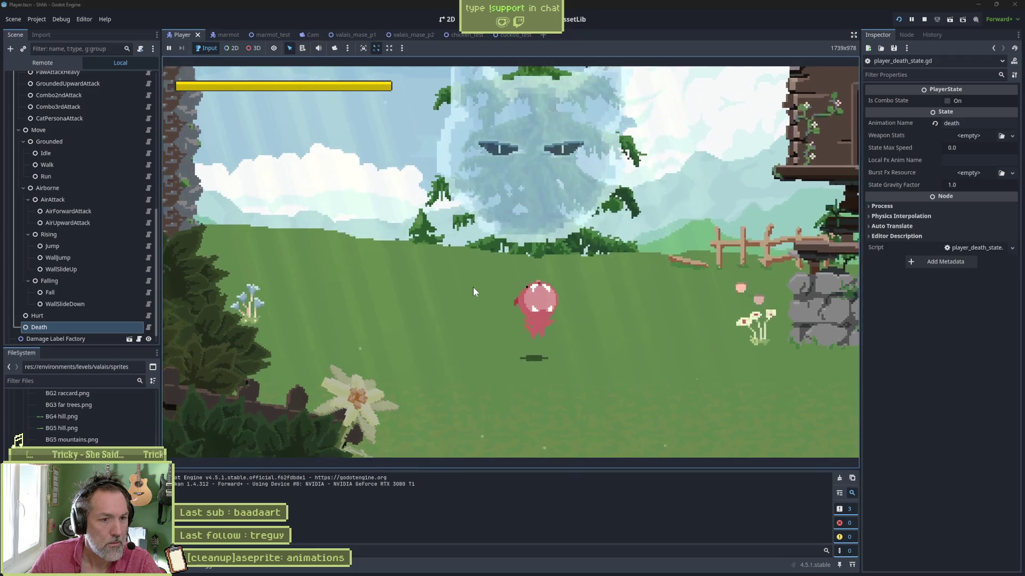
key(F8)
key(ctrl+s)
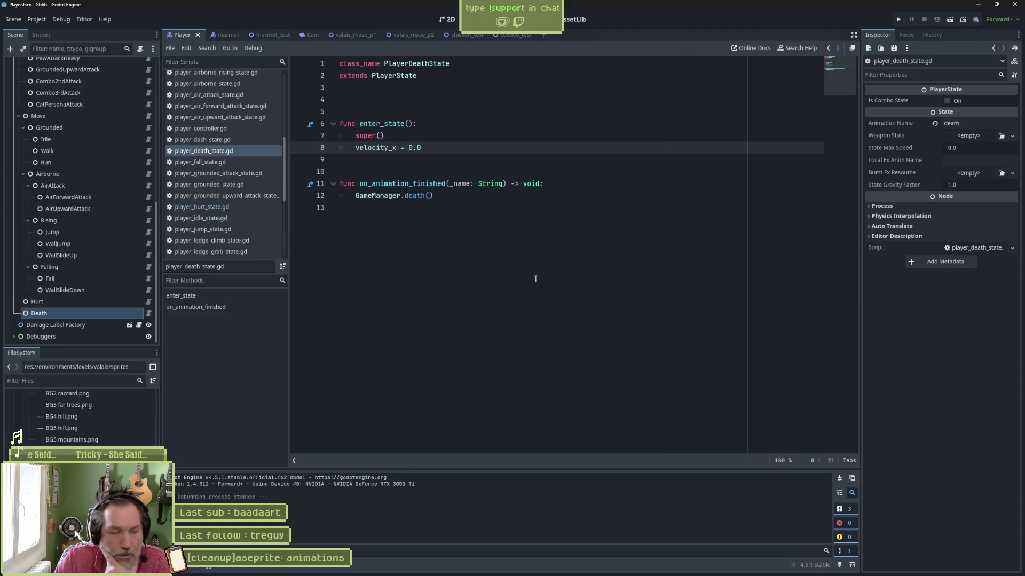
Switch to the valais_mase_p1 scene's 2D canvas, look over the level, and save it.
click(357, 33)
scroll(475, 221, up, 1)
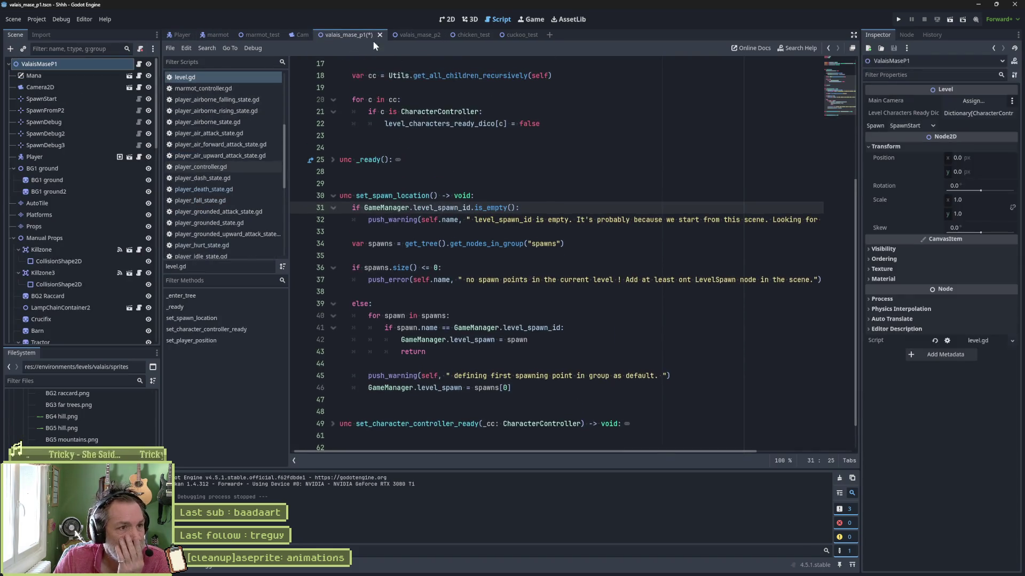
click(447, 19)
scroll(387, 276, left, 5)
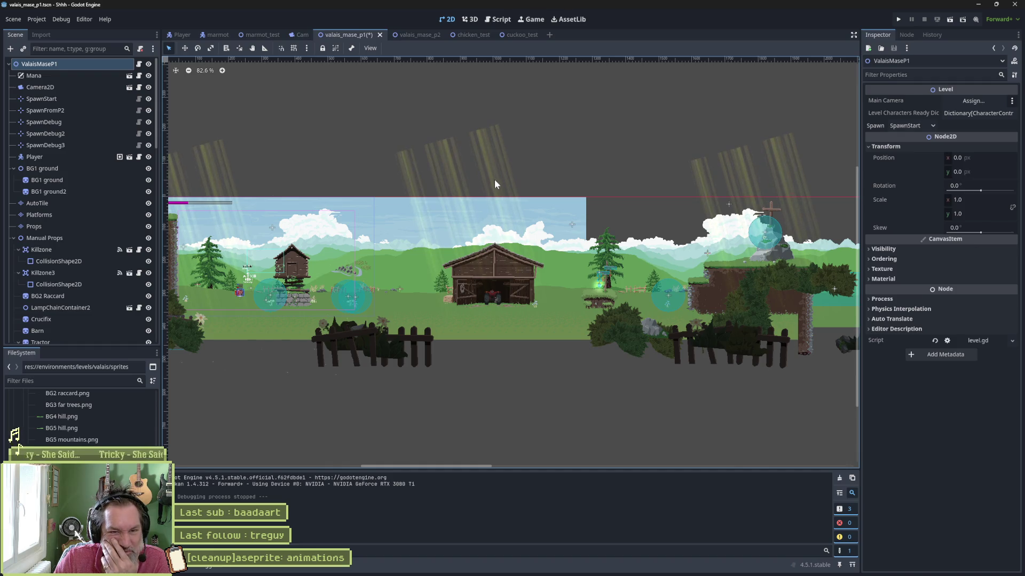
scroll(374, 309, right, 5)
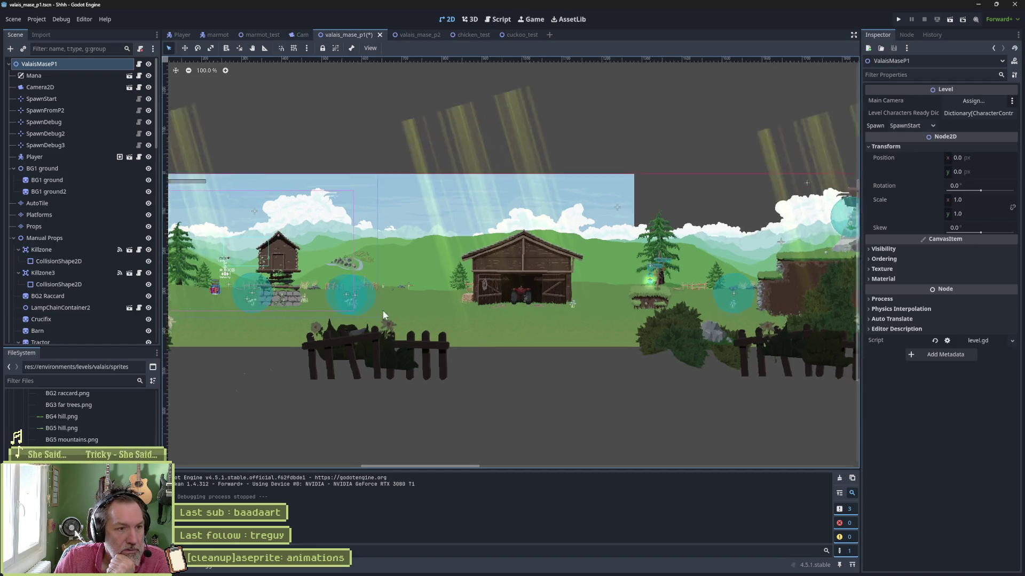
scroll(416, 299, up, 6)
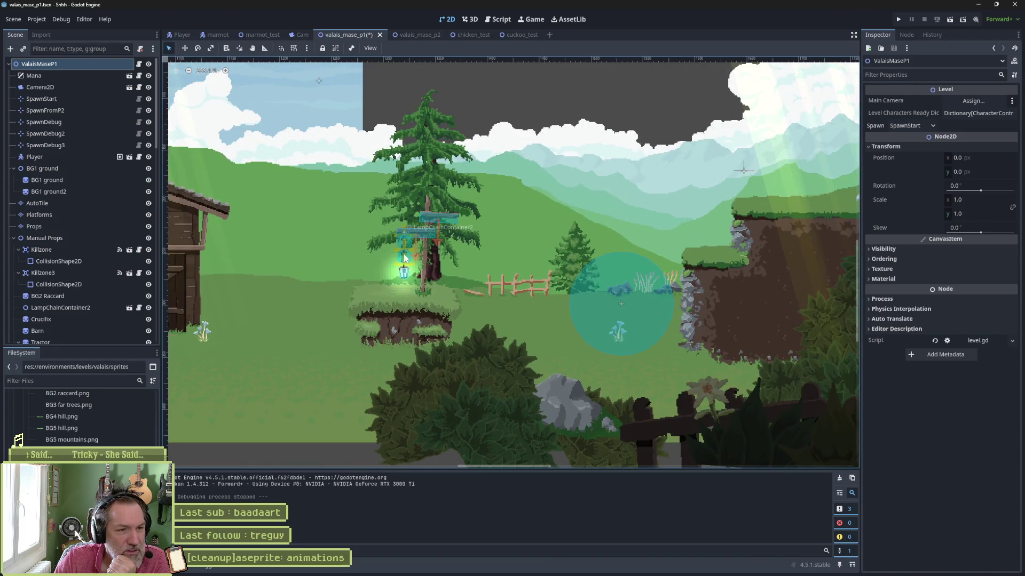
scroll(419, 251, left, 5)
scroll(419, 251, up, 2)
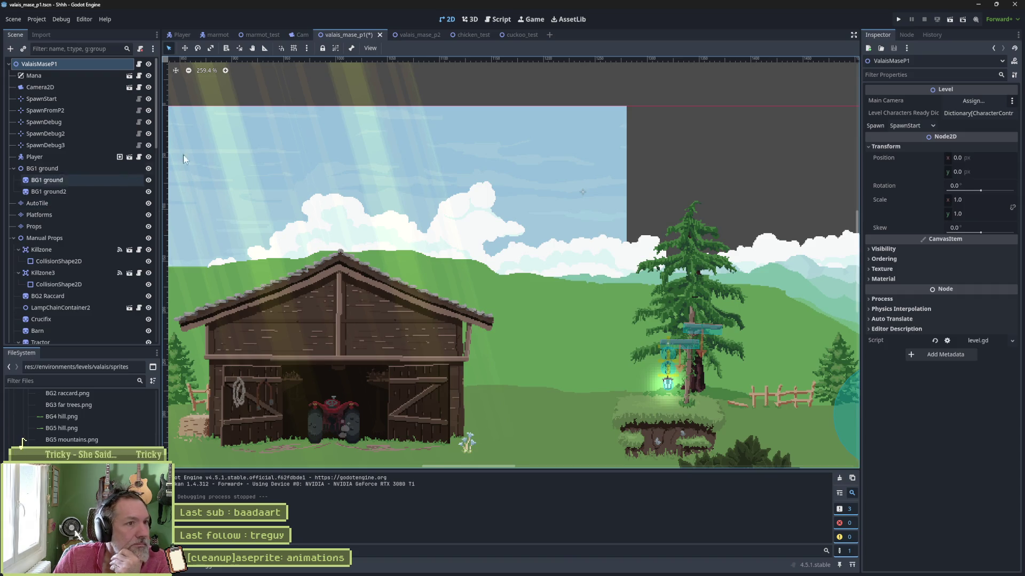
key(ctrl+s)
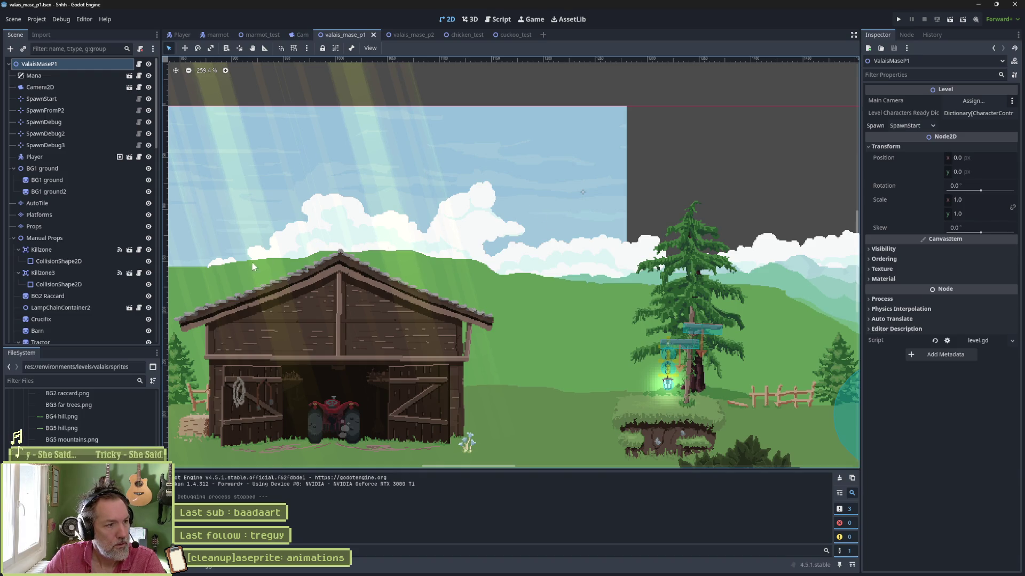
Bring up Aseprite, close its window, and switch back to the Godot editor.
mouse_move(475, 574)
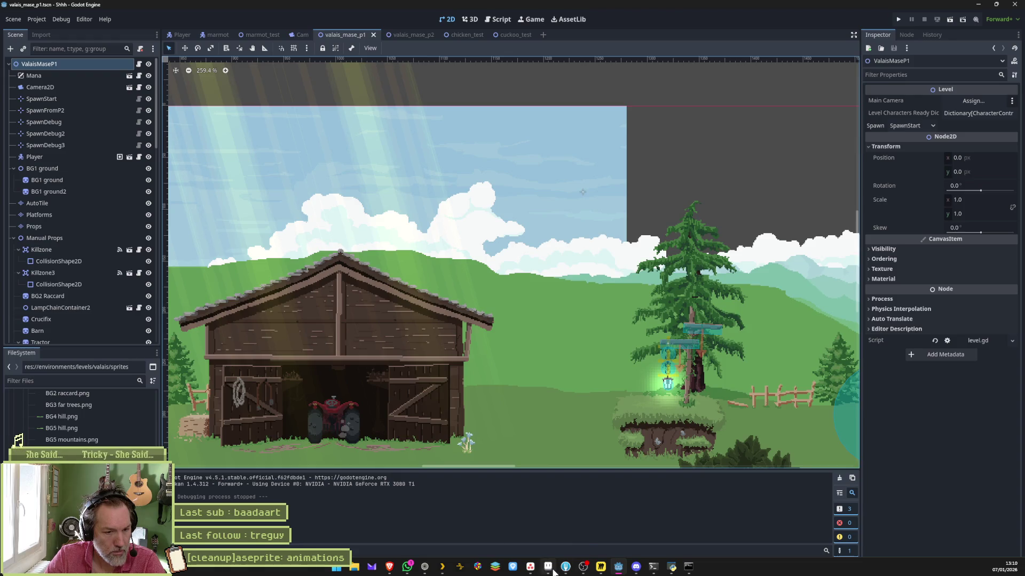
click(549, 570)
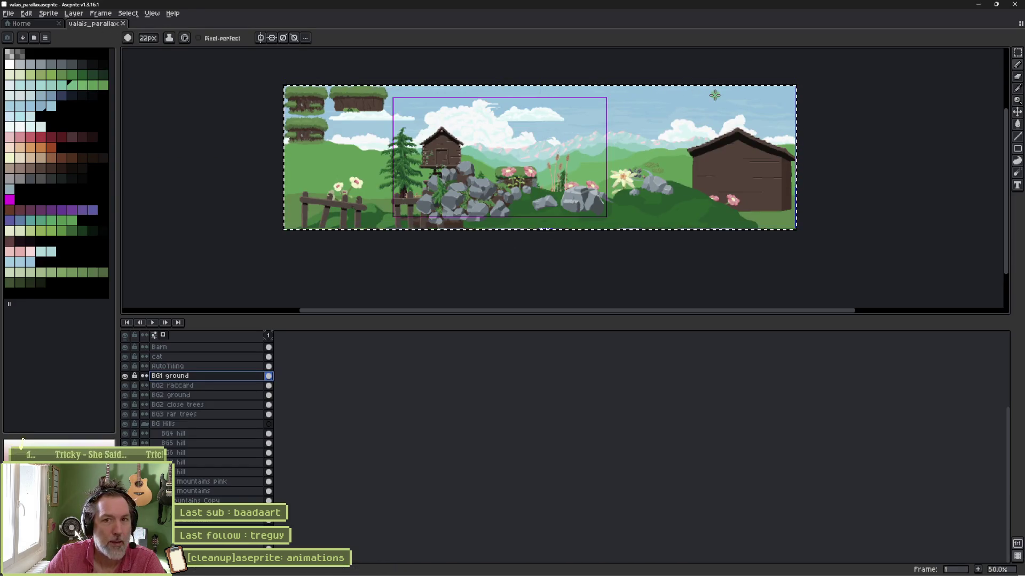
click(1012, 11)
mouse_move(563, 572)
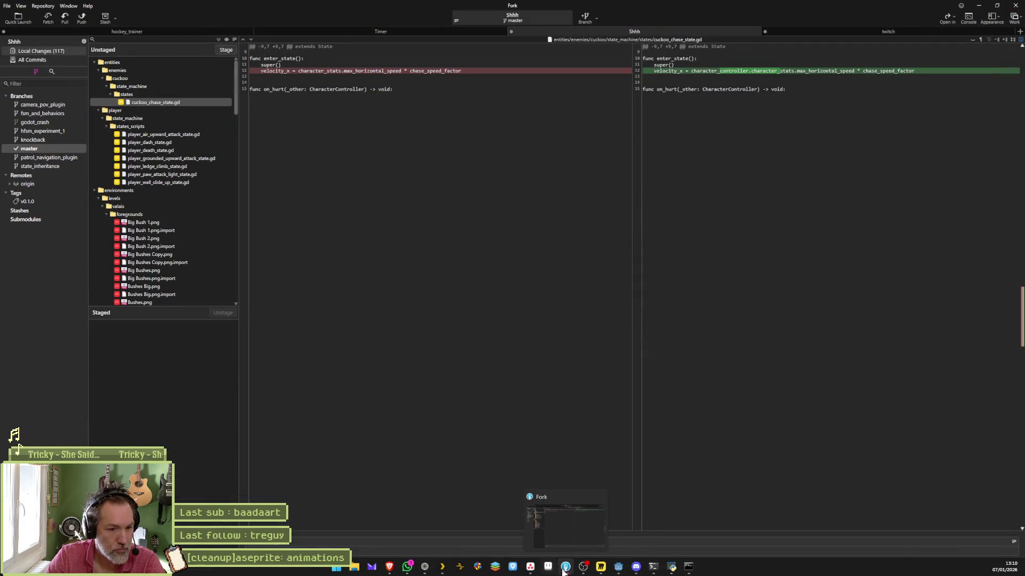
click(618, 566)
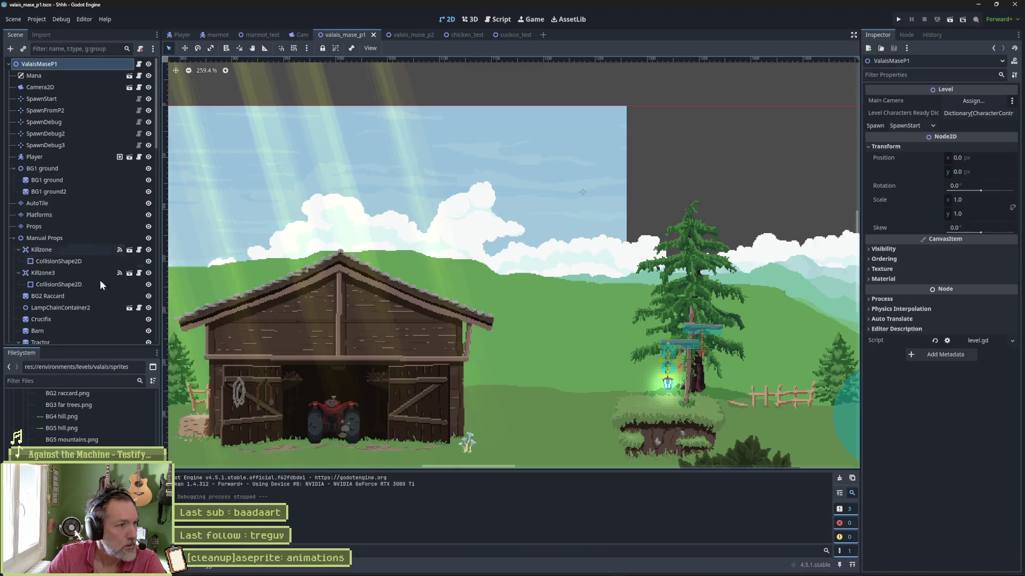
Delete valais_parallax_640x360.aseprite from the FileSystem dock, confirm removal, and run the game.
scroll(24, 439, up, 5)
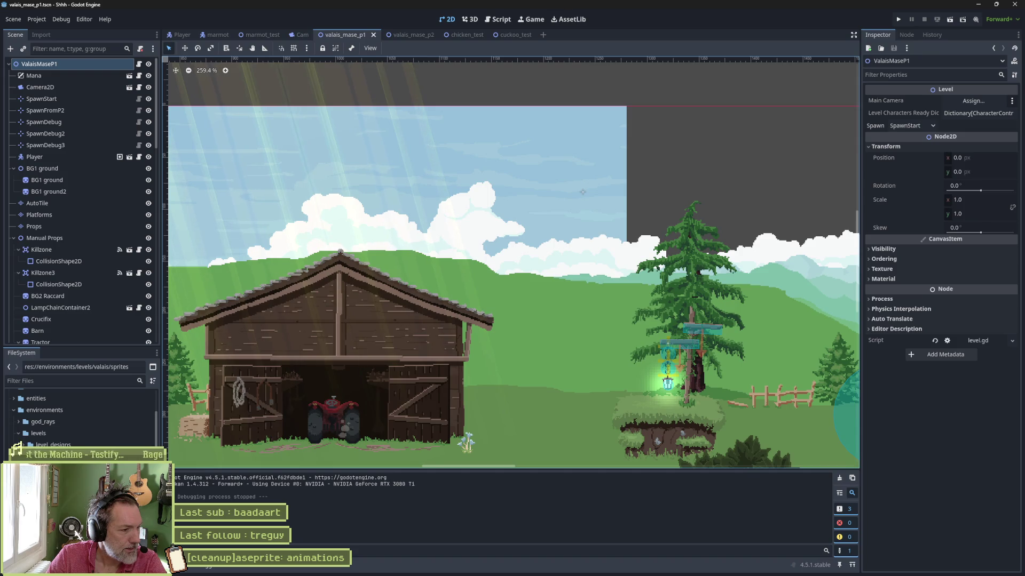
scroll(19, 444, down, 3)
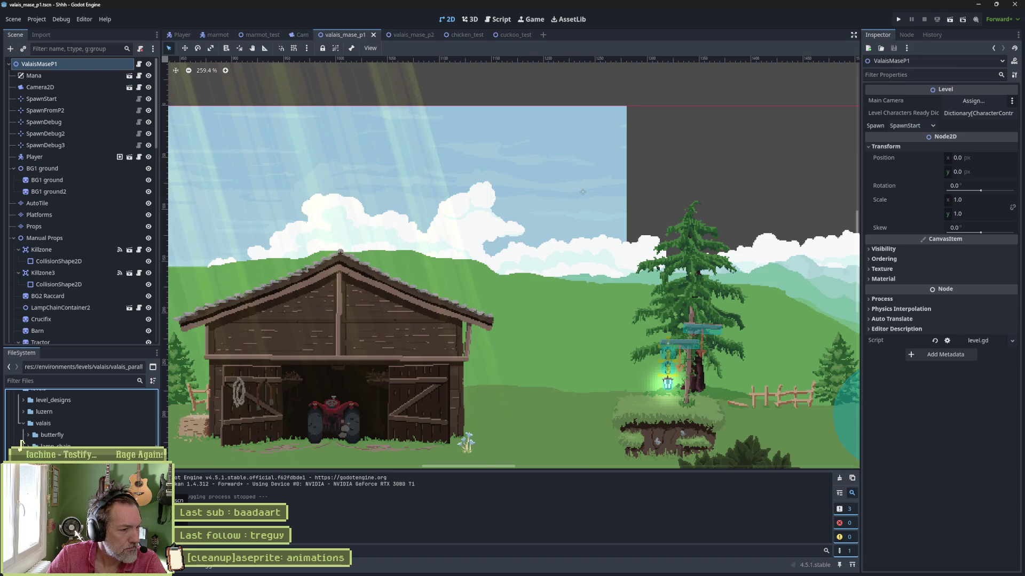
key(Delete)
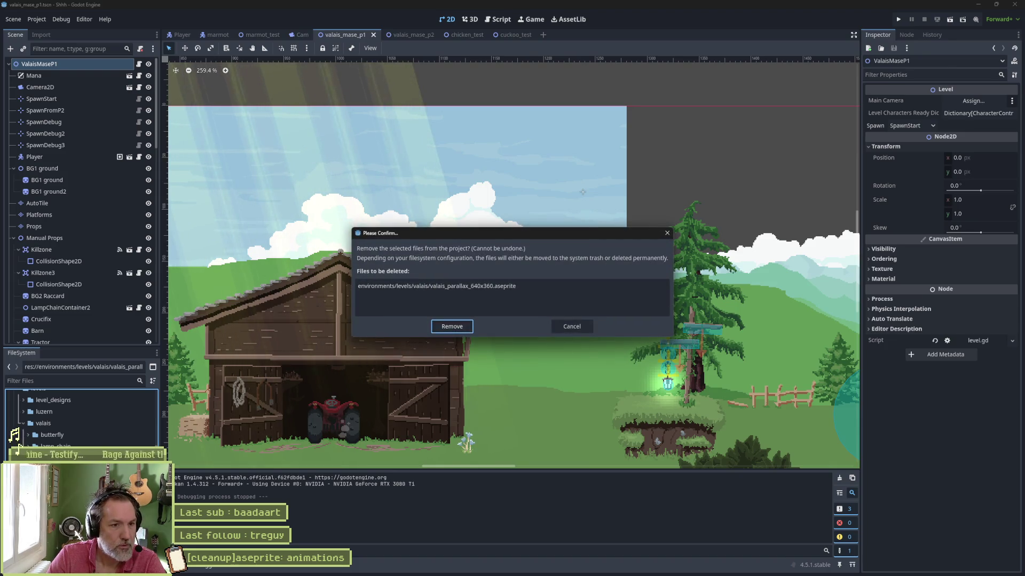
key(Return)
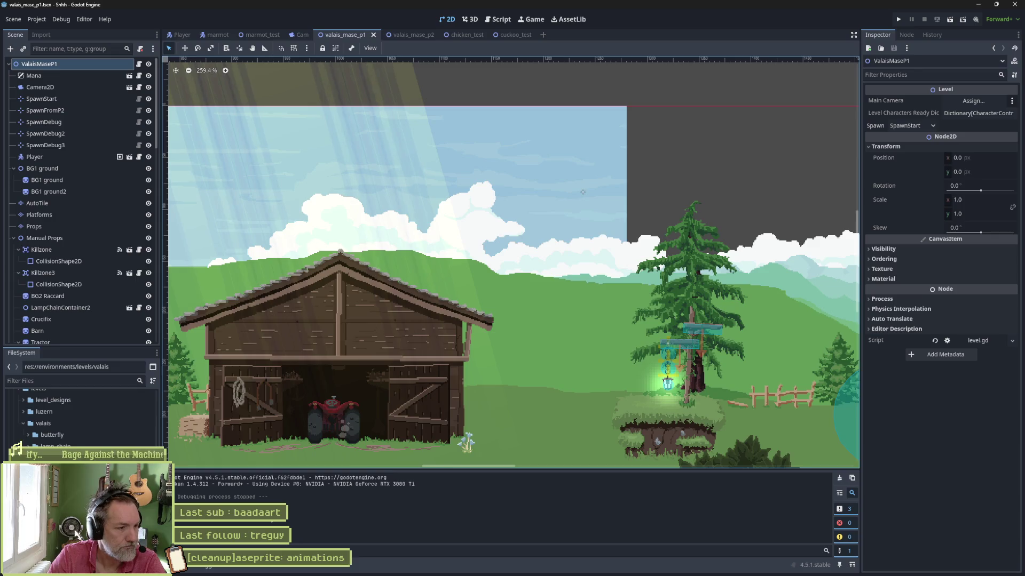
key(F5)
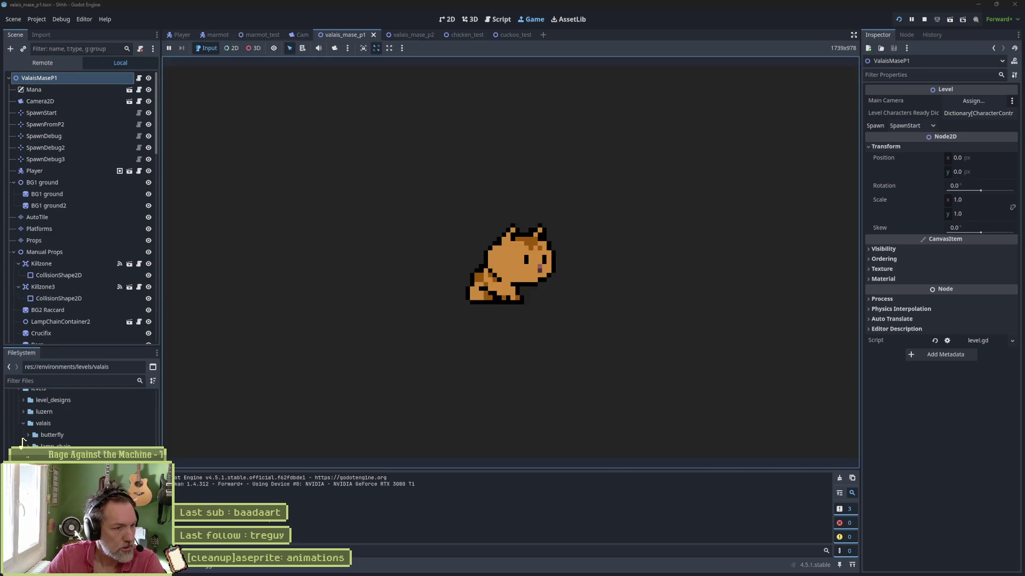
key(Right)
key(space)
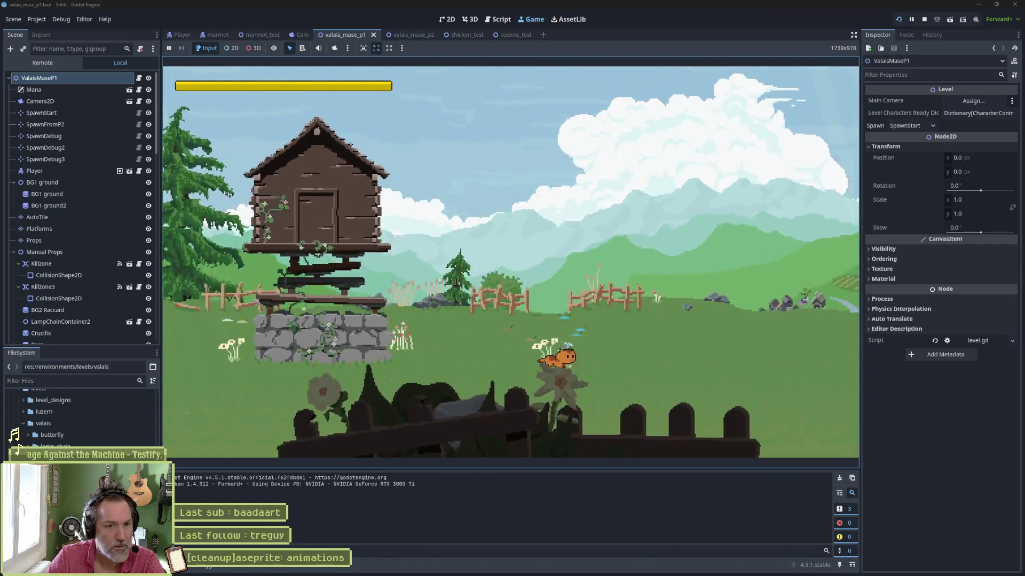
key(F8)
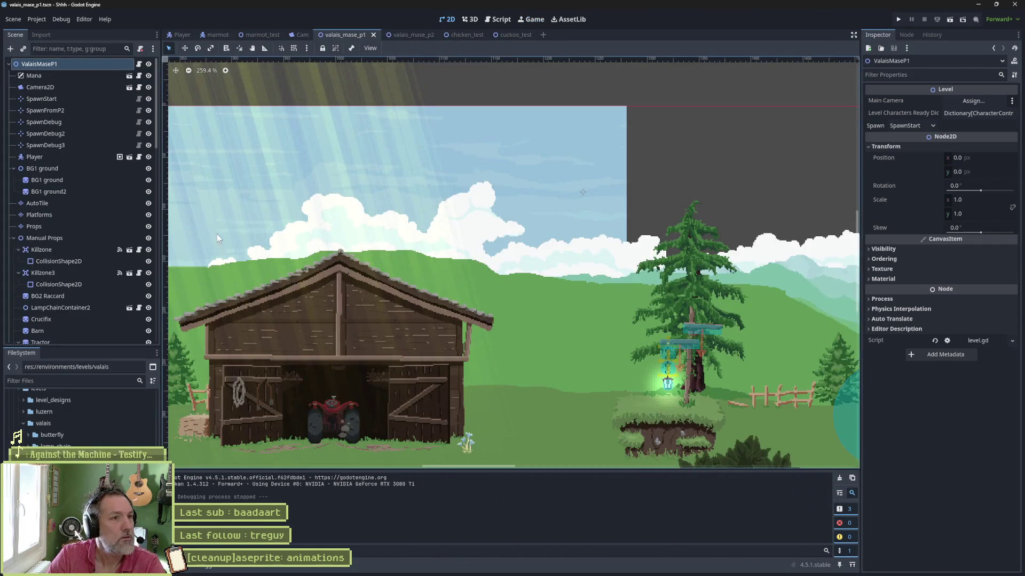
click(408, 33)
key(F6)
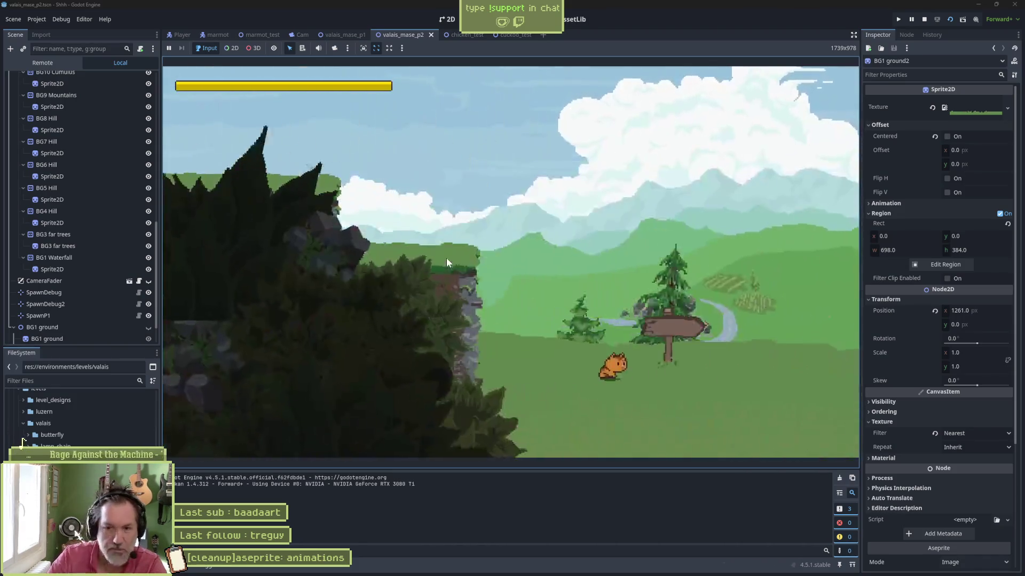
Stop the valais_mase_p2 play-test and start quitting Godot.
key(F8)
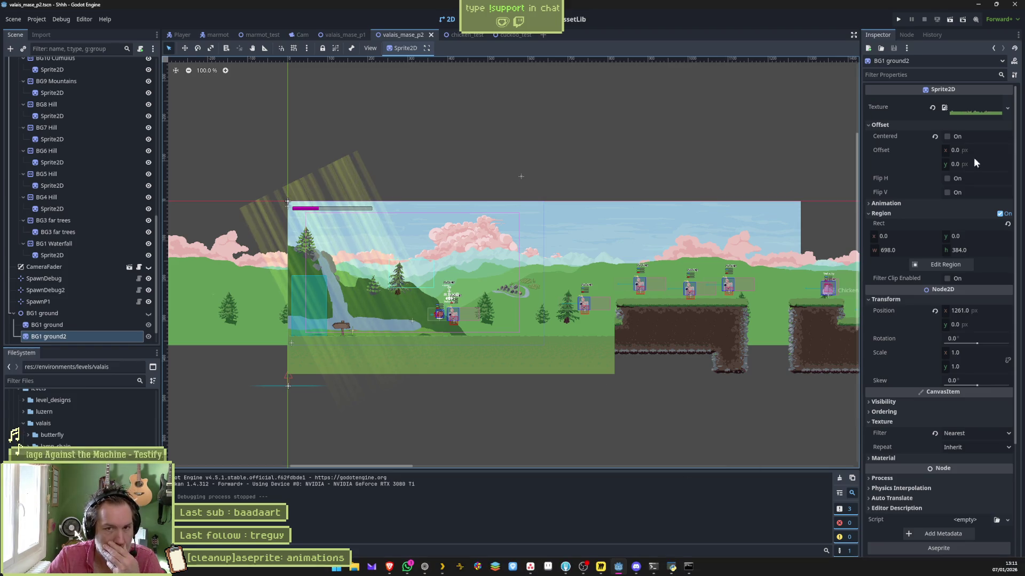
key(F5)
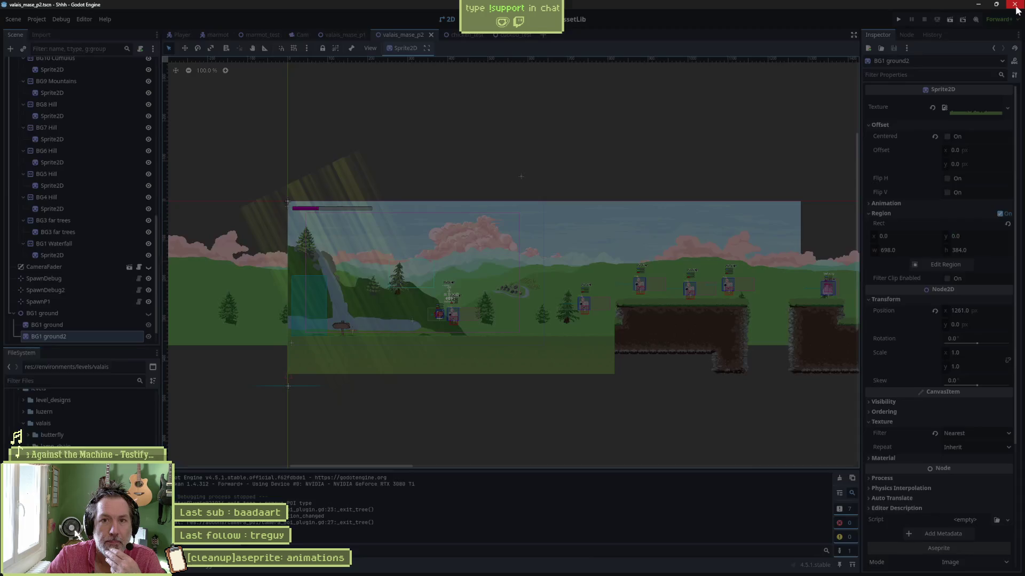
Stage all 92 changes and commit them as '[cleanup]aseprite: animations'.
key(alt+Tab)
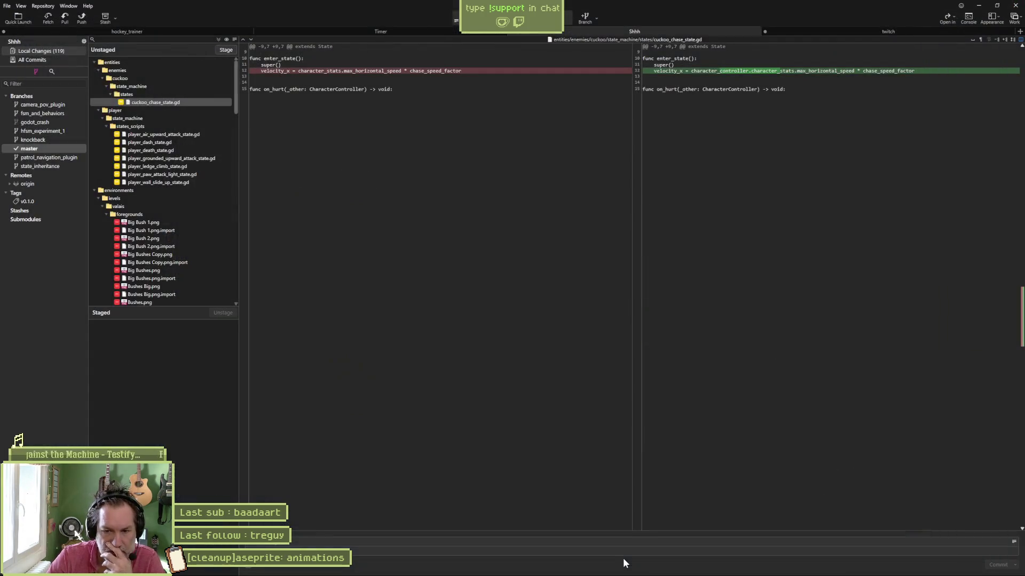
click(226, 50)
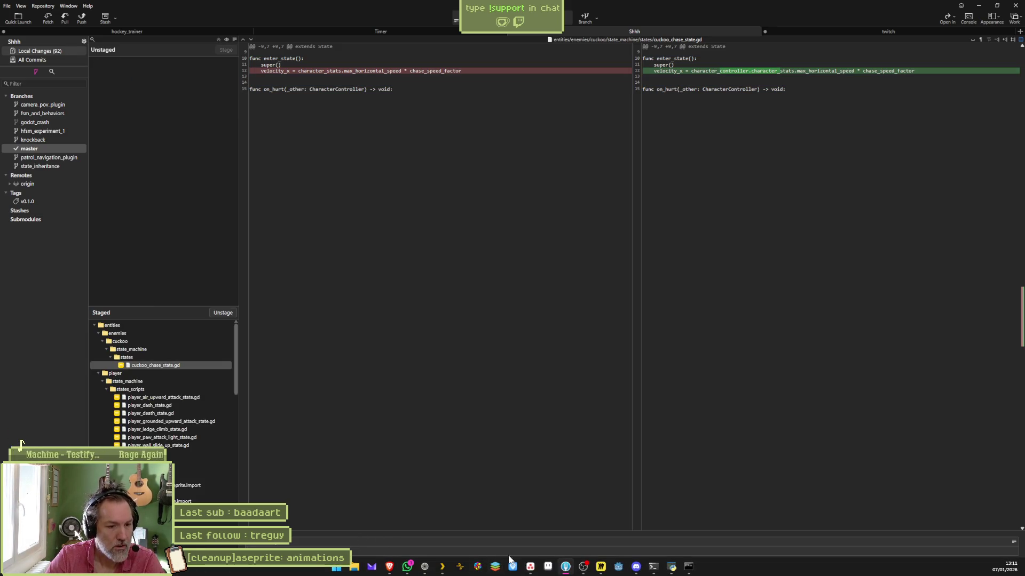
click(517, 566)
key(alt+Tab)
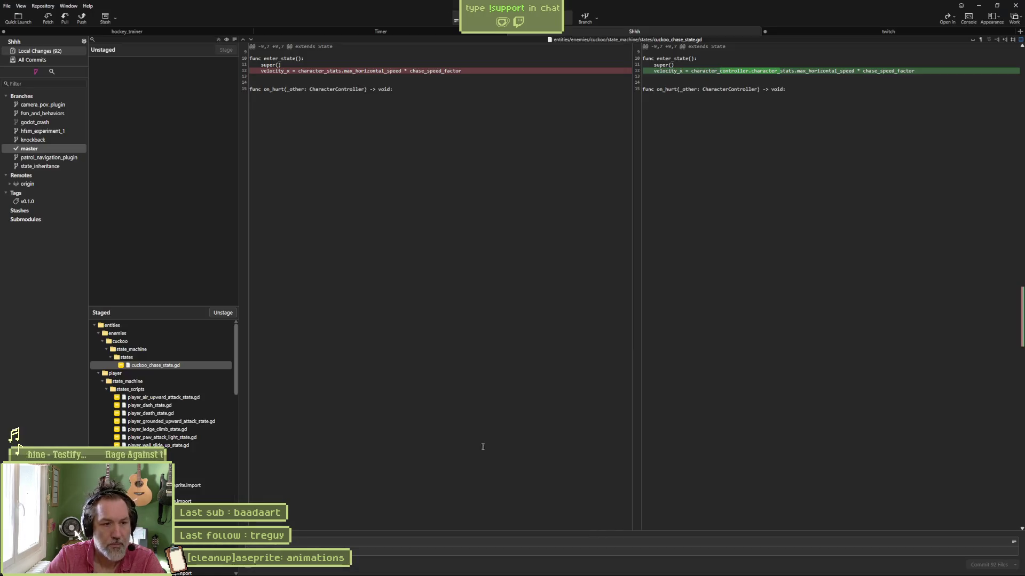
click(350, 539)
key(ctrl+v)
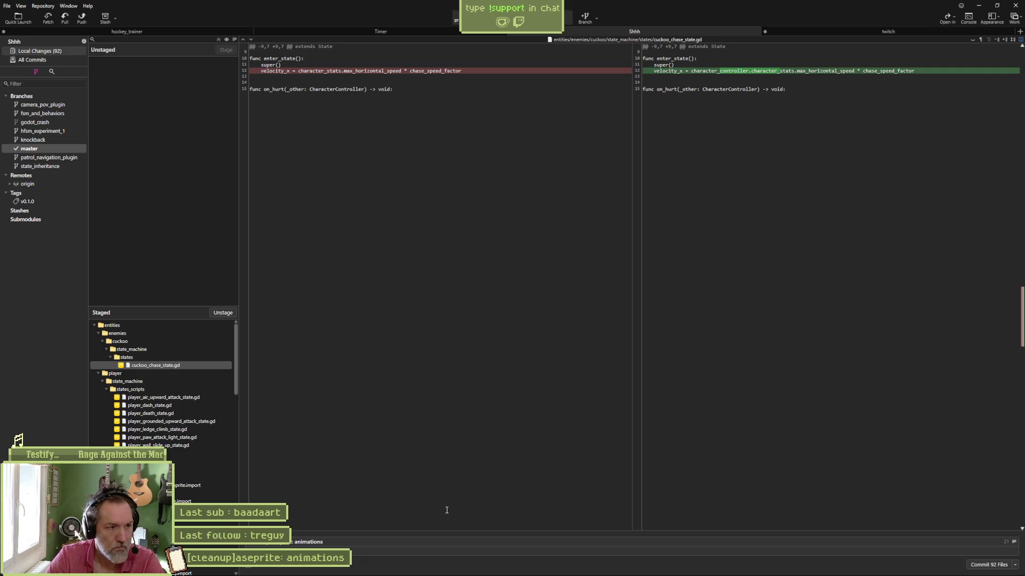
click(989, 565)
Push the commit to origin and view the master branch history.
key(ctrl+shift+p)
click(563, 316)
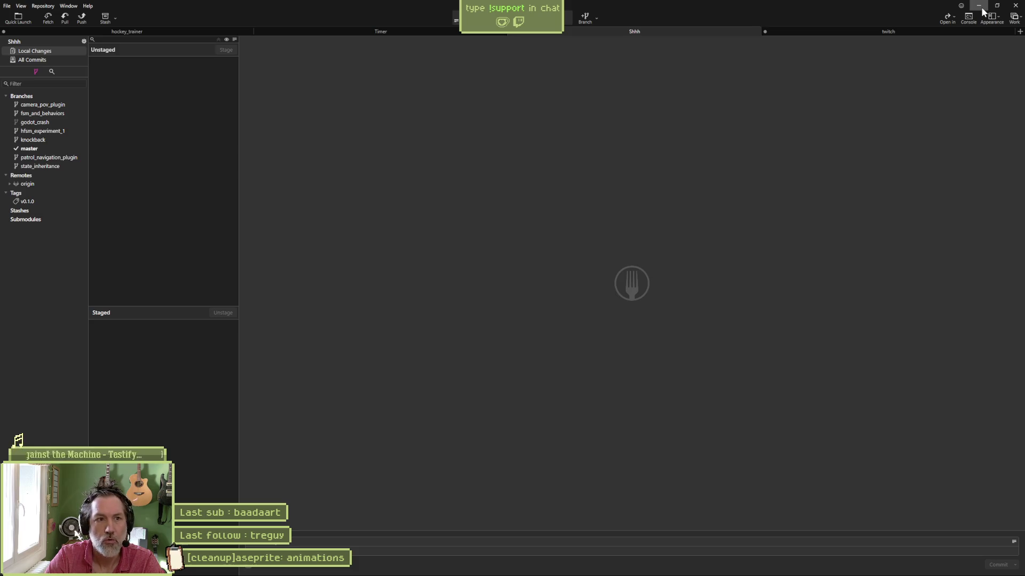
click(56, 149)
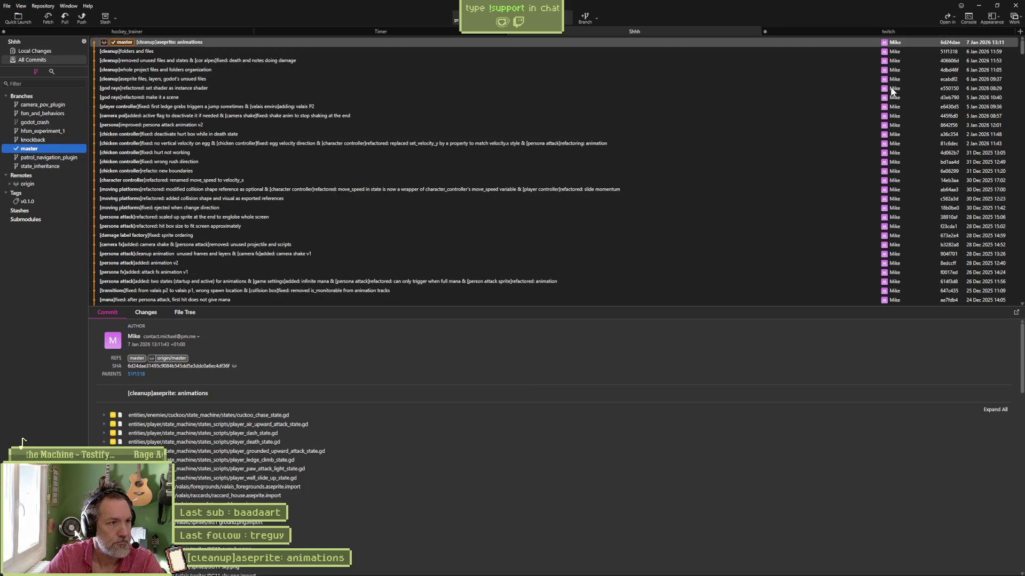
Mark the aseprite animations task complete and open the jump x velocity bug and valais P2 tasks.
click(979, 5)
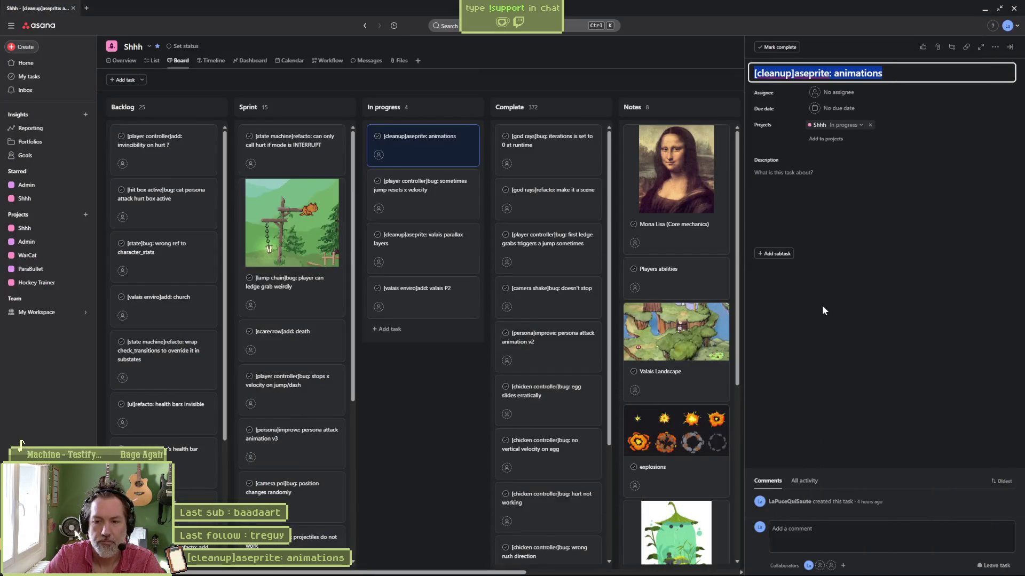
drag(422, 150, 544, 148)
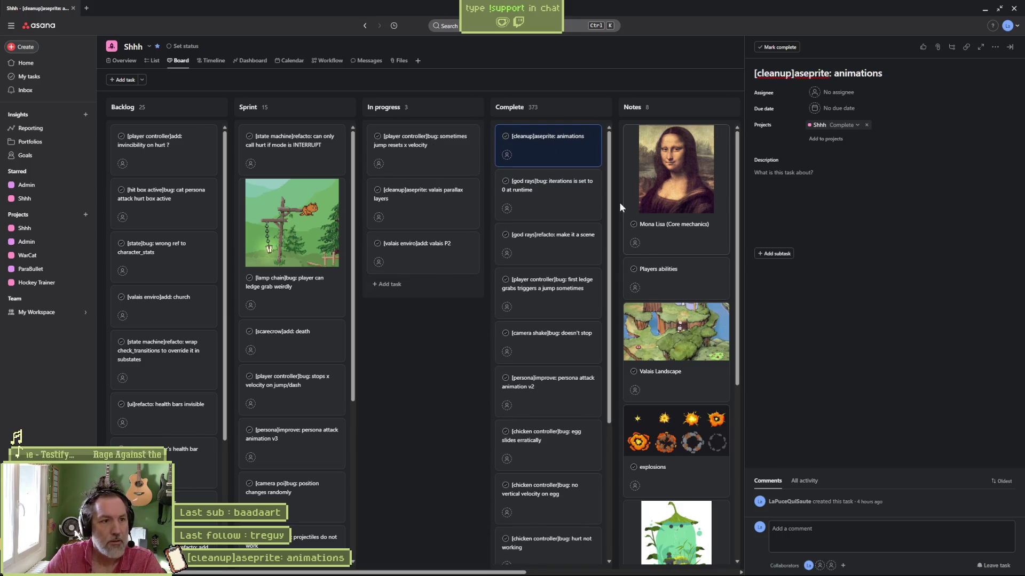
click(422, 143)
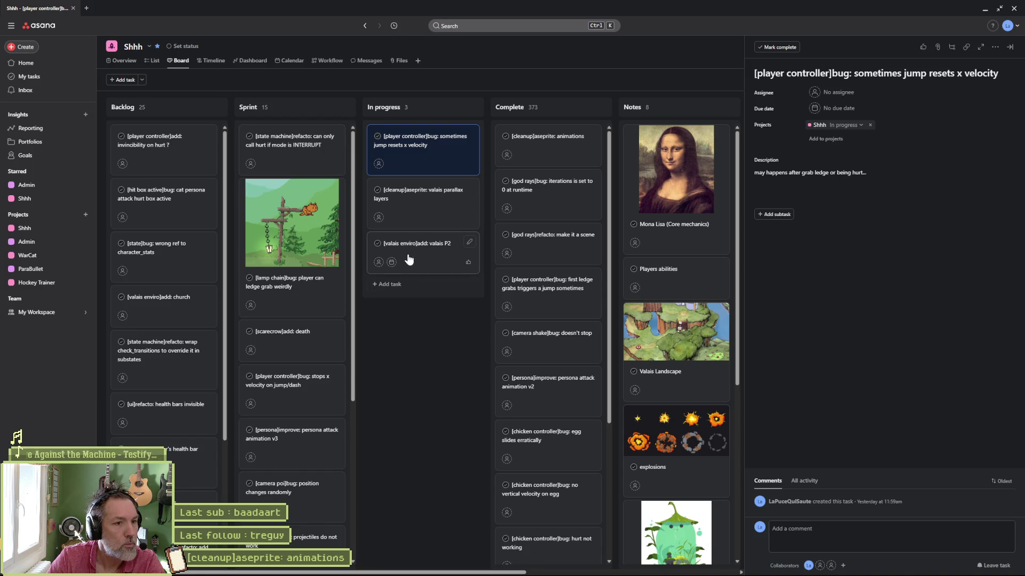
click(430, 254)
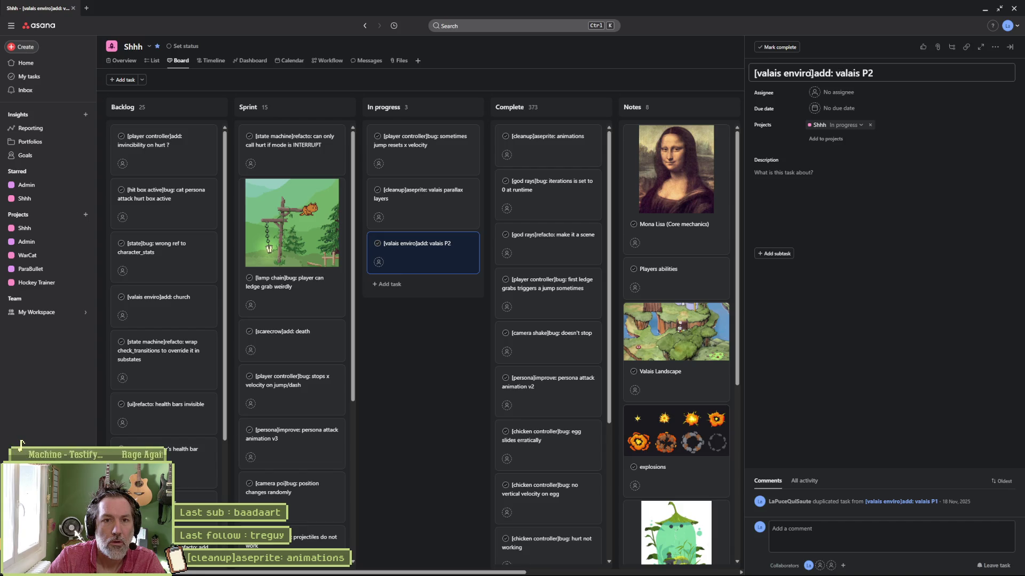
Retitle the valais P2 task to '[valais p2 enviro]add: waterfall'.
click(786, 73)
text(p2)
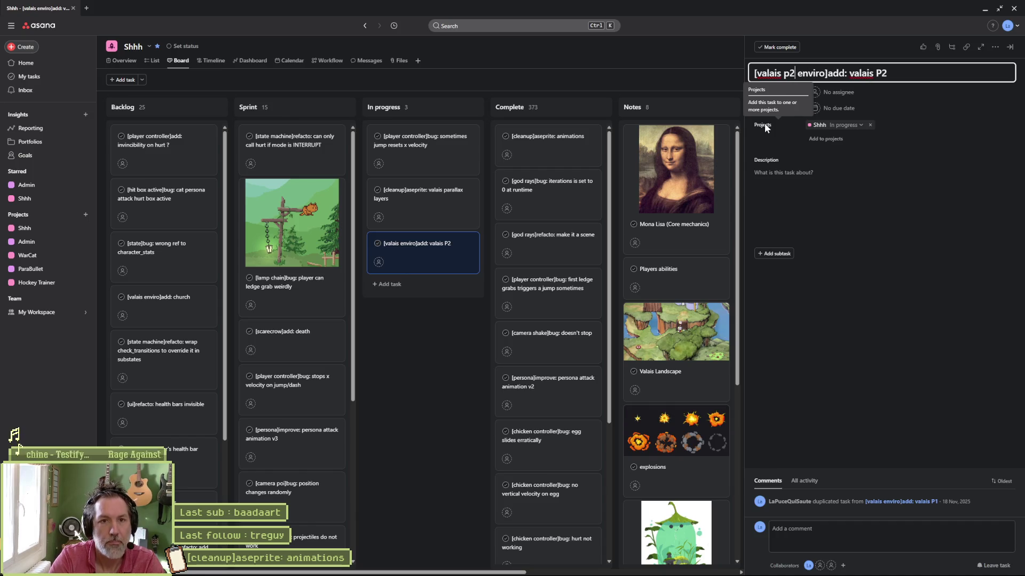
drag(850, 73, 923, 75)
text(waterfall)
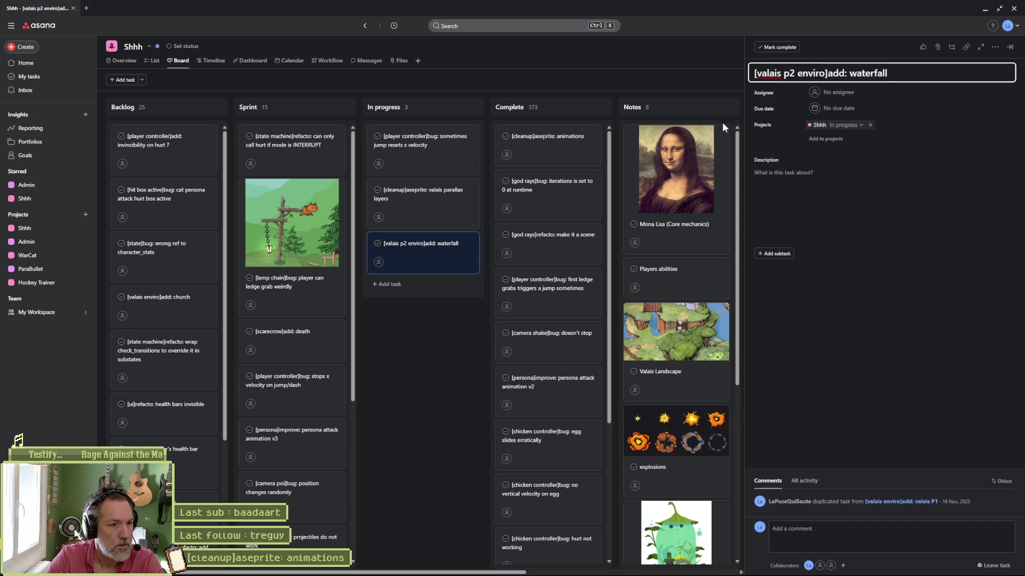
Mark the valais parallax layers task complete and minimise the browser.
click(425, 202)
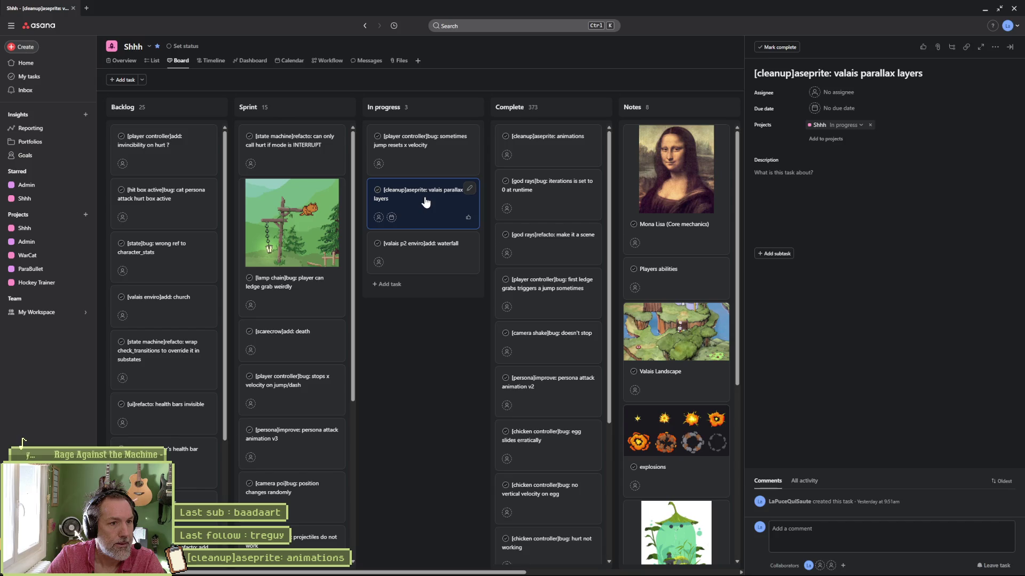
drag(458, 183, 543, 140)
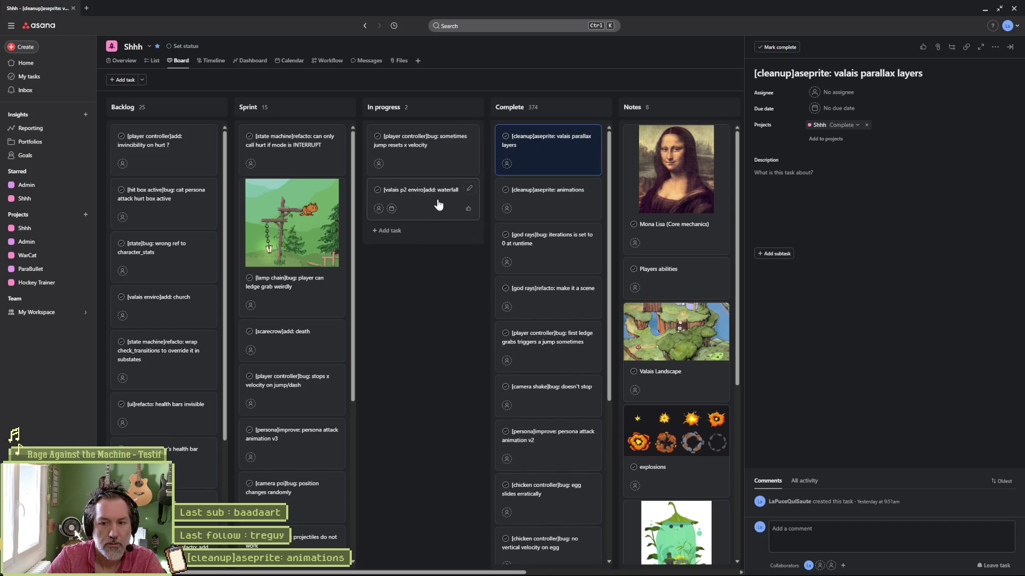
click(984, 9)
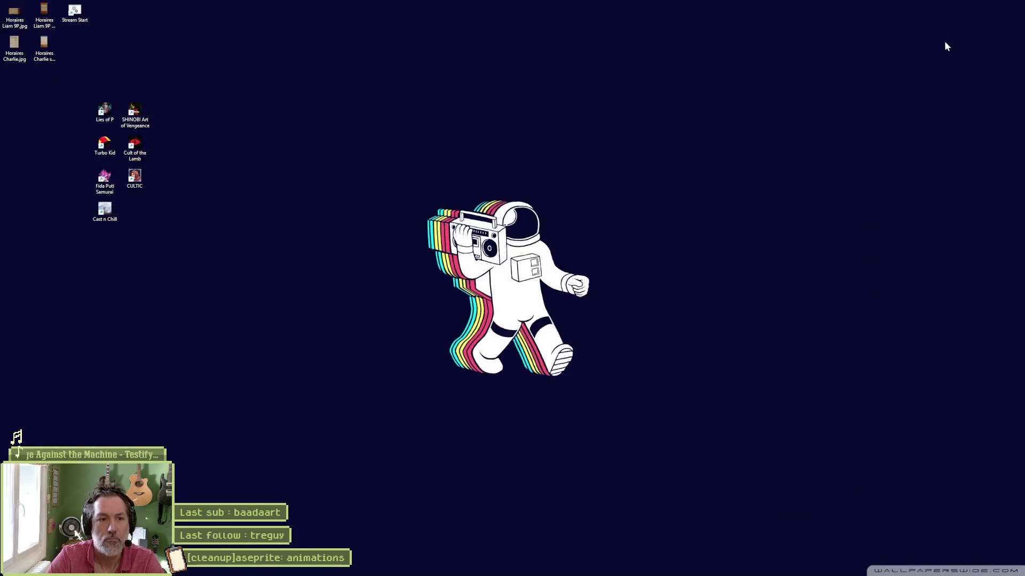
Launch the Shhh project from Godot's Project Manager.
mouse_move(529, 573)
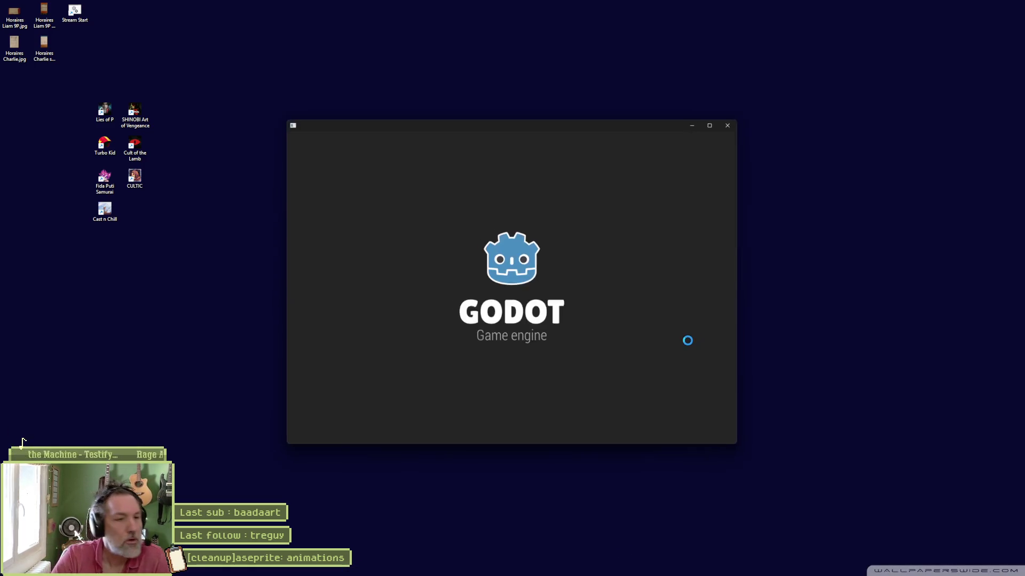
double_click(491, 191)
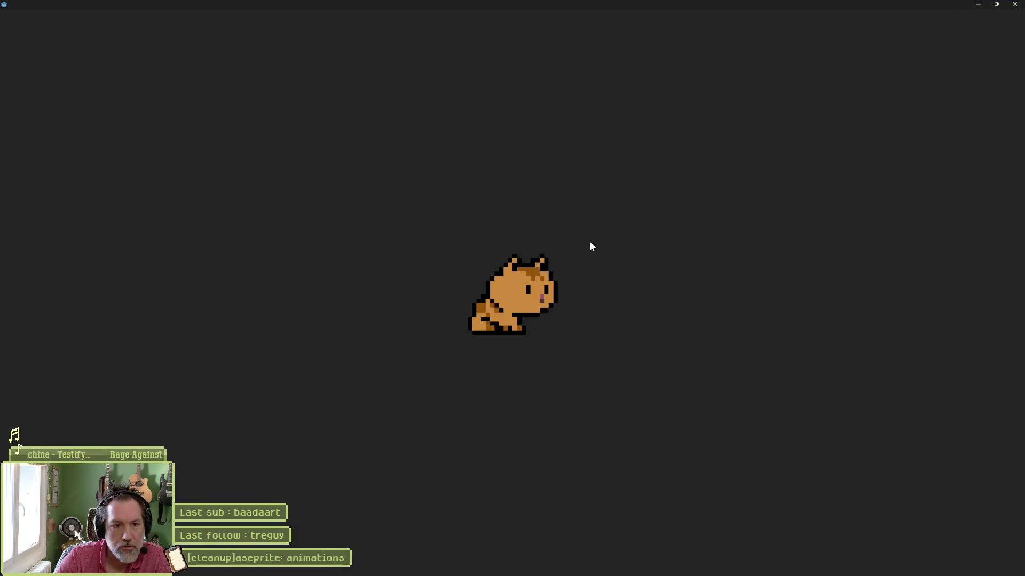
mouse_move(629, 574)
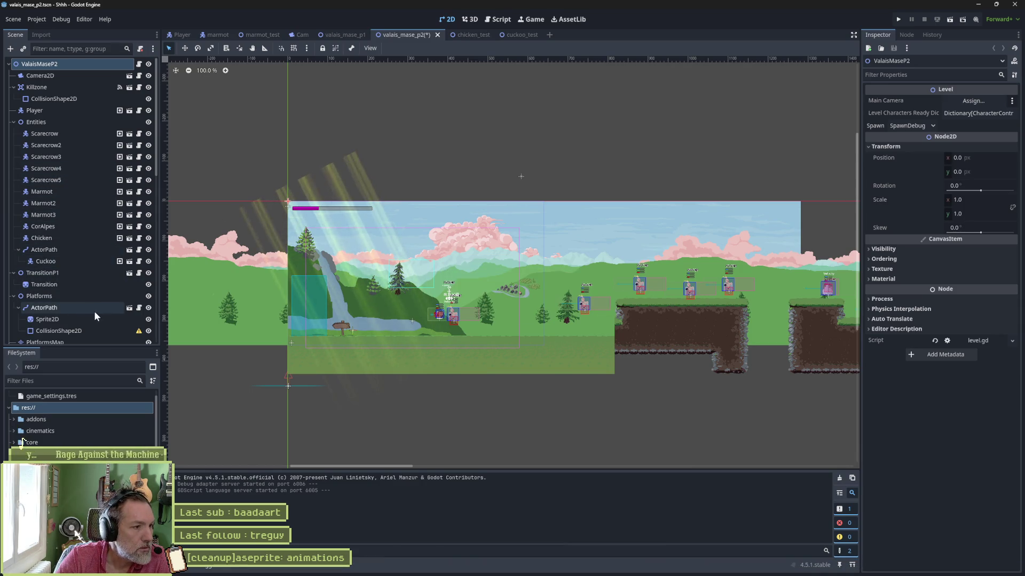
Collapse Enviro and open the GodRays node's god_rays.tscn scene in the editor.
scroll(106, 278, down, 5)
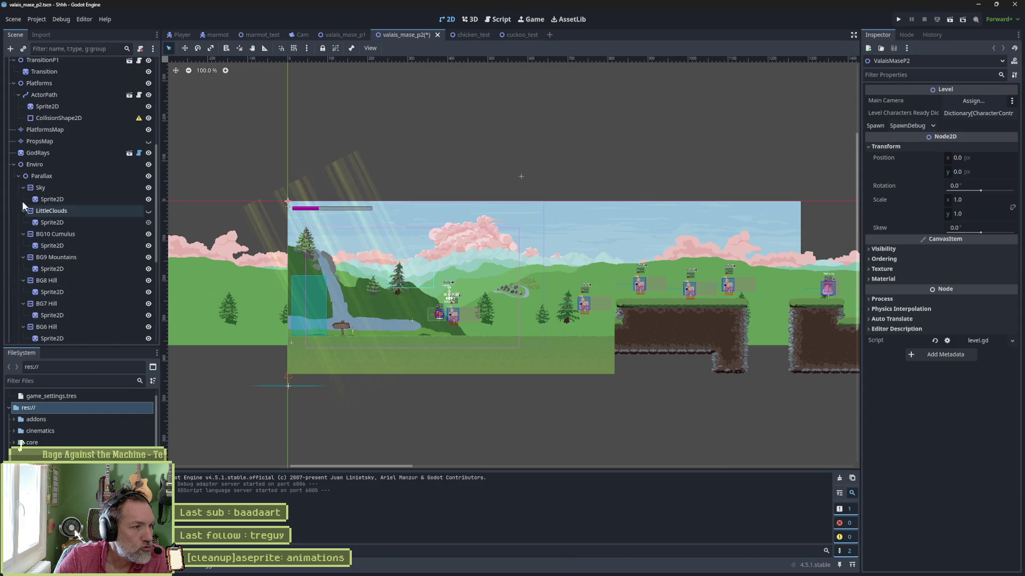
click(13, 165)
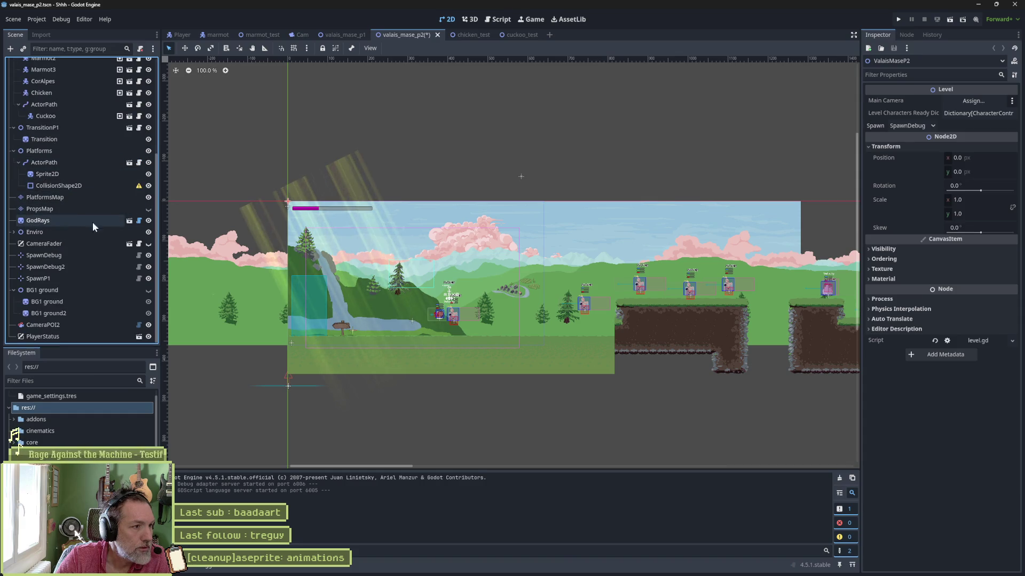
click(130, 220)
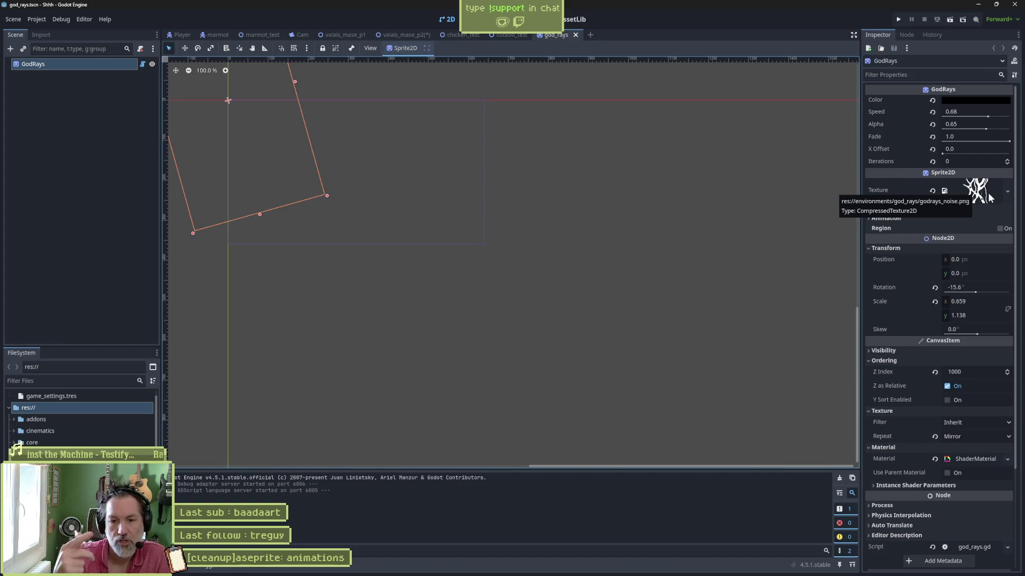
Expand the GodRays ShaderMaterial and show godrays.gdshader in an enlarged shader editor.
click(982, 459)
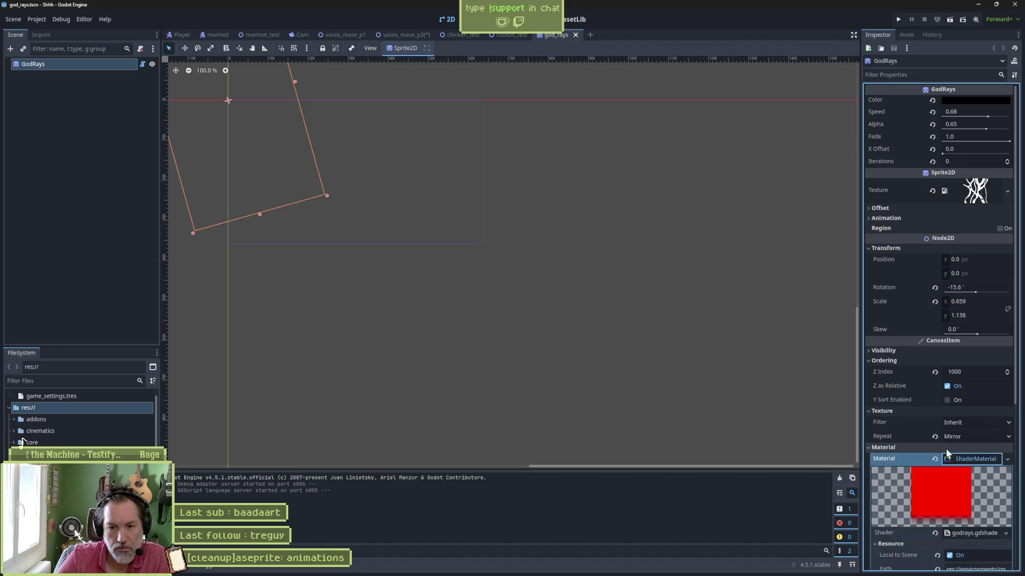
scroll(945, 449, down, 5)
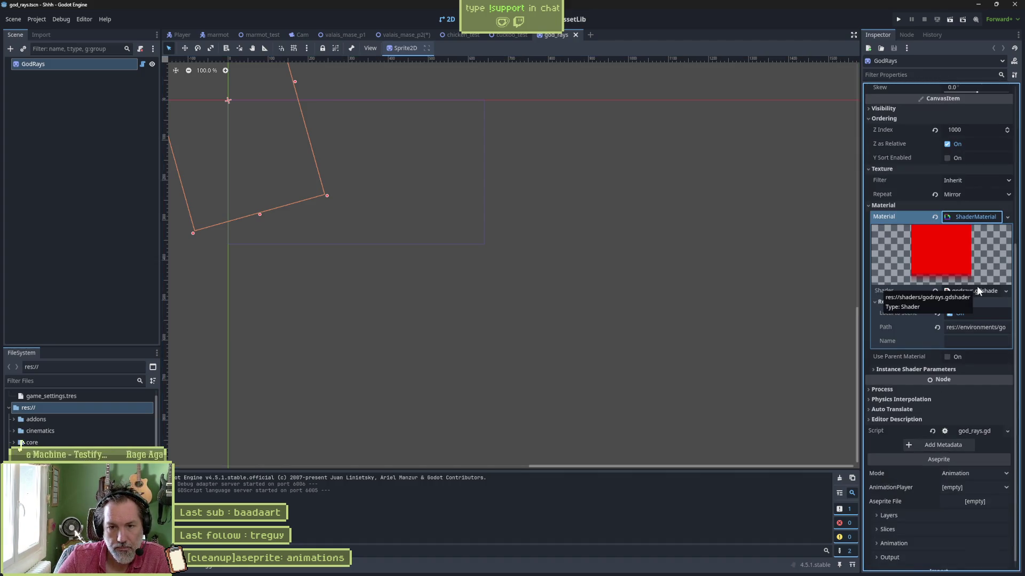
click(977, 291)
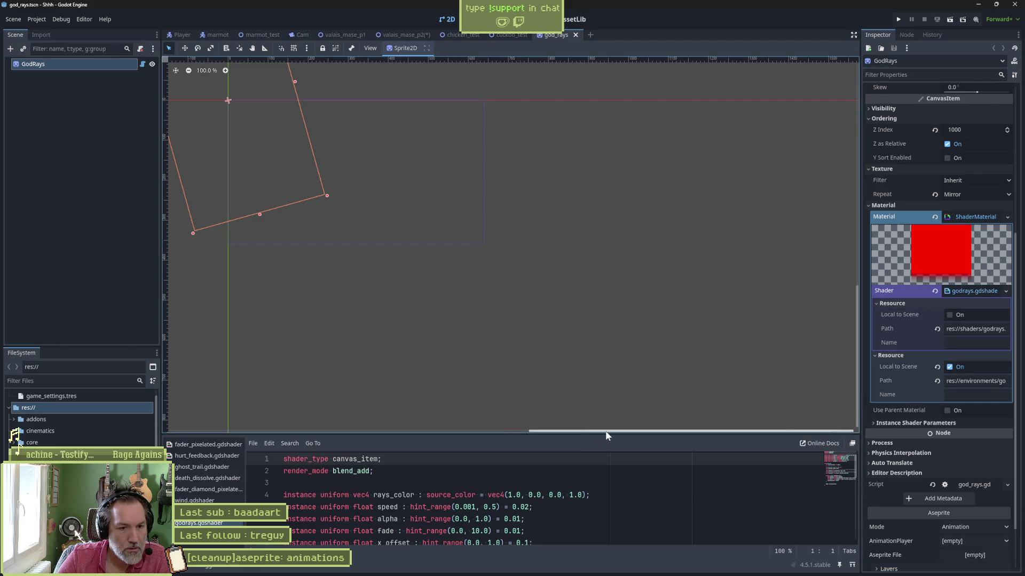
drag(607, 435, 628, 248)
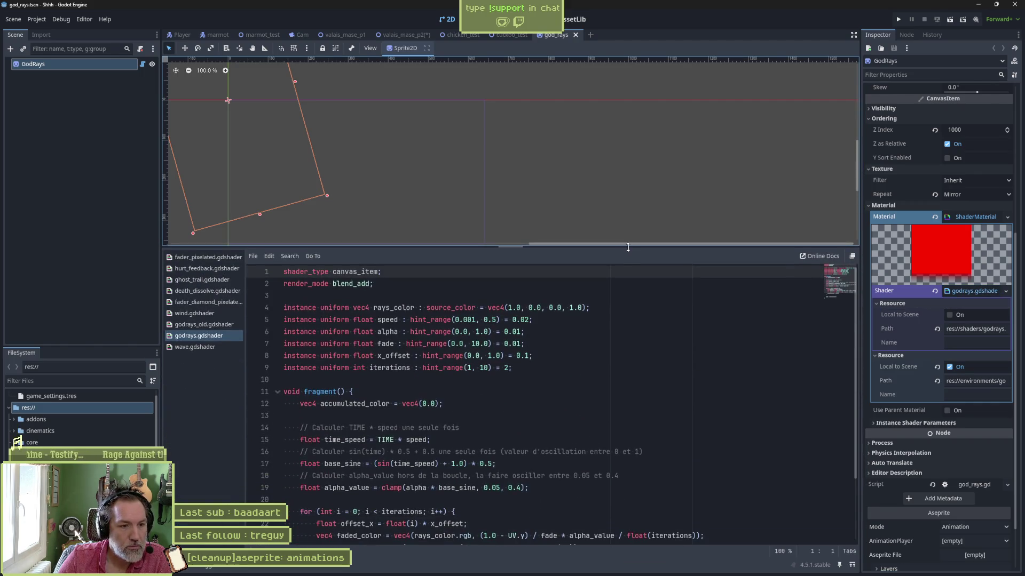
Review the shader code from the iterations uniform and render_mode line, then close Godot.
double_click(400, 367)
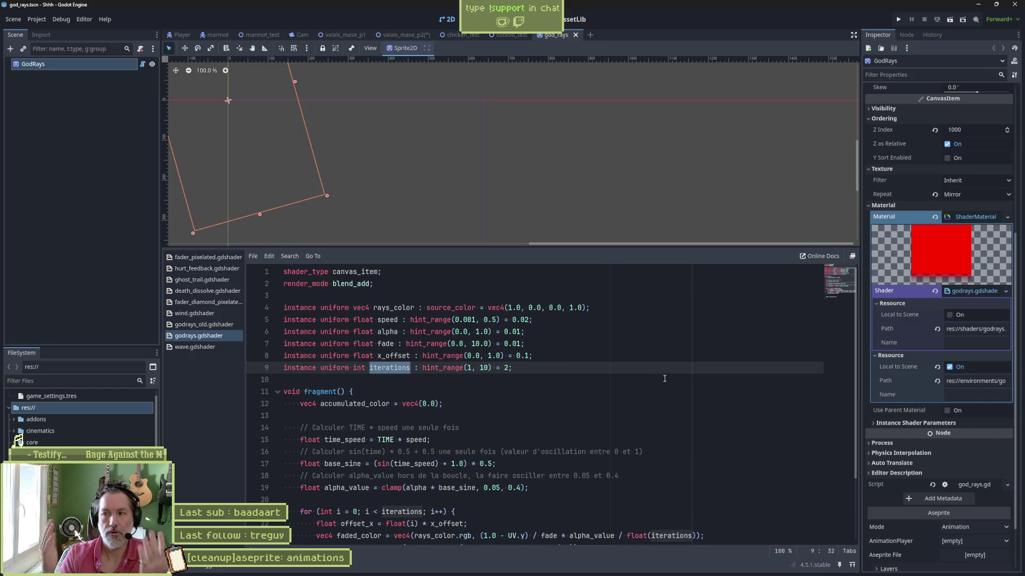
click(338, 277)
click(337, 283)
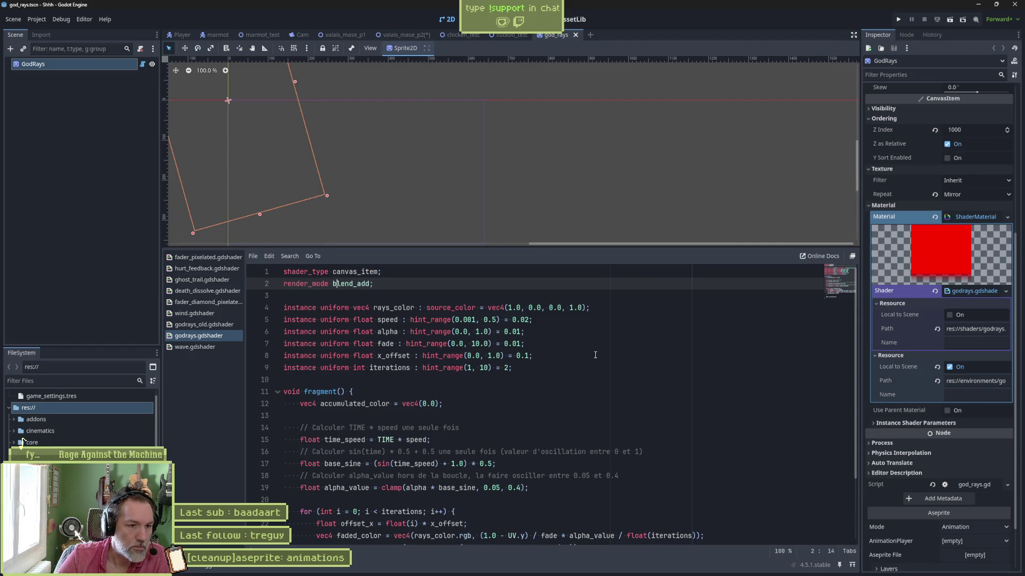
scroll(625, 358, down, 2)
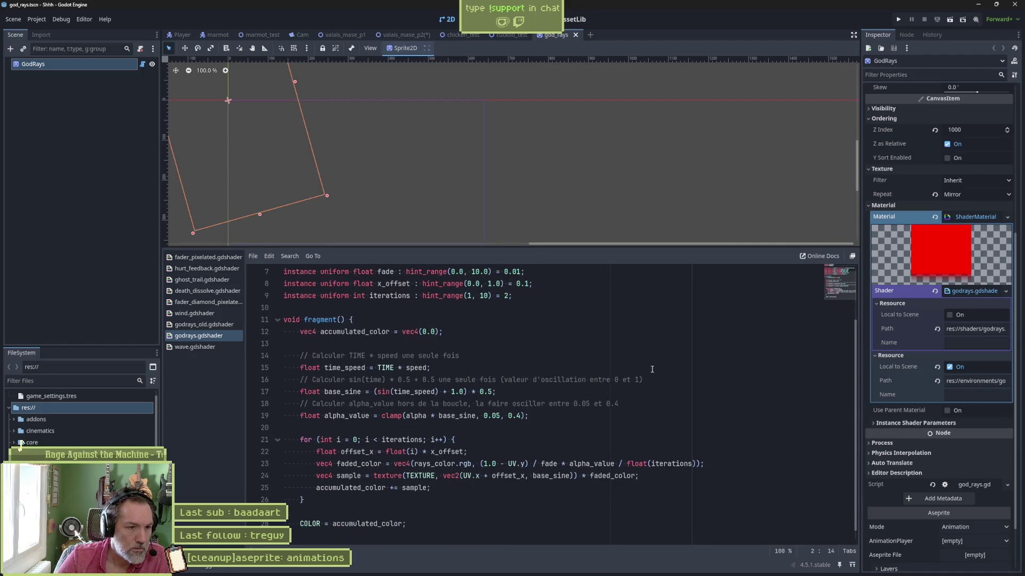
scroll(652, 369, down, 1)
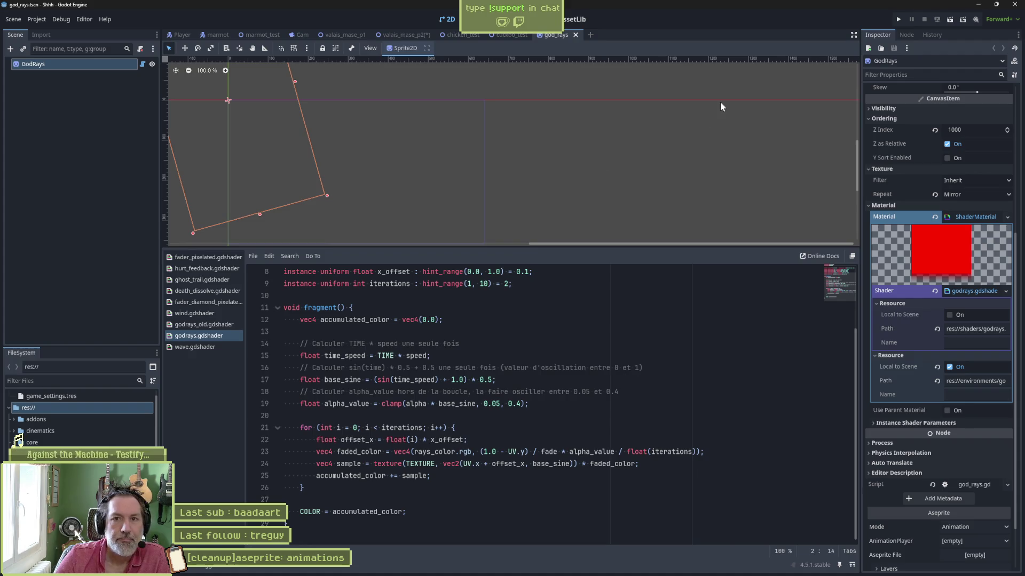
click(1014, 5)
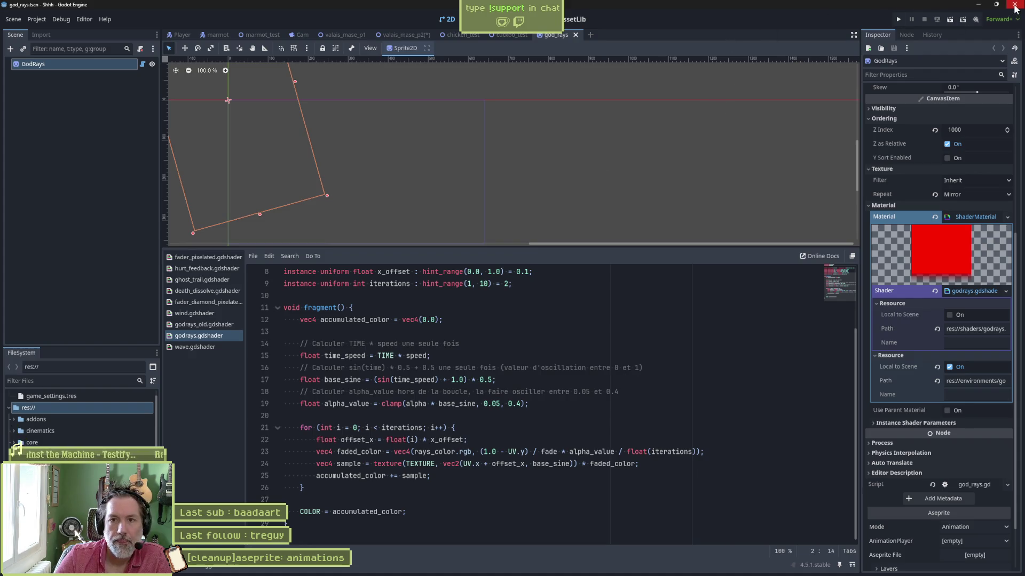
Save the level scene and quit Godot, then return to the YouTube window.
click(435, 310)
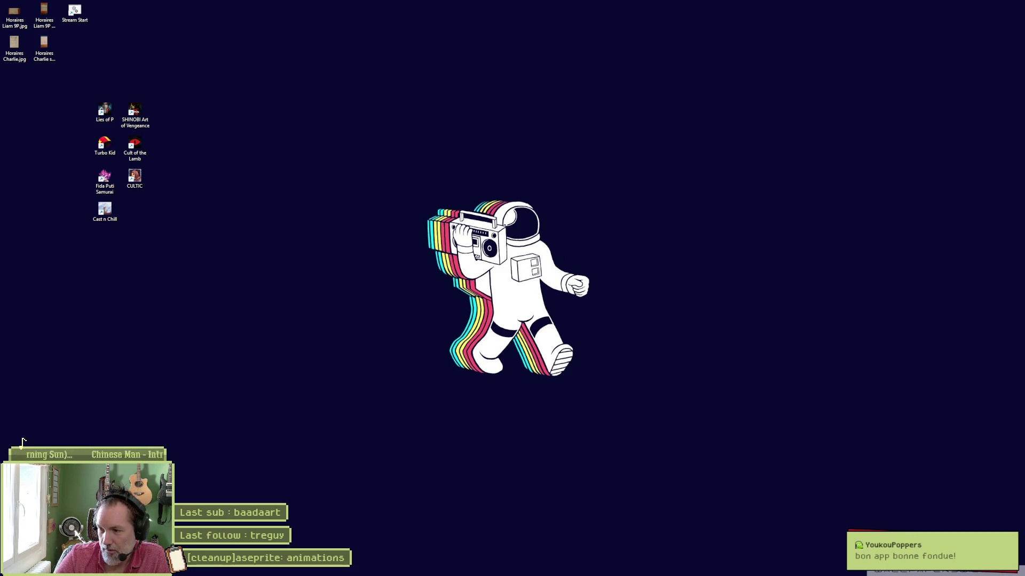
key(alt+Tab)
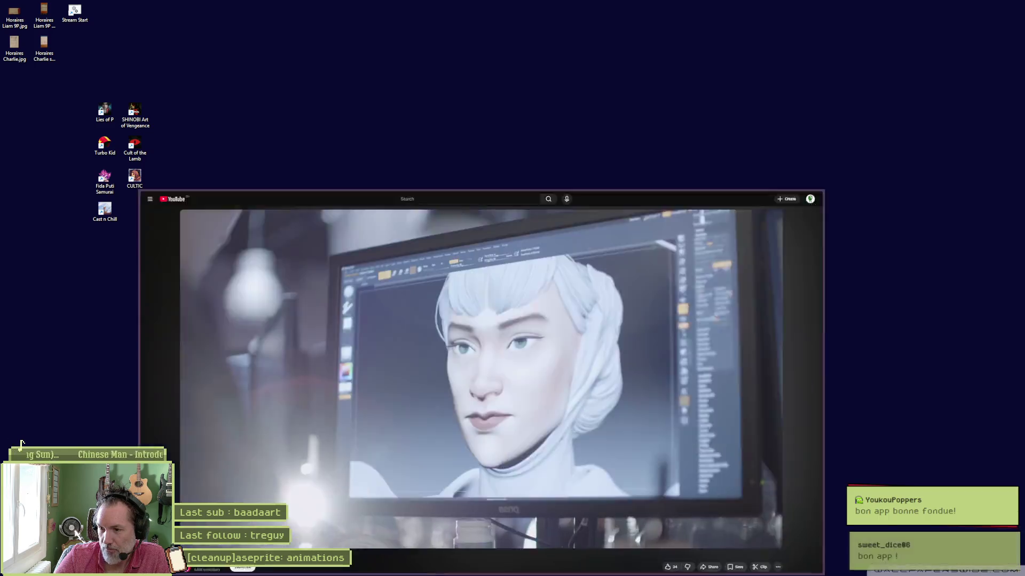
Search 'asep' in the app launcher and launch the result.
key(alt+space)
text(asep)
key(Return)
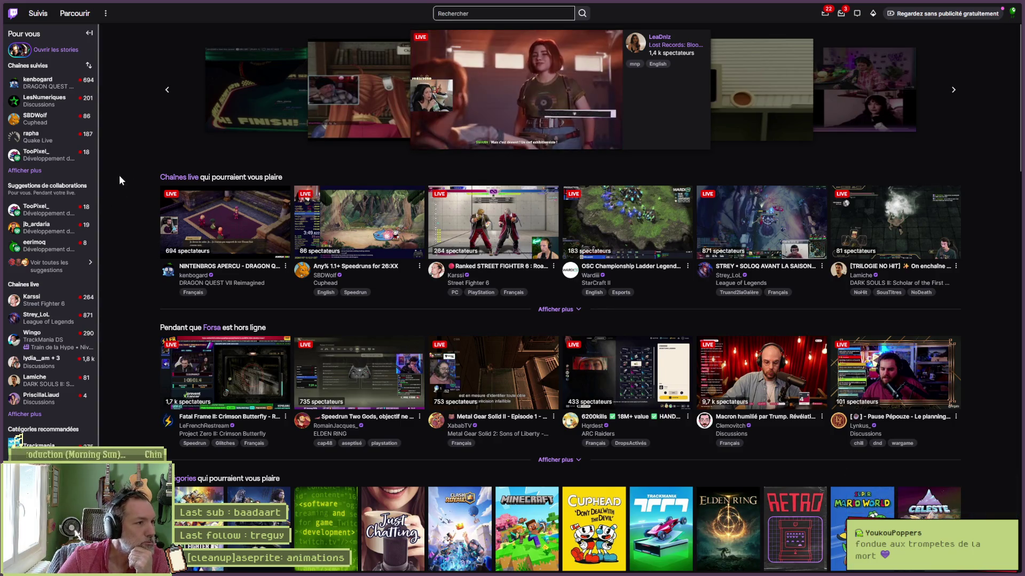
Expand the followed channels and open the Développement de logiciels et de jeux category.
click(37, 171)
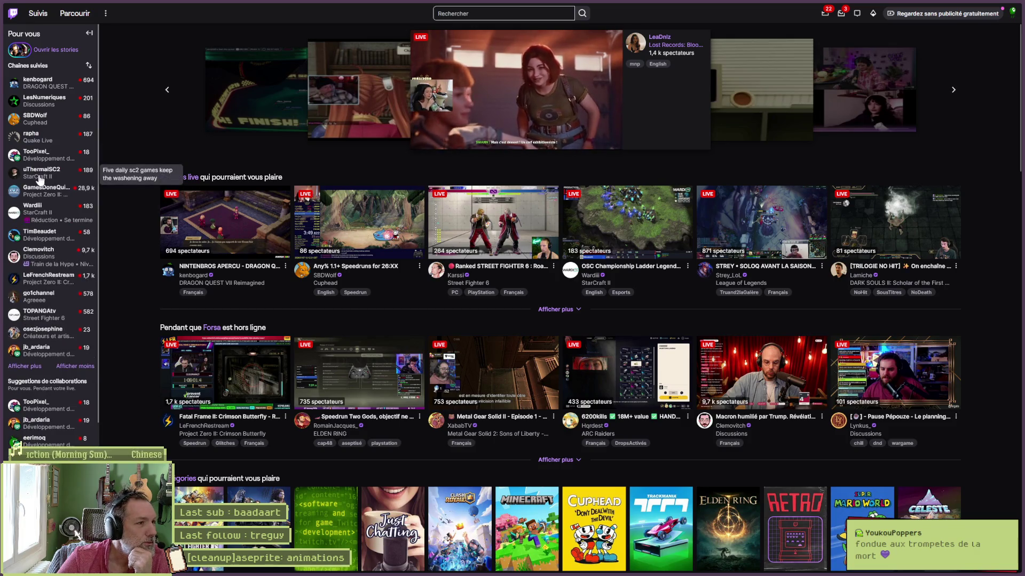
mouse_move(54, 159)
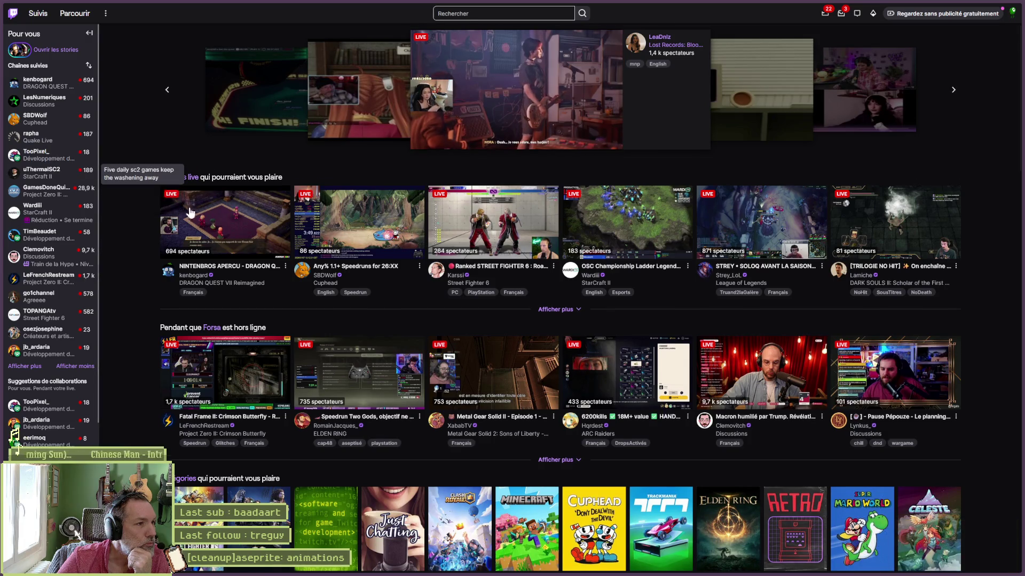
scroll(380, 431, down, 4)
click(317, 338)
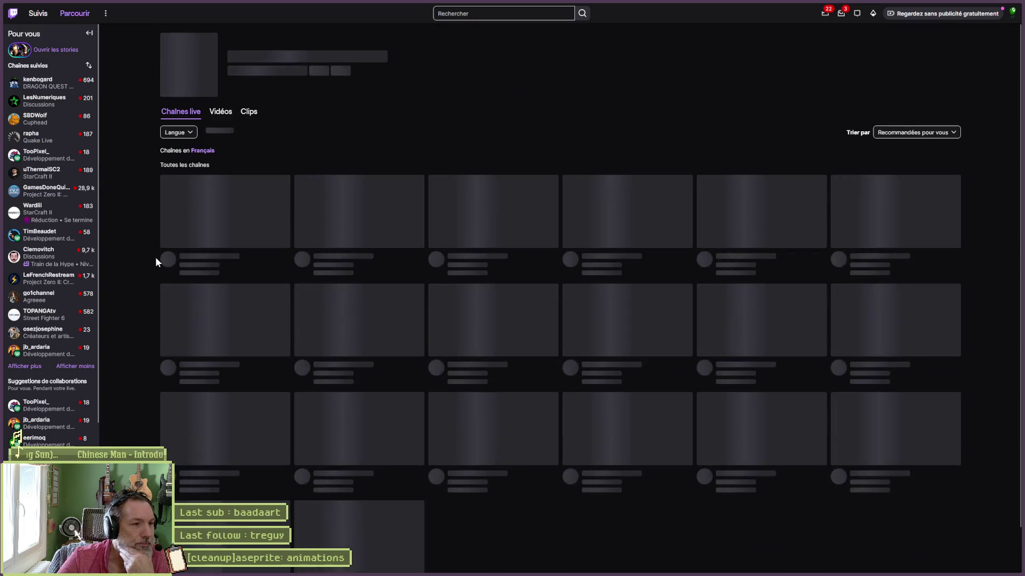